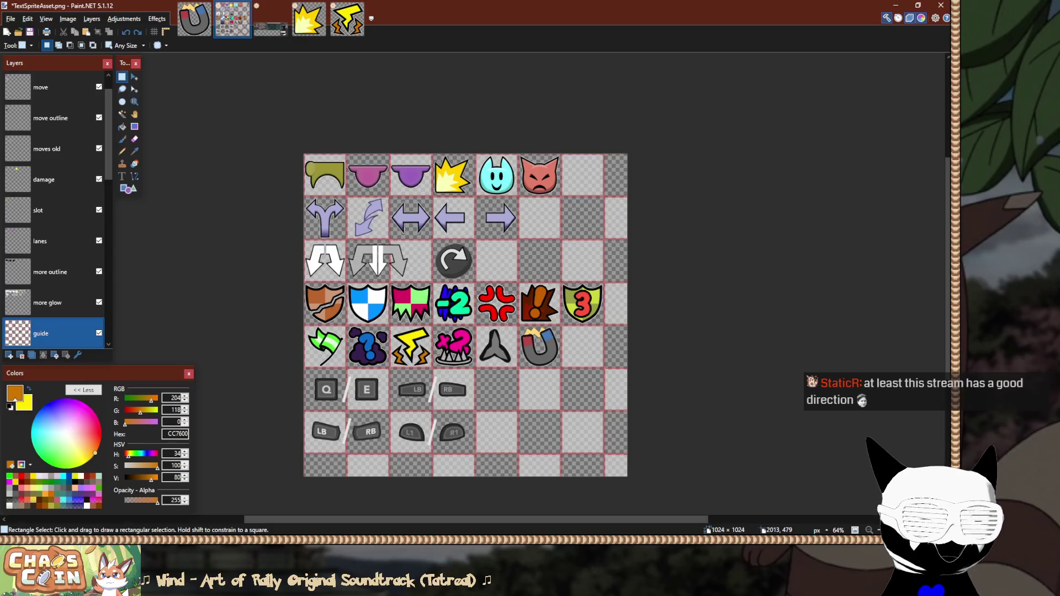
Leave Paint.NET for the Unity editor, where TextSpriteAsset's sprite glyph table is shown.
key("alt+Tab")
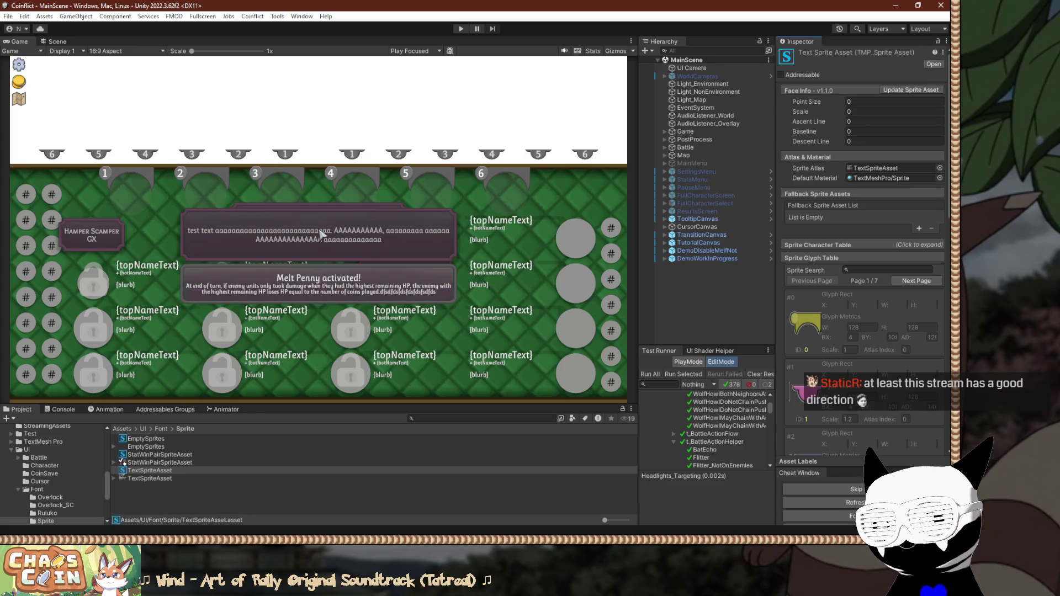
key("Down")
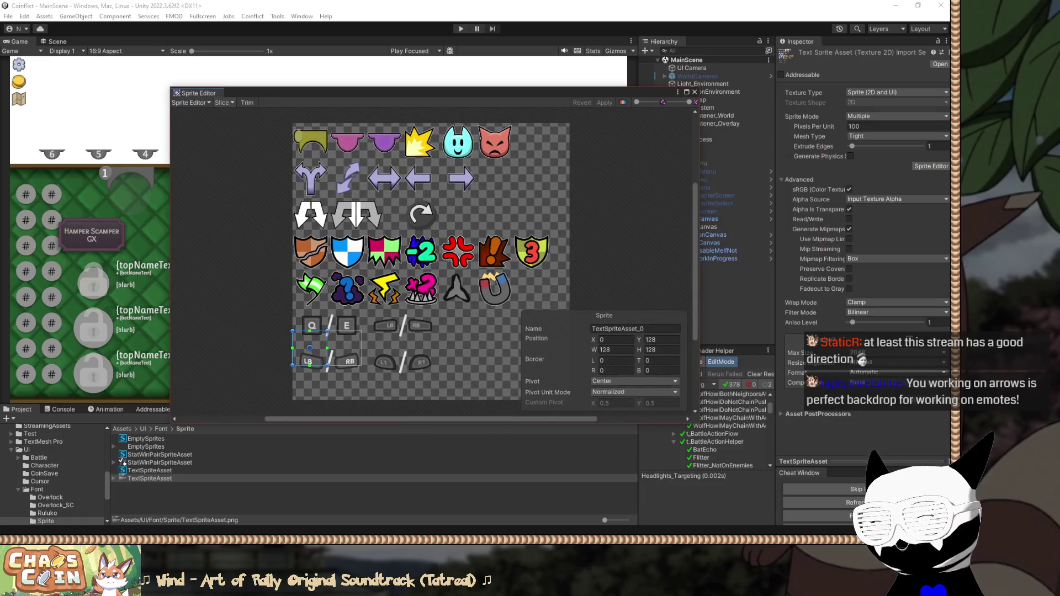
key("Escape")
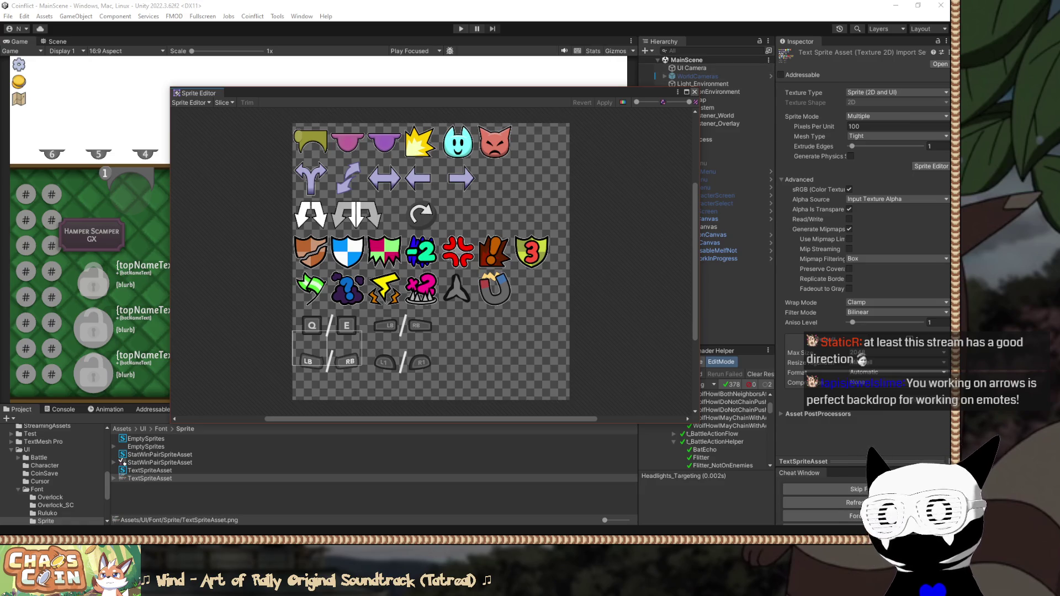
left_click(695, 92)
left_click(149, 470)
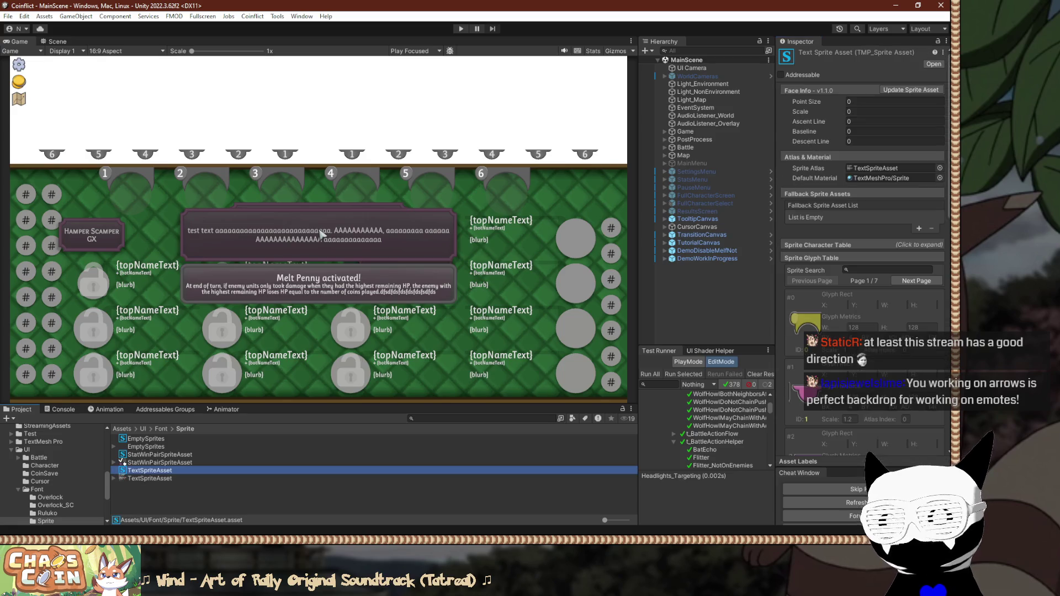
Widen the Inspector to fit the glyph table and set glyph #0's rect X to 4.
left_click_drag(748, 221, 758, 221)
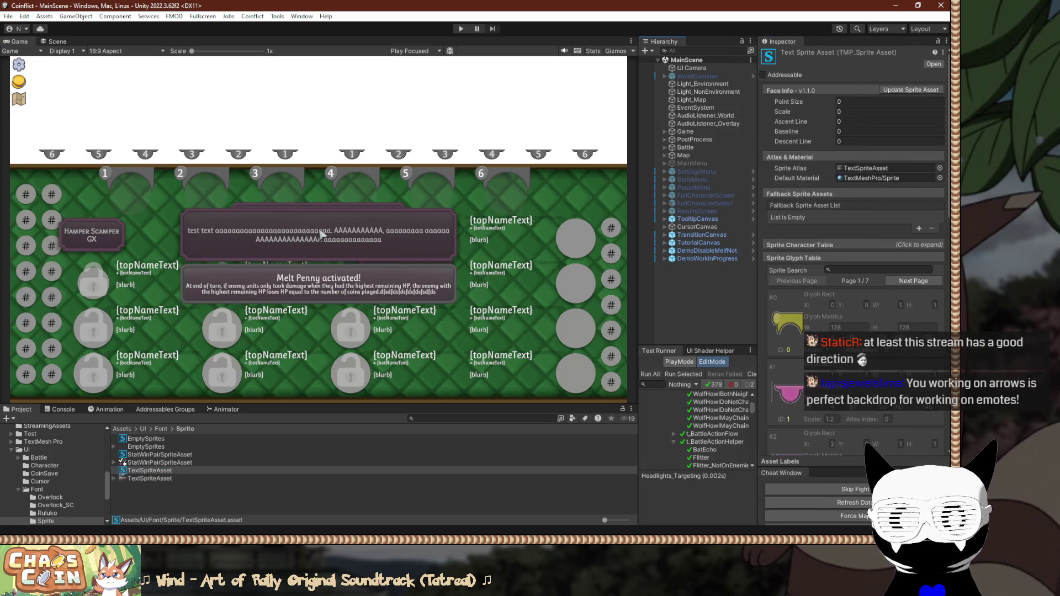
scroll(853, 221, "down", 3)
left_click(882, 257)
left_click(881, 257)
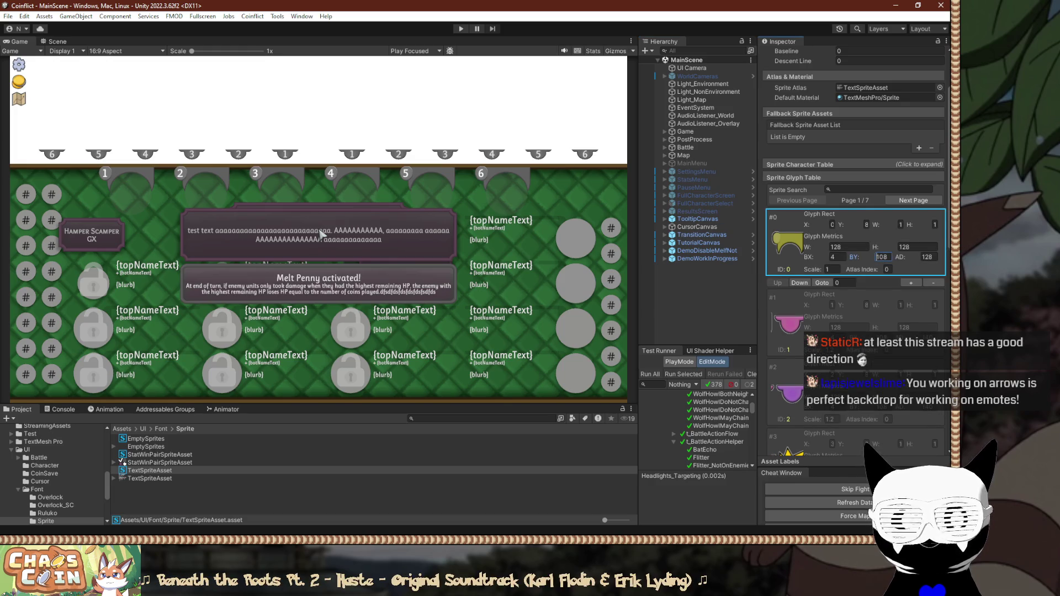
left_click(916, 246)
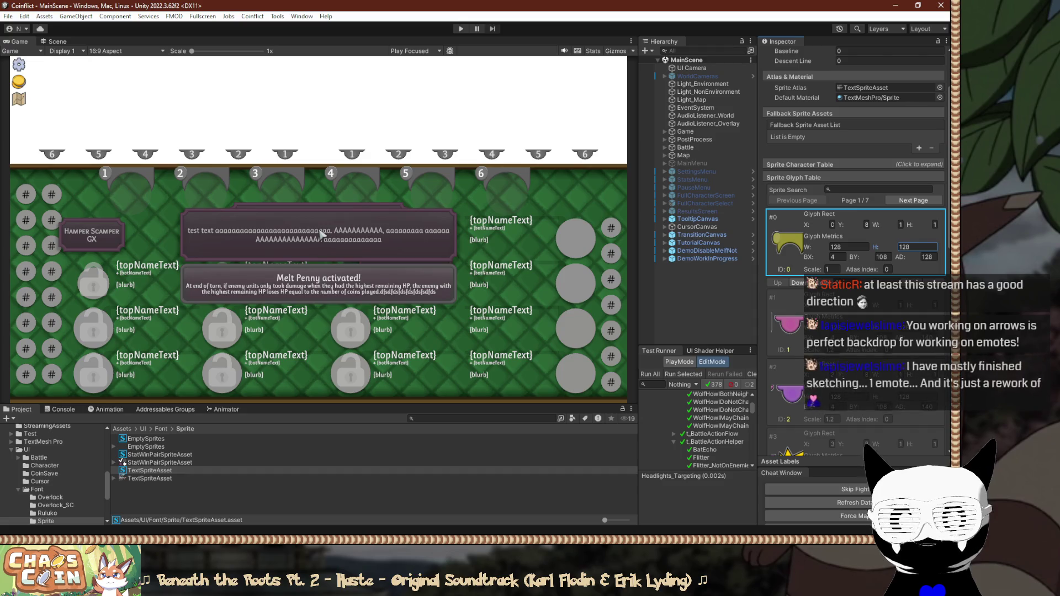
left_click_drag(757, 221, 713, 221)
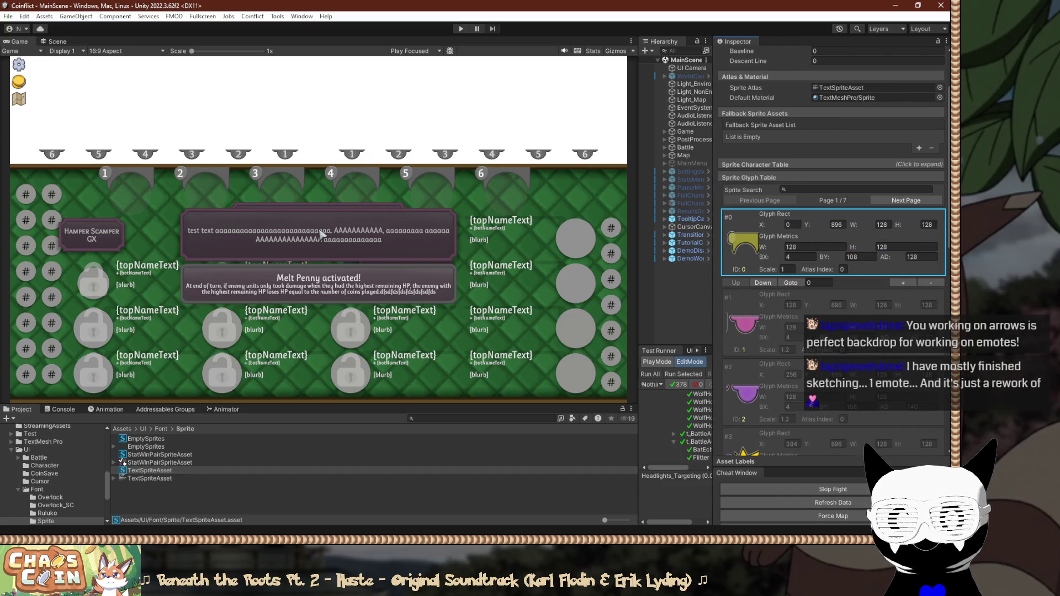
left_click_drag(639, 219, 603, 218)
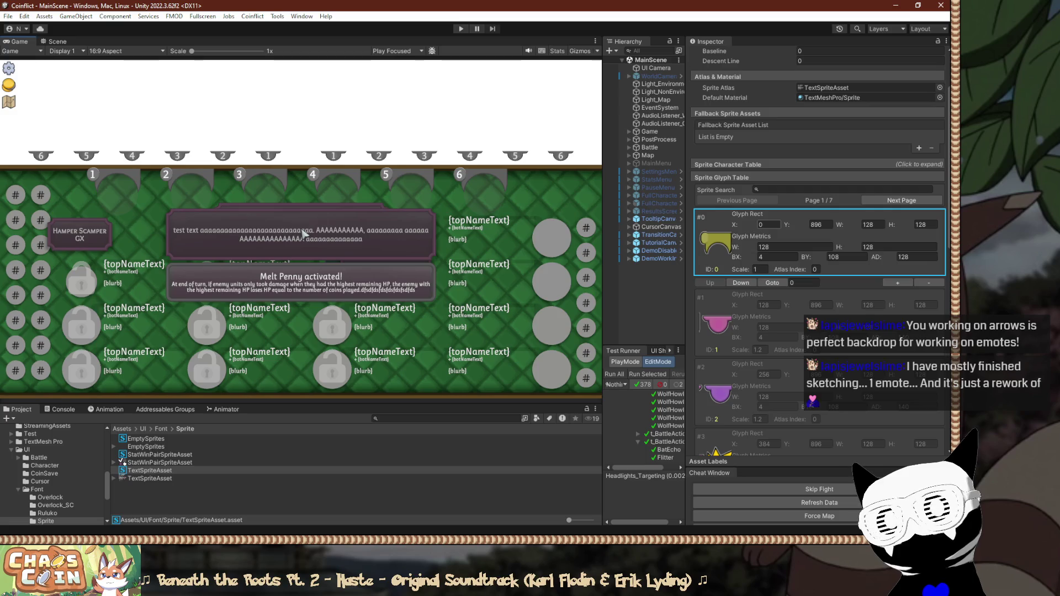
left_click(768, 224)
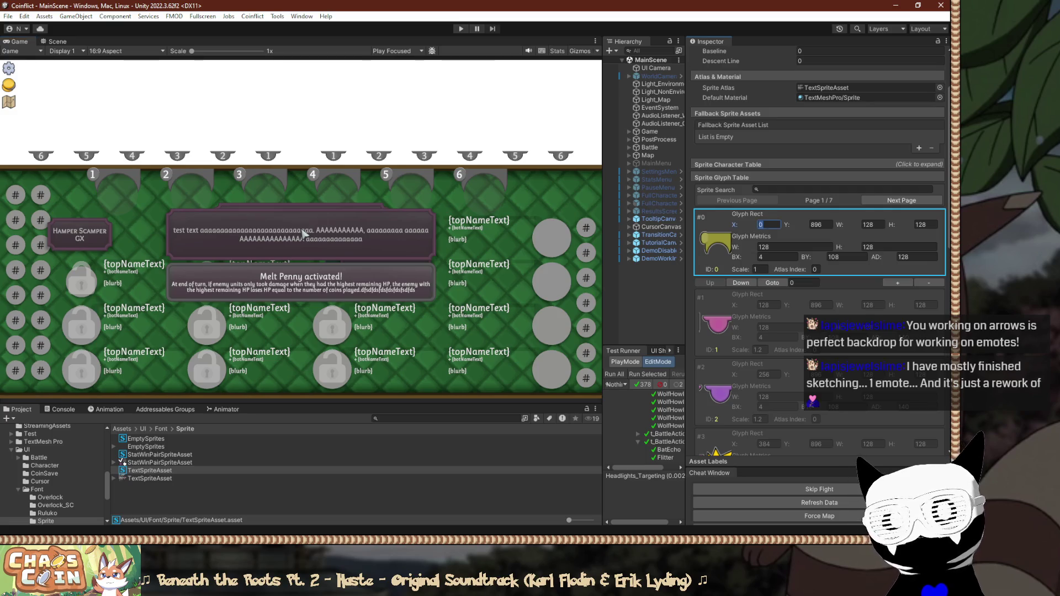
type("4")
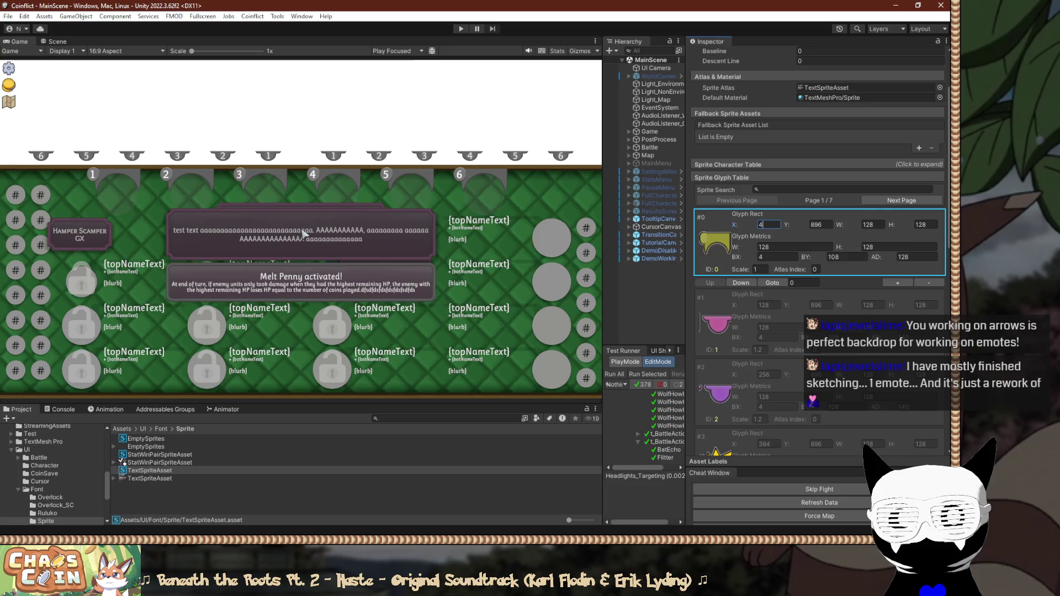
Set glyph rect X for #1, #2 and #3 to 140, 276 and 412.
left_click(768, 293)
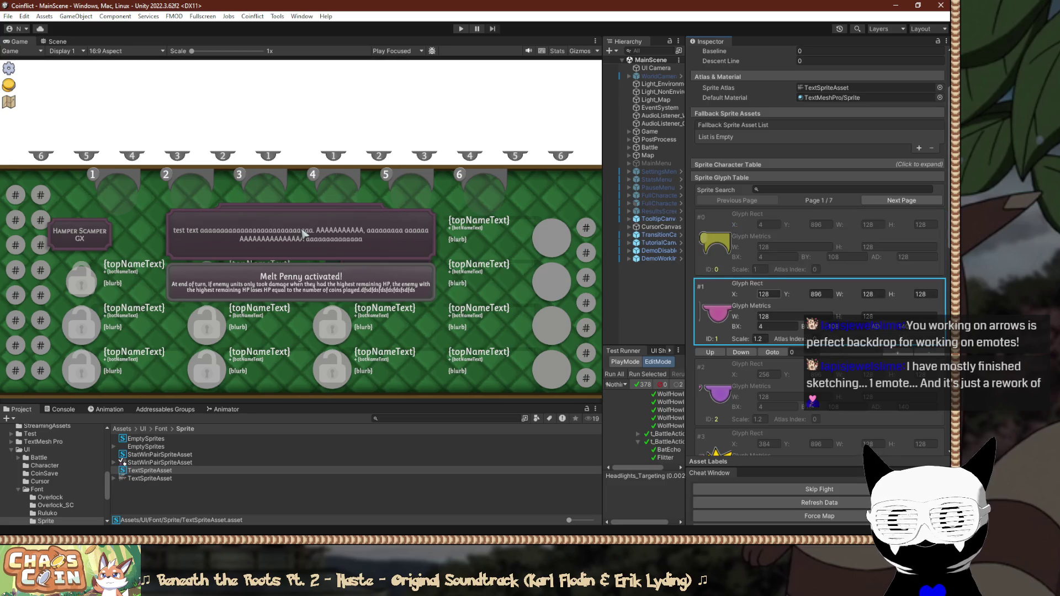
type("+12")
left_click(768, 363)
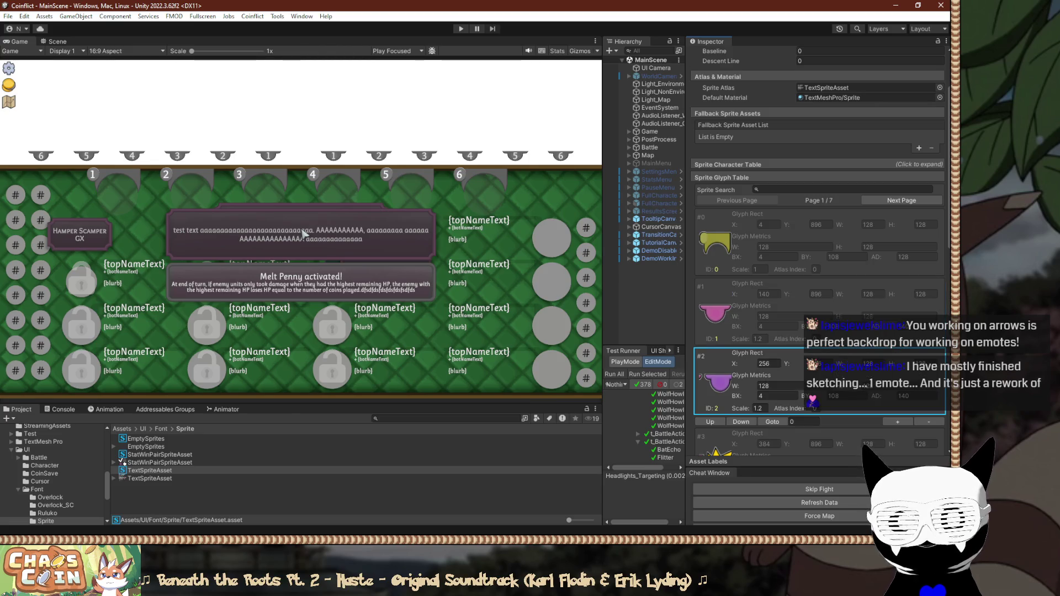
type("+20")
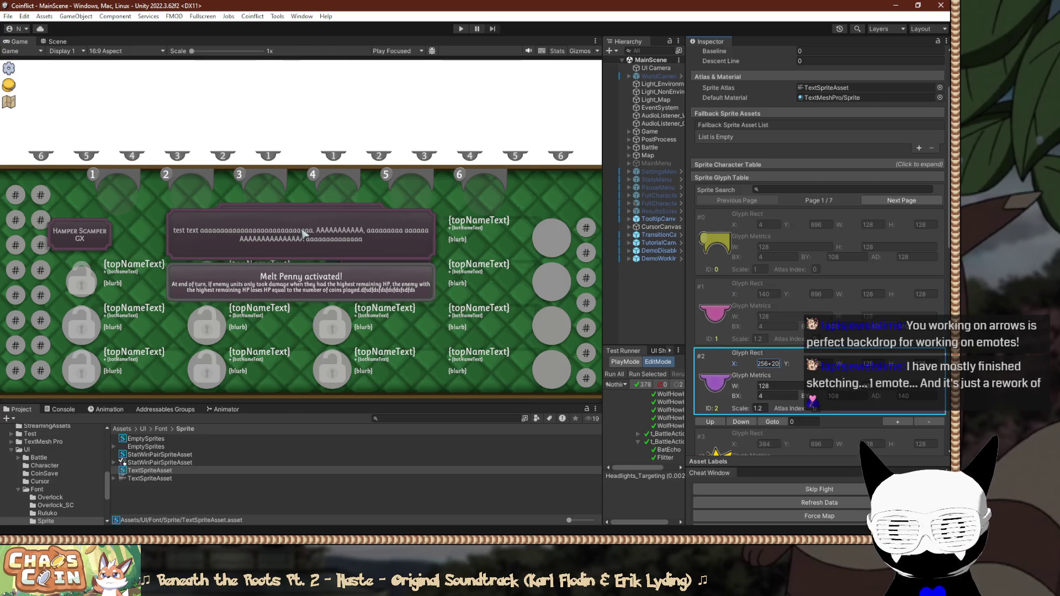
scroll(768, 363, "down", 3)
left_click(765, 364)
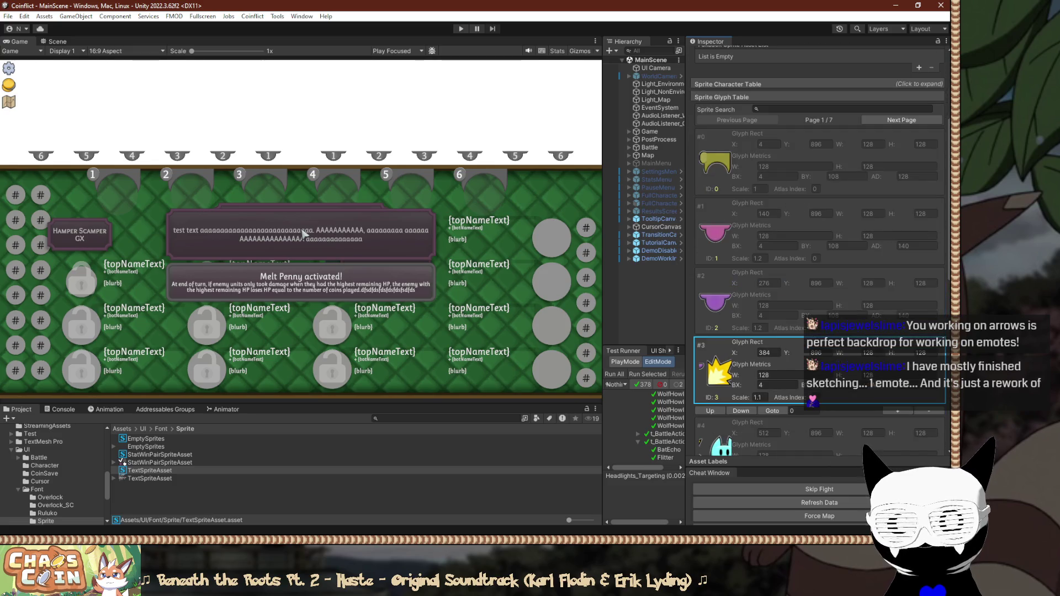
type("+28")
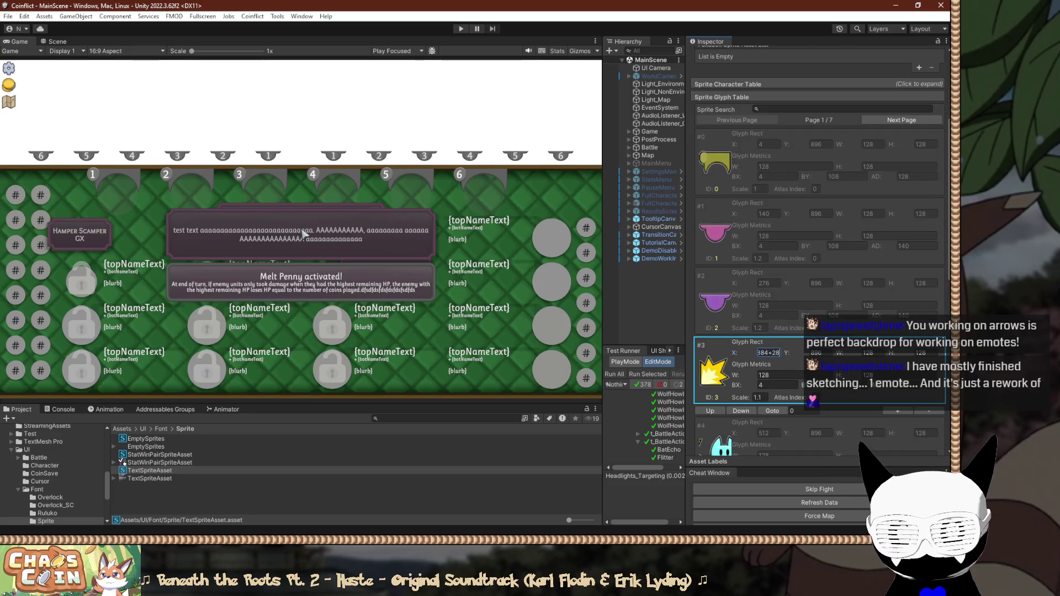
scroll(767, 363, "down", 2)
Add 36 to glyph #4's rect X so it becomes 548.
left_click(763, 368)
left_click(764, 368)
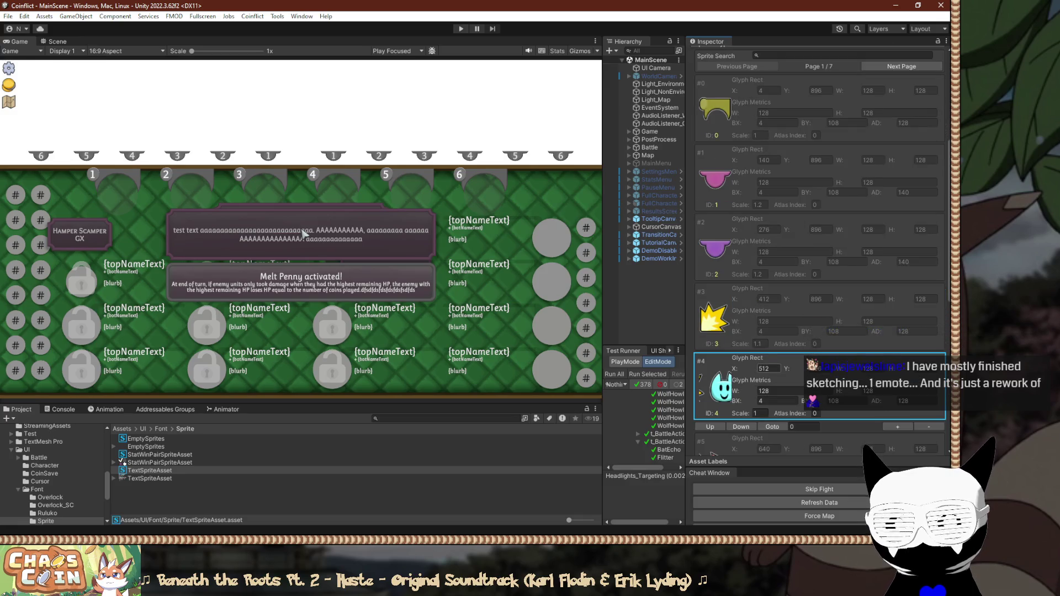
left_click(769, 368)
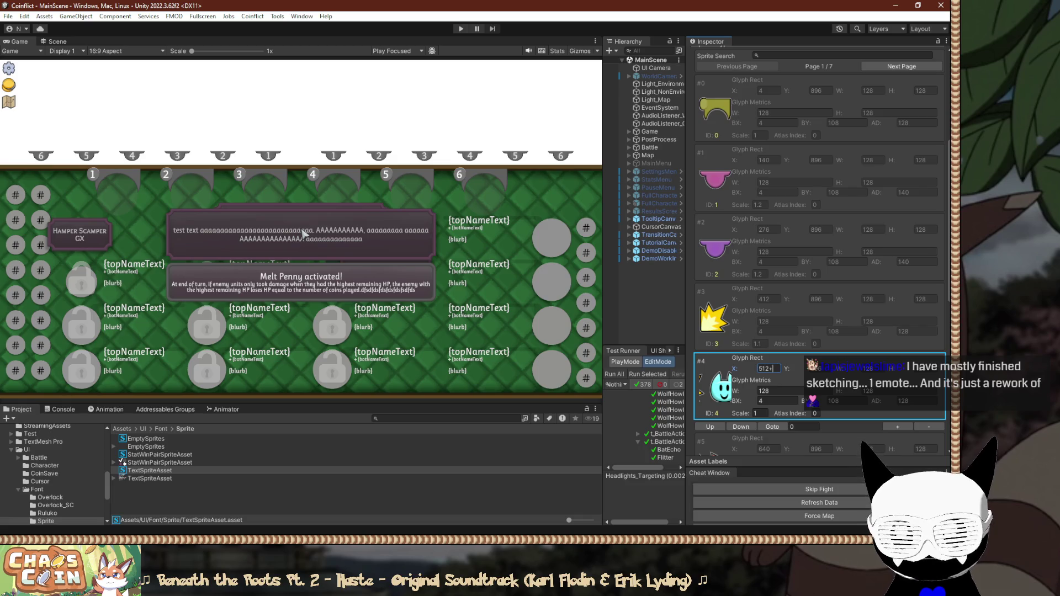
type("36")
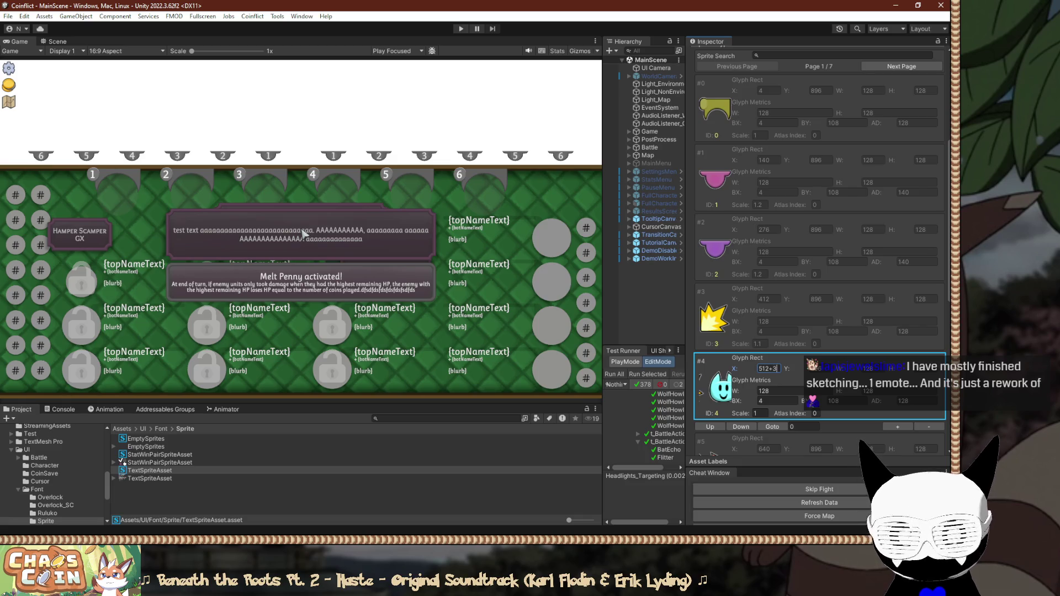
key("Return")
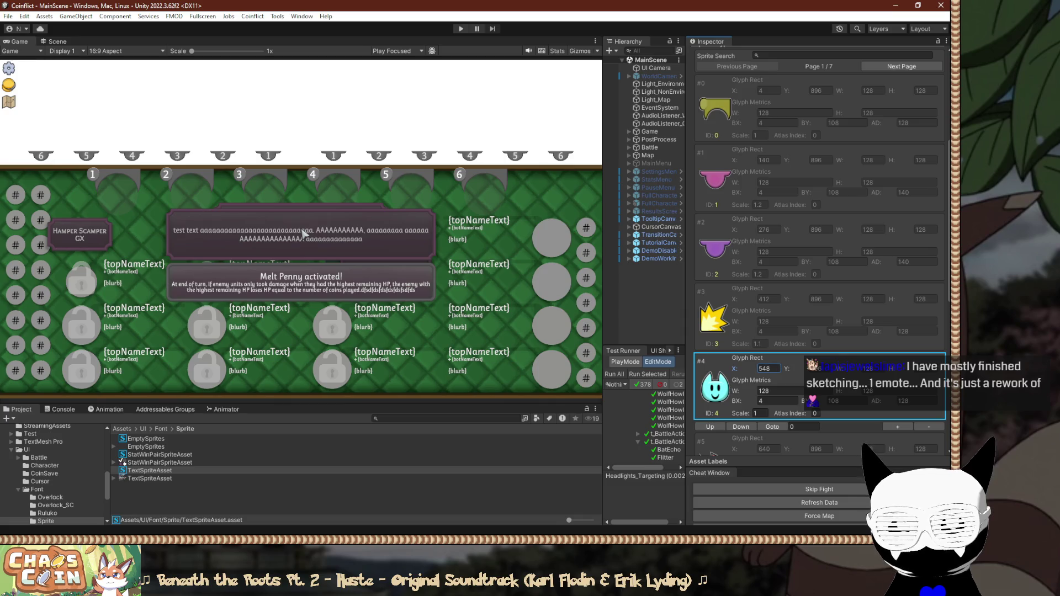
key("Tab")
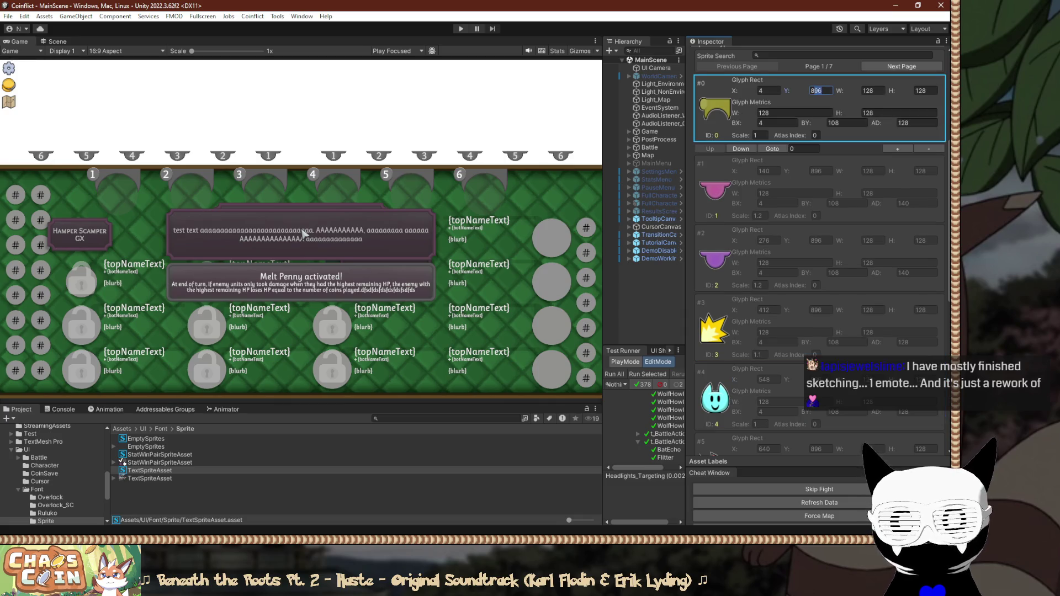
Set the rect Y of glyphs #0 through #3 to 900.
type("900")
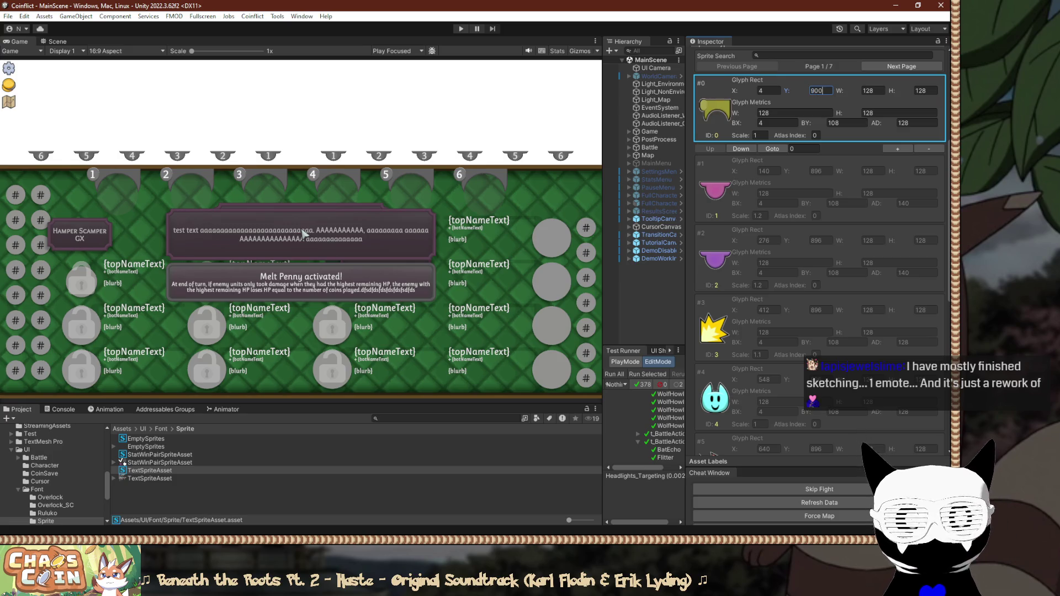
key("Tab")
type("900")
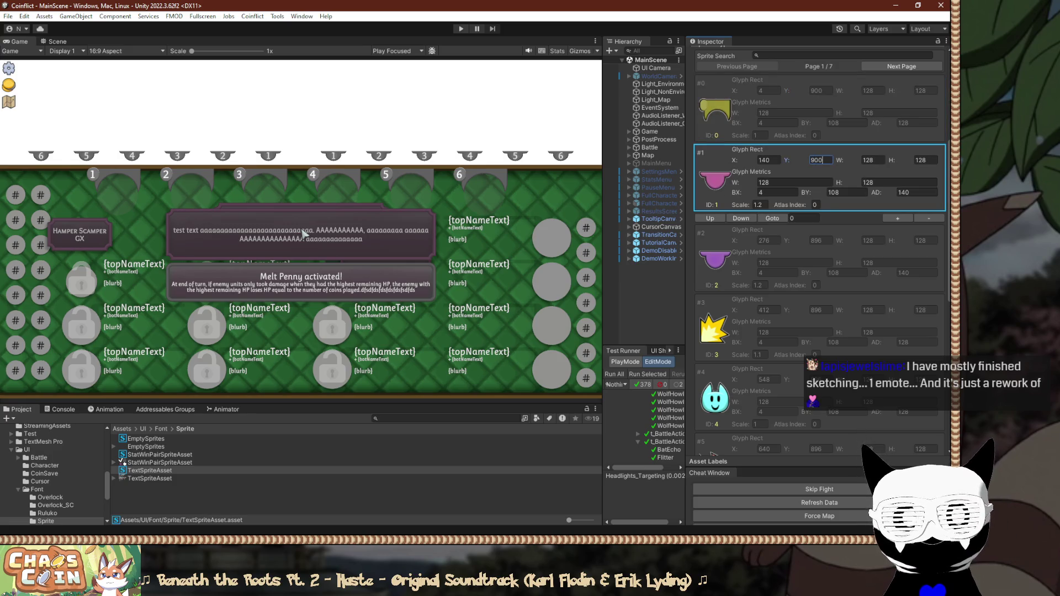
key("Tab")
type("900")
key("Tab")
type("900")
key("Tab")
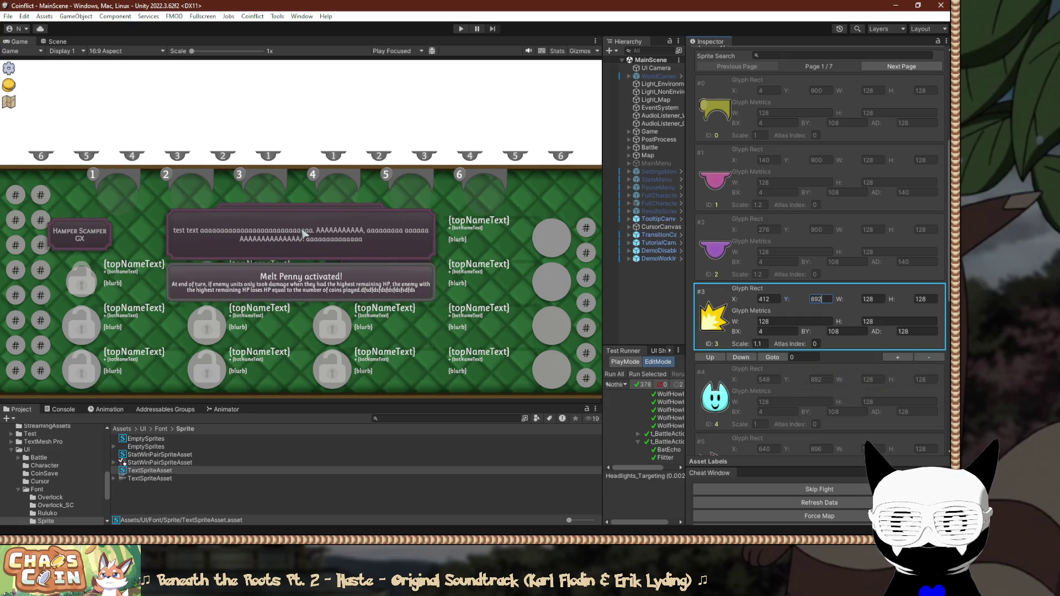
Correct the rect Y of glyphs #2, #1 and #0 to 892.
left_click(820, 230)
type("892")
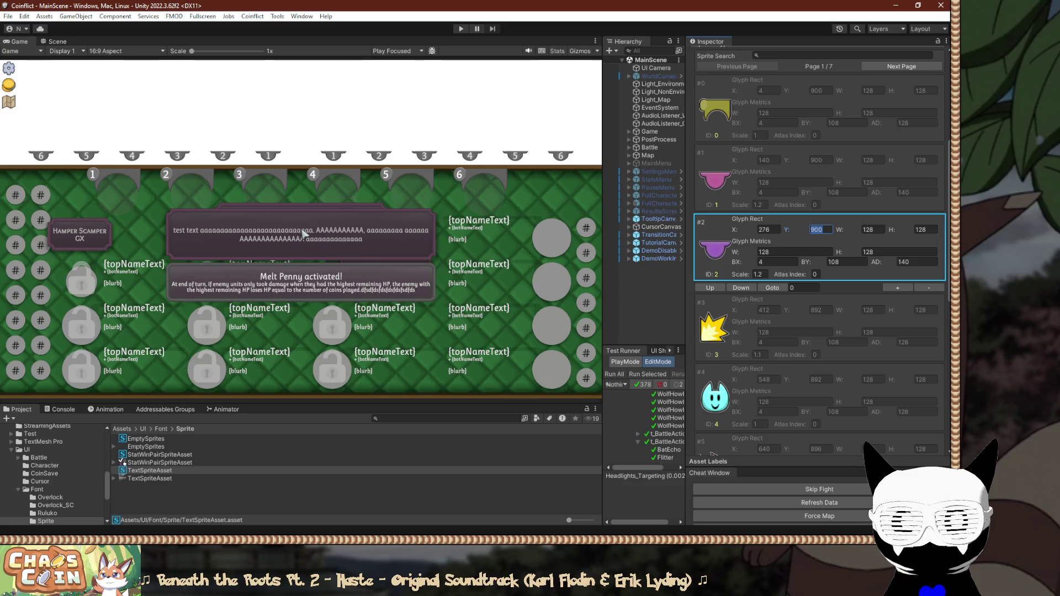
key("Return")
left_click(820, 160)
type("892")
key("Return")
left_click(821, 90)
type("892")
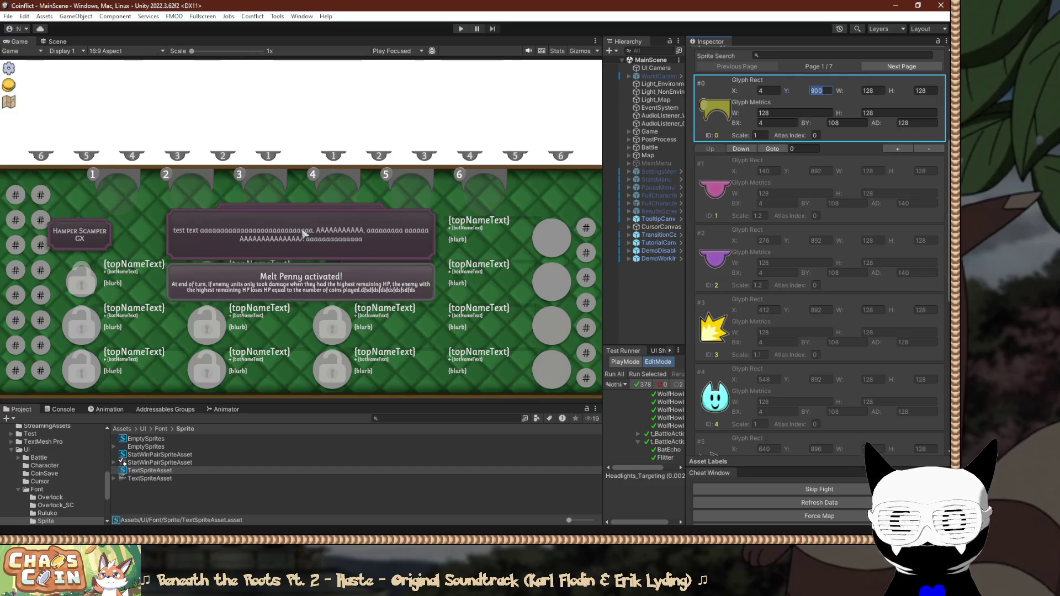
key("Return")
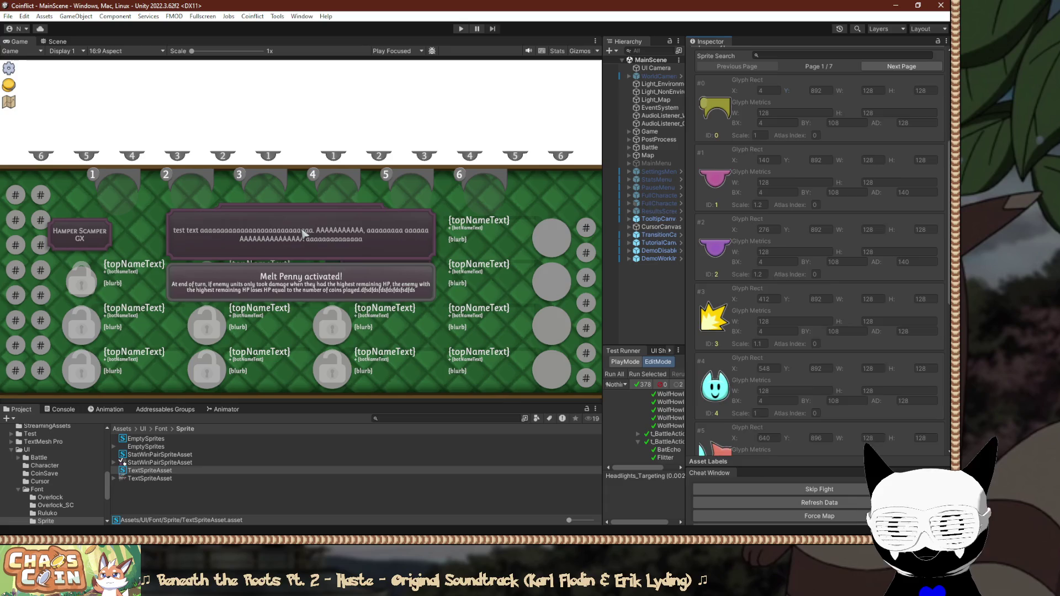
Set the angry-face glyph #5's rect to Y 892 and X 684 (644+40).
scroll(819, 248, "down", 3)
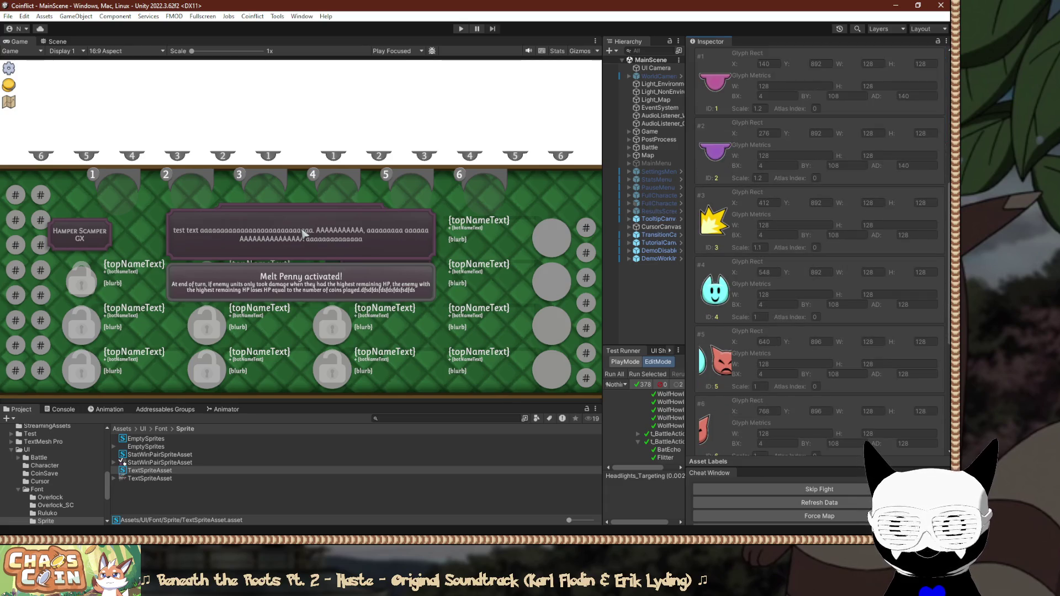
left_click(800, 337)
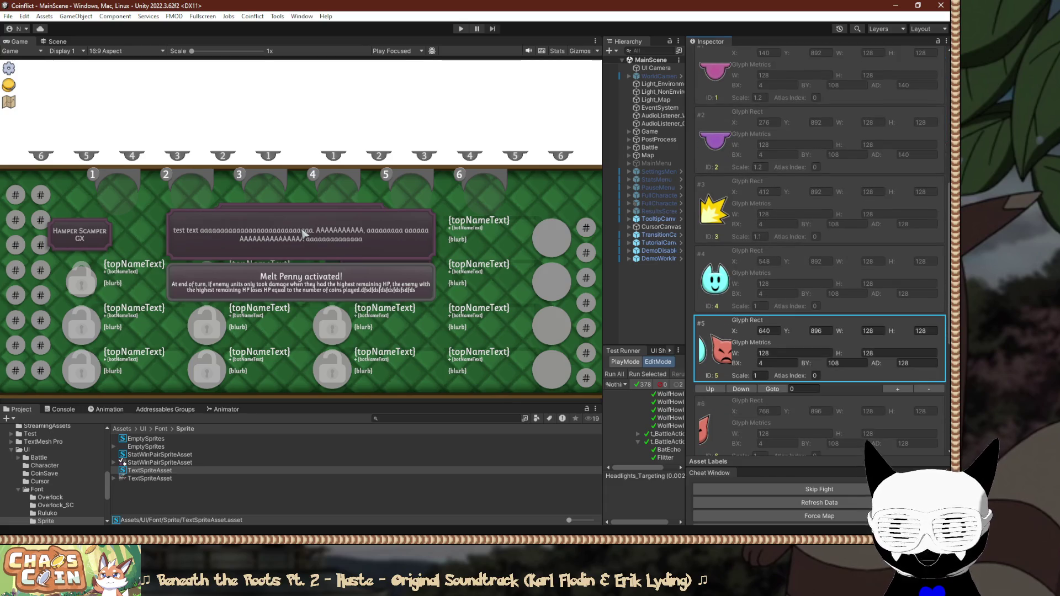
left_click(820, 331)
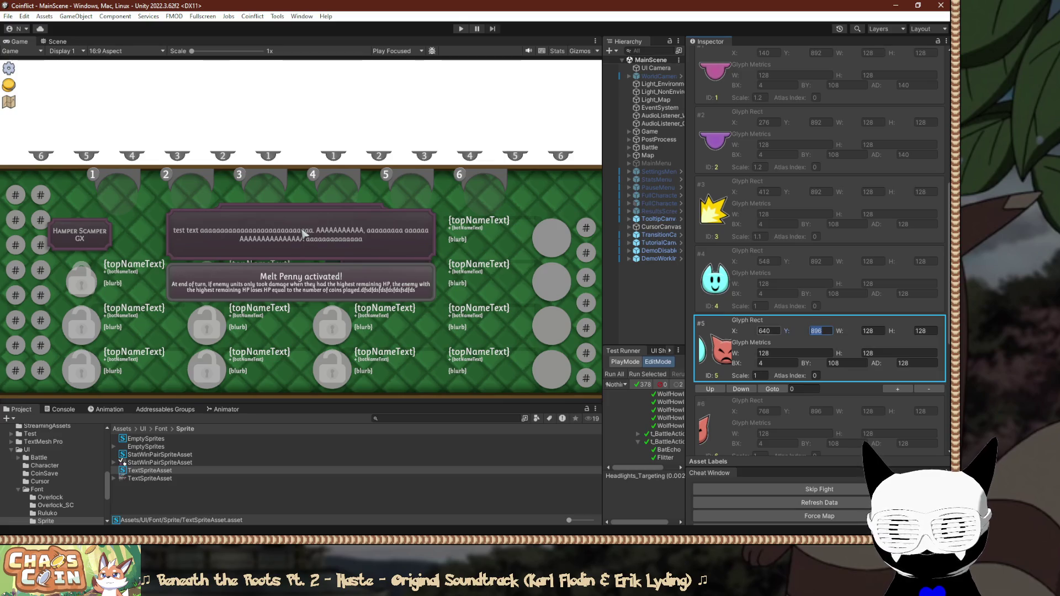
type("892")
key("shift+Tab")
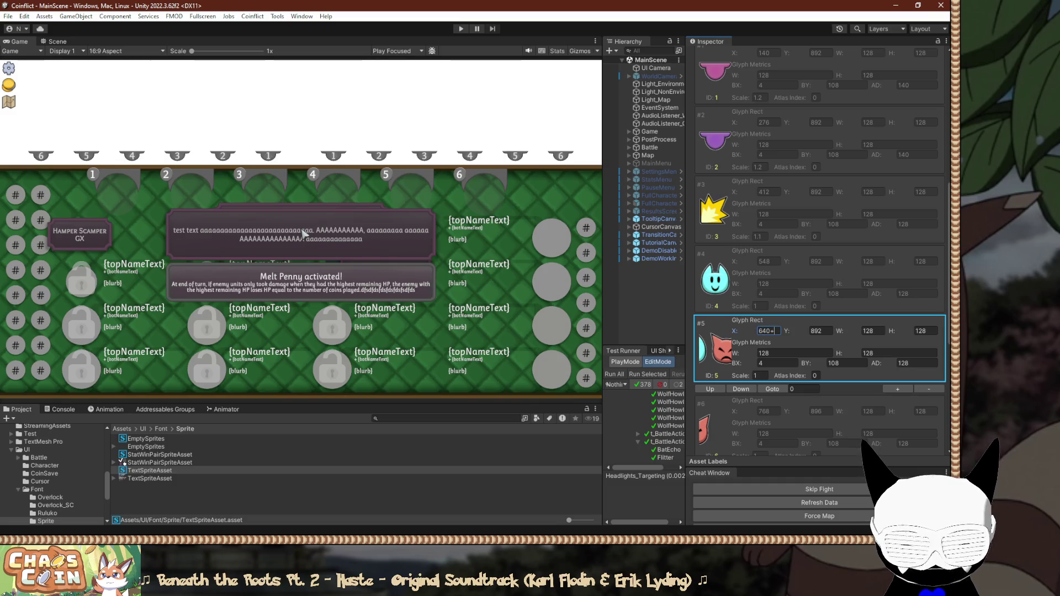
type("+44")
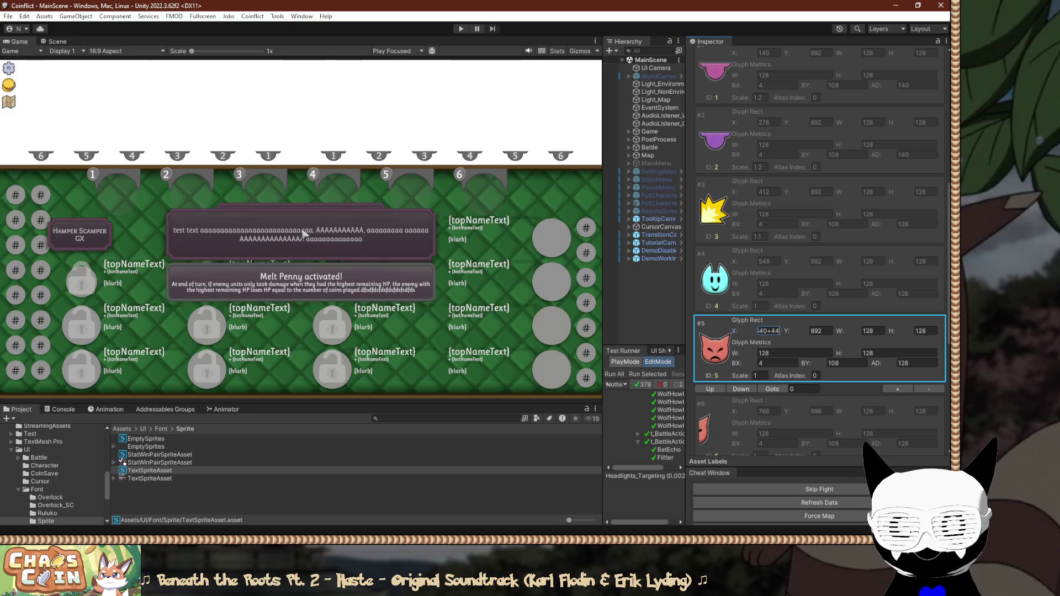
key("Return")
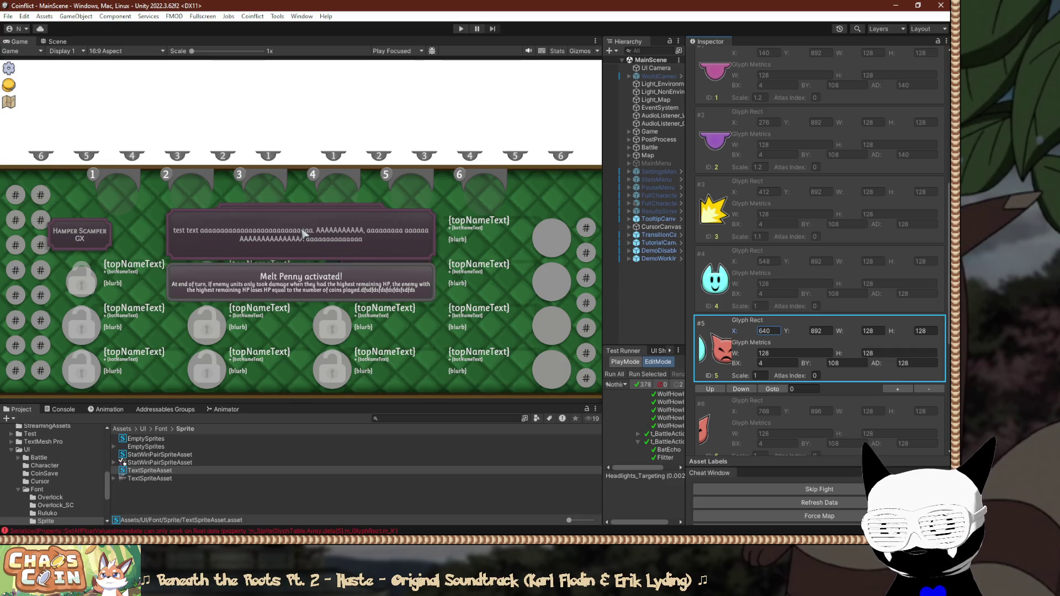
type("644+32")
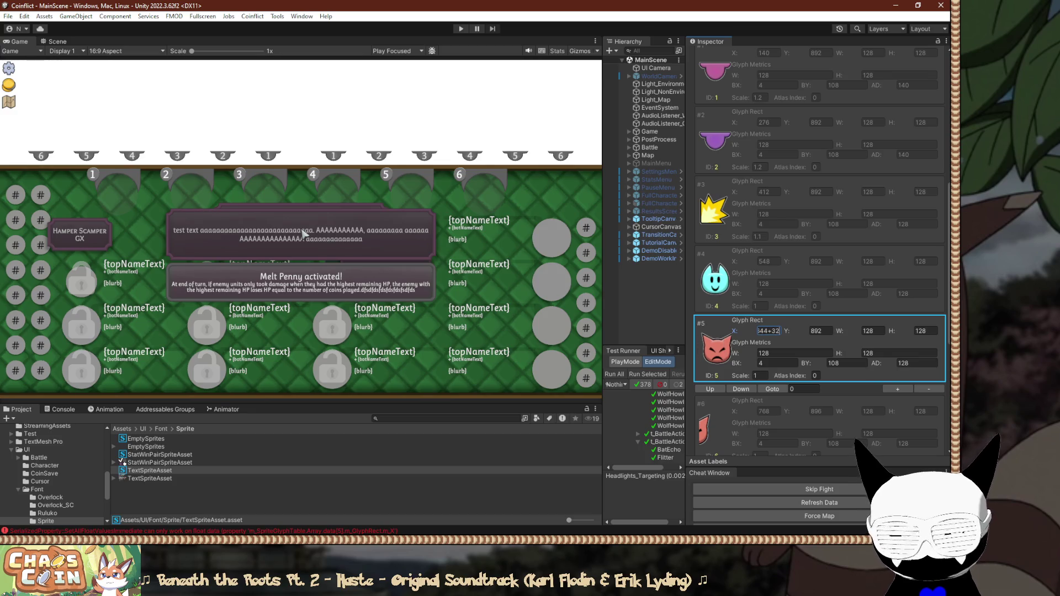
key("BackSpace")
key("BackSpace")
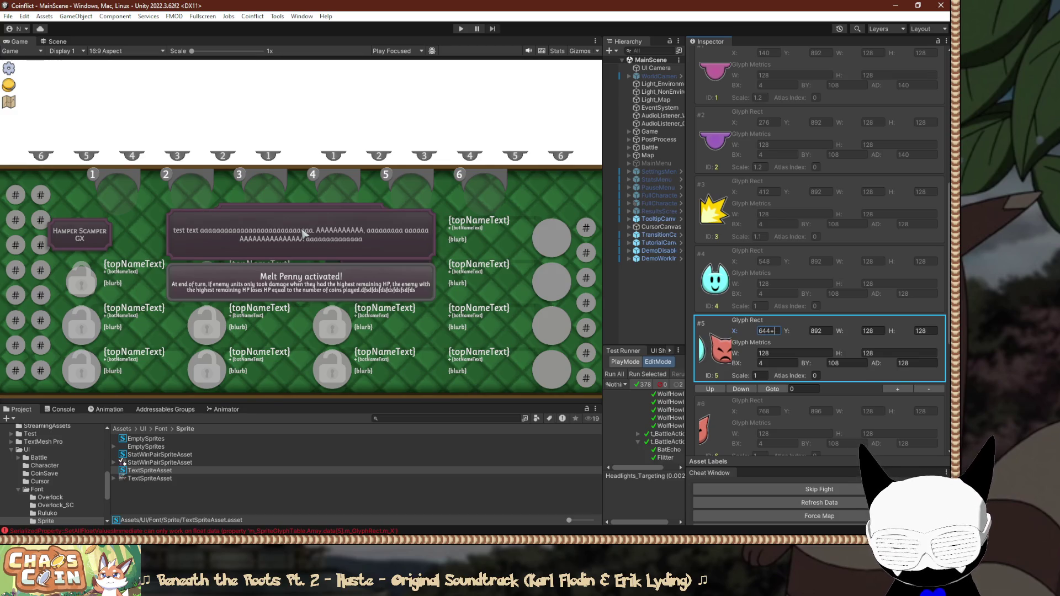
type("40")
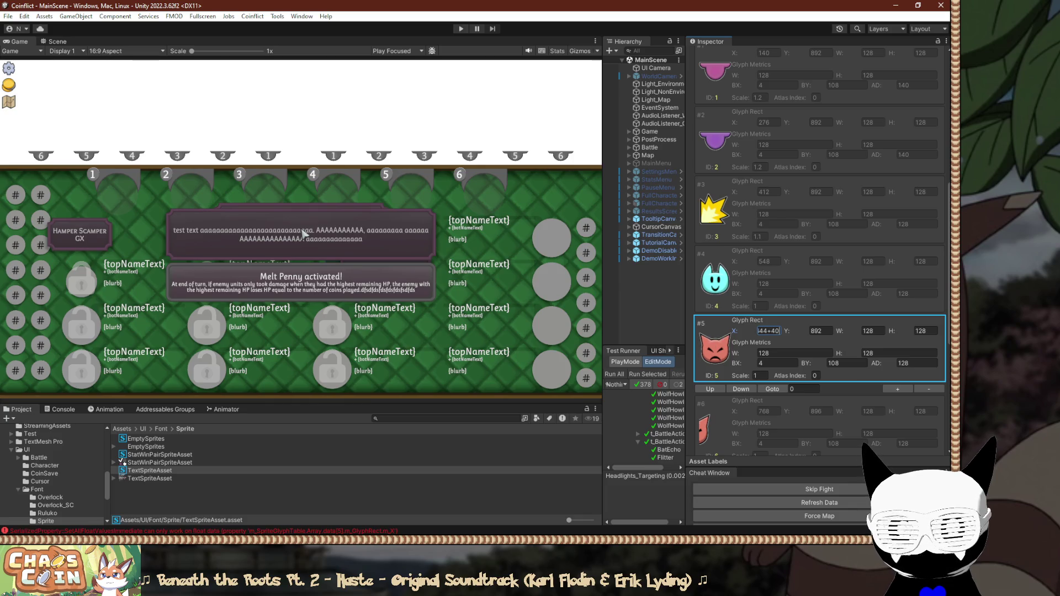
key("Return")
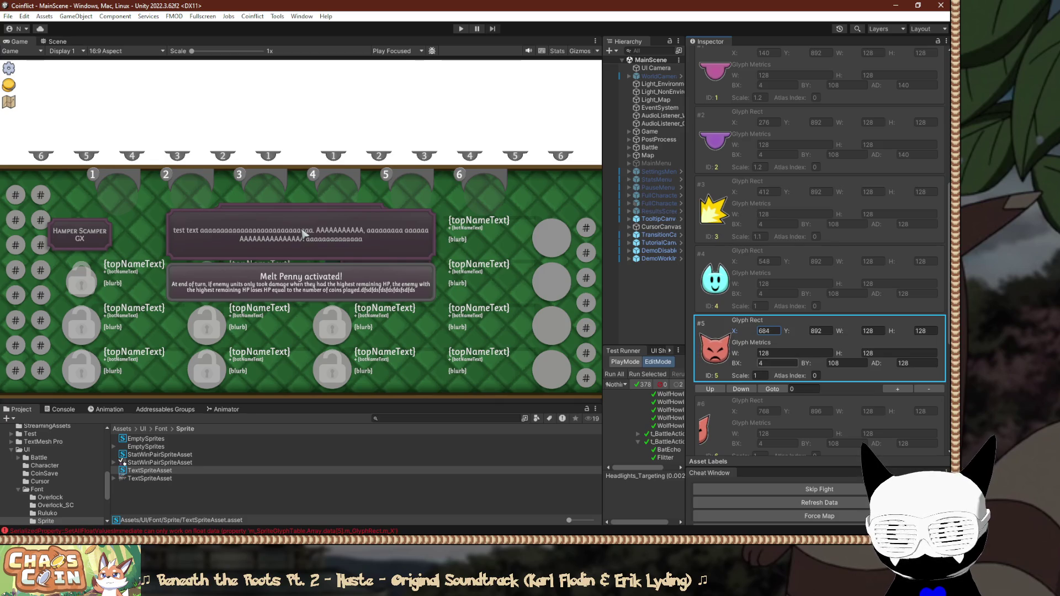
scroll(820, 249, "down", 3)
scroll(820, 249, "down", 3)
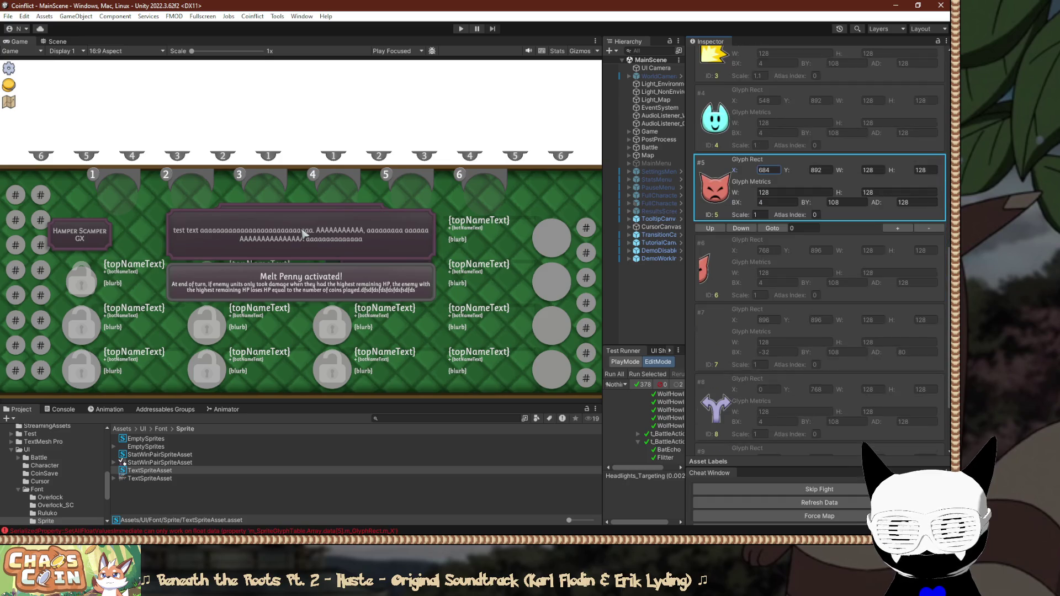
Set the forked-arrow glyph #8's rect to Y 756 and X 4, then switch to Paint.NET.
scroll(820, 248, "down", 2)
left_click(712, 342)
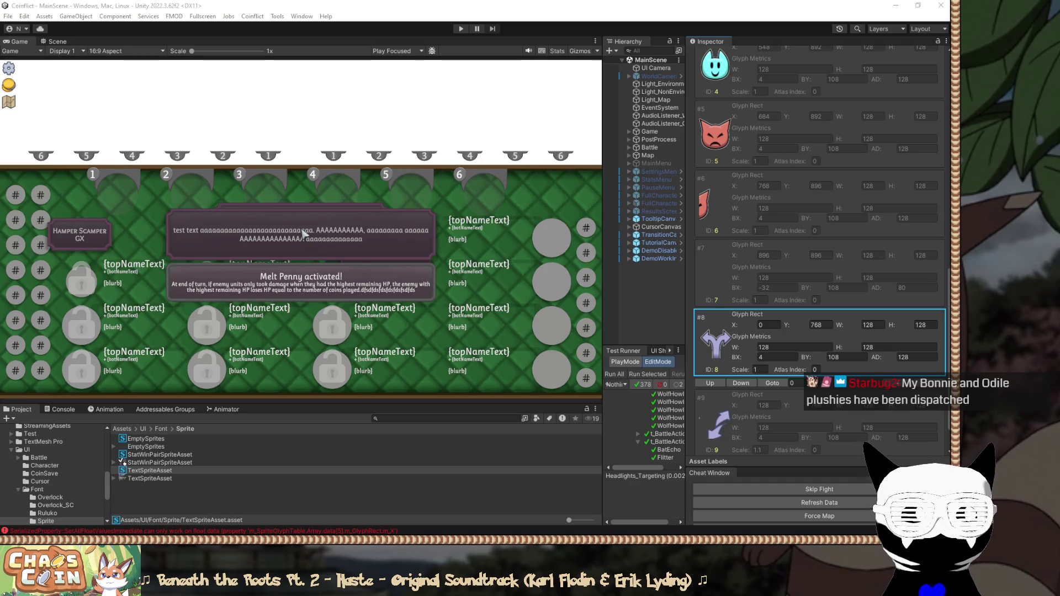
left_click(816, 324)
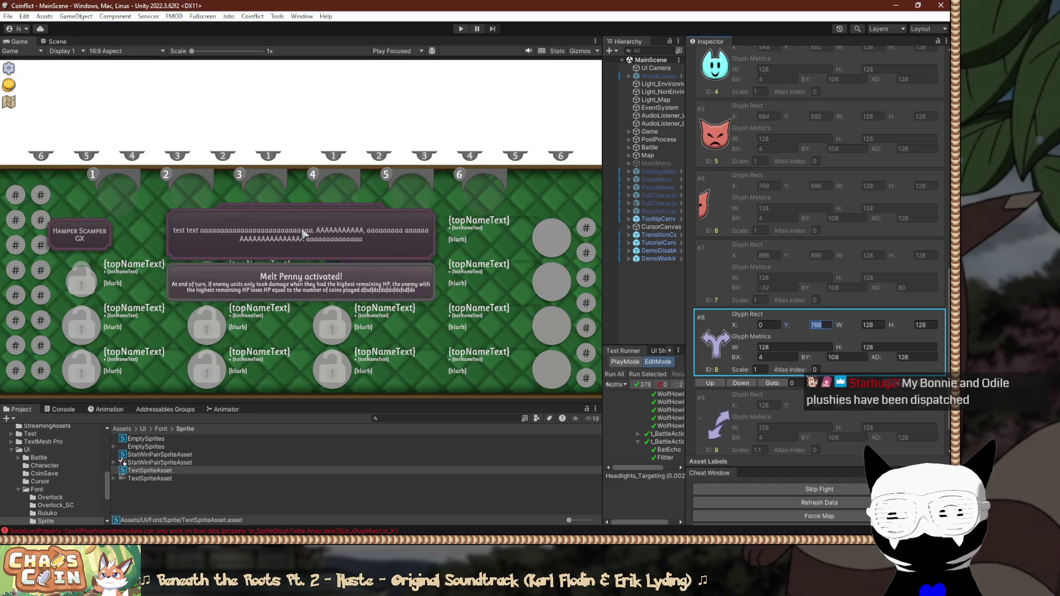
type("-12")
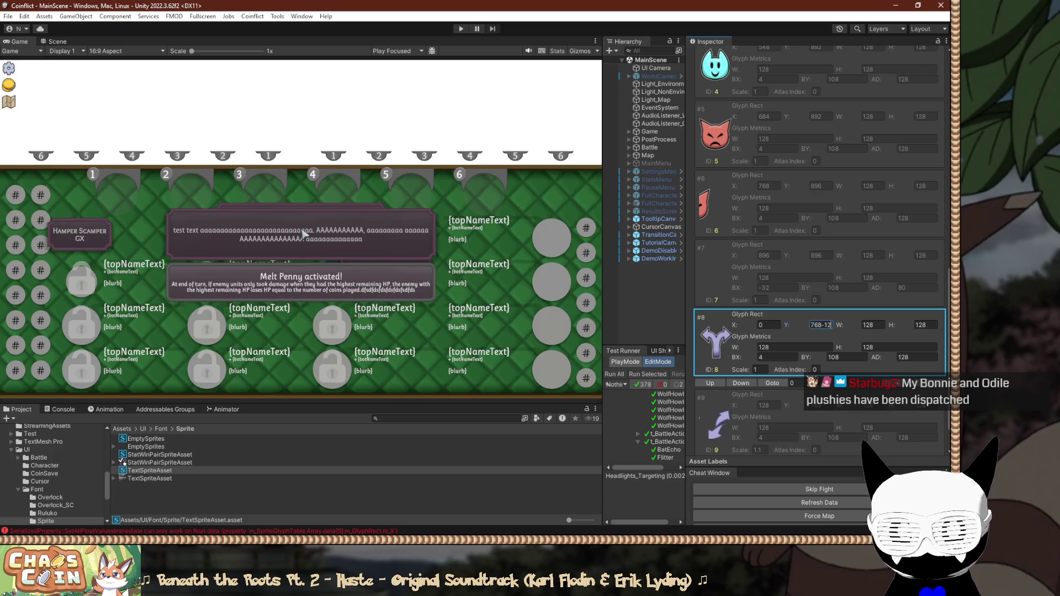
key("Return")
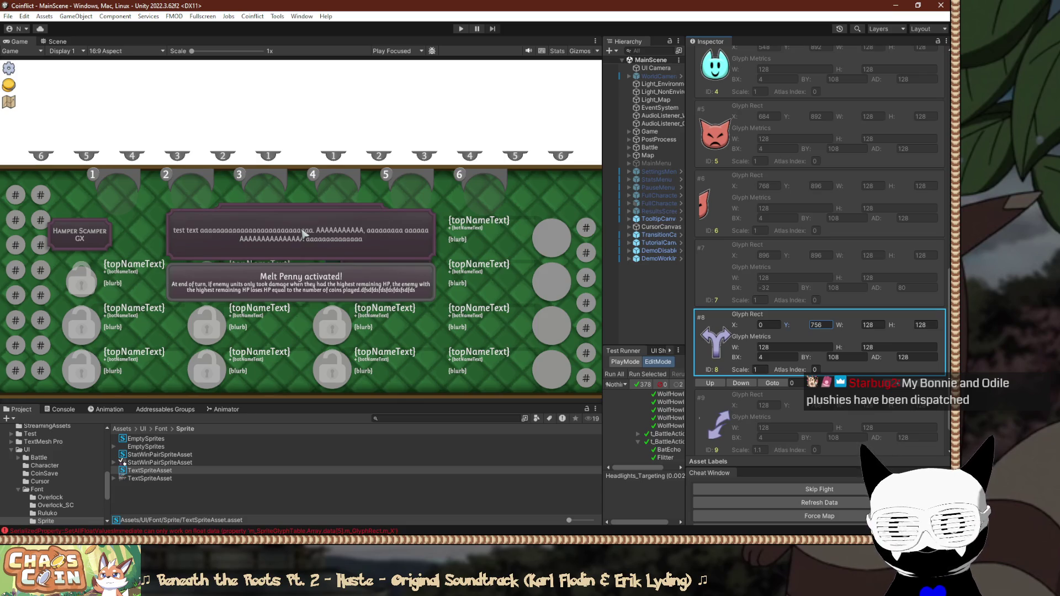
key("shift+Tab")
type("4")
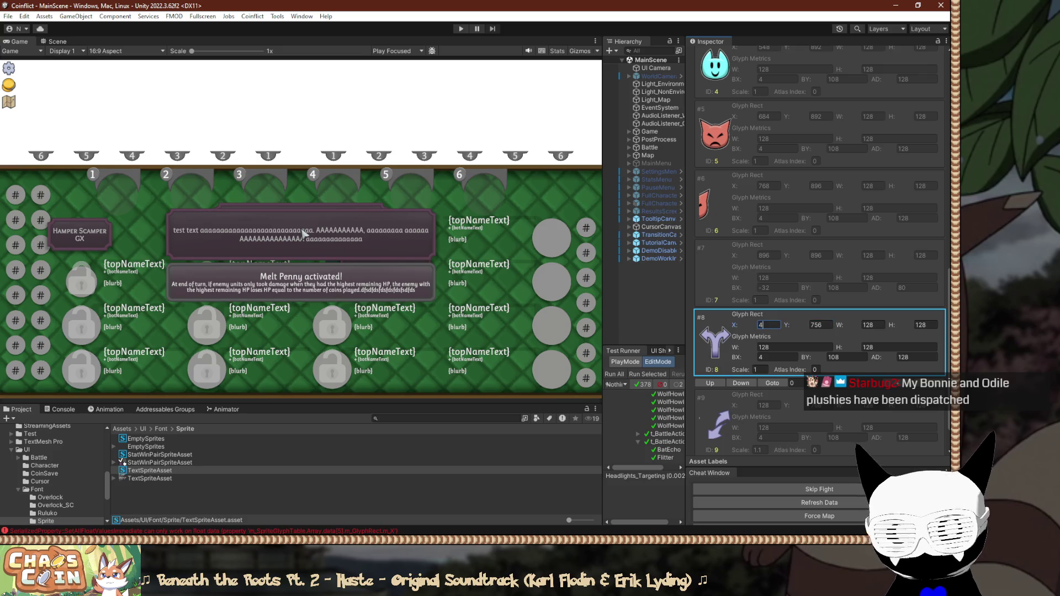
key("Tab")
key("Tab")
key("Tab")
key("Tab")
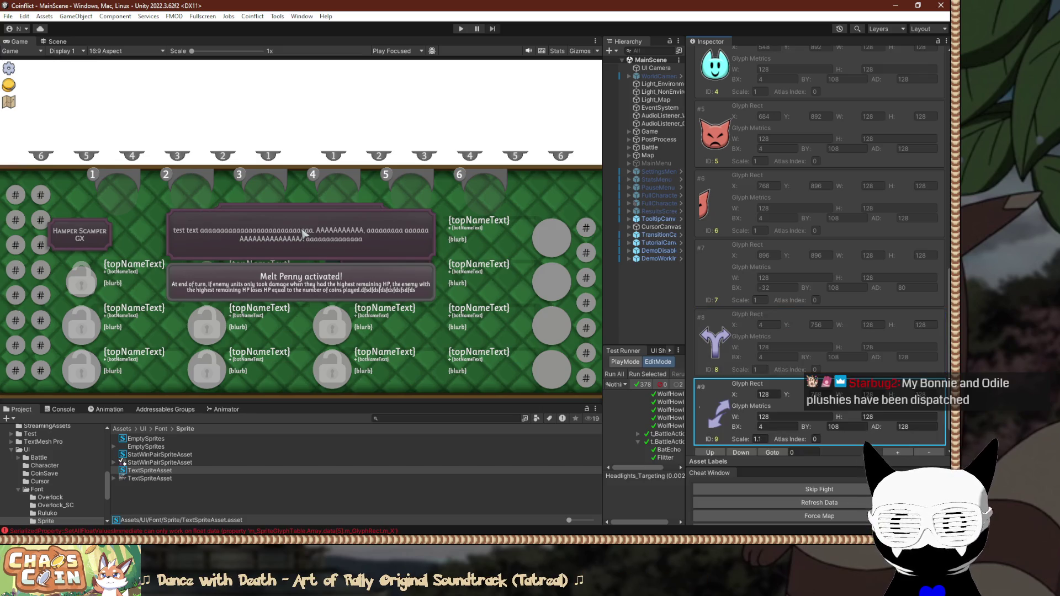
key("alt+Tab")
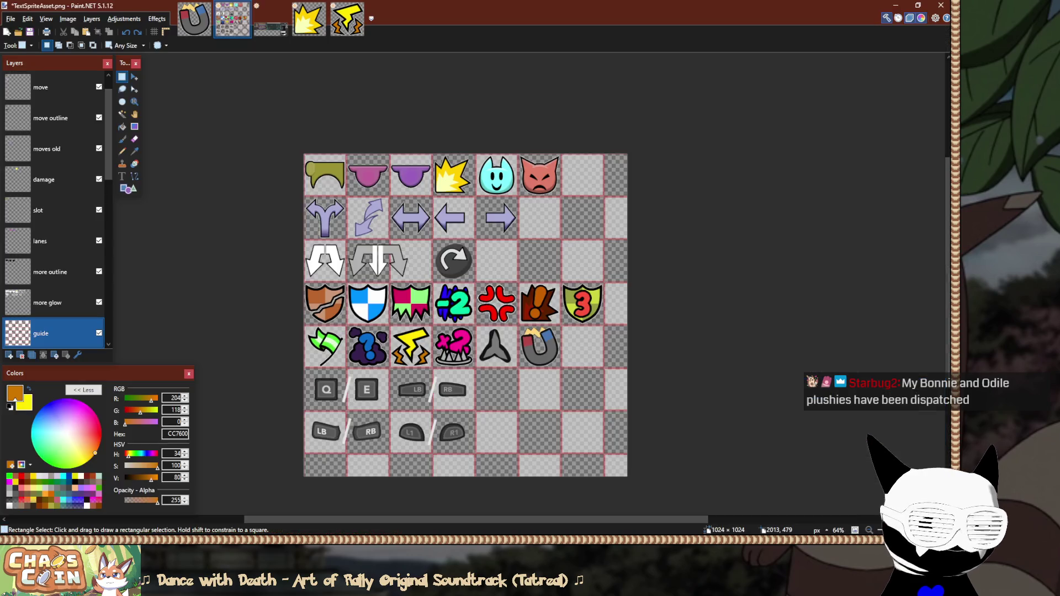
Drag the Paint.NET sprite sheet window over Unity for comparison, then return to Unity.
mouse_move(138, 6)
left_mouse_down()
mouse_move(556, 70)
mouse_move(248, 74)
left_mouse_up()
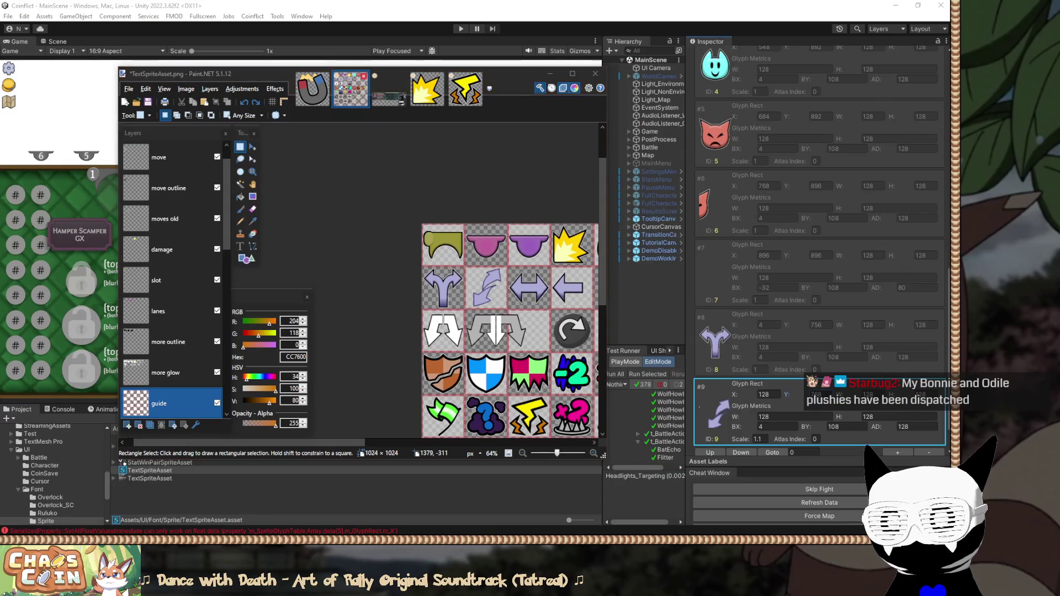
key("alt+Tab")
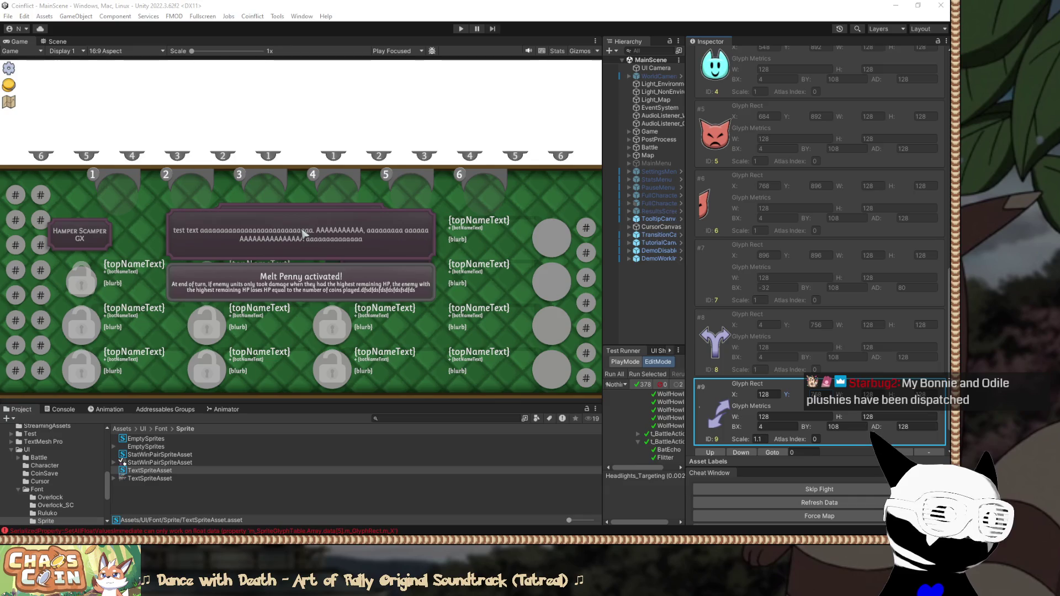
Set glyphs #9 and #10 to Y 756 with X 140 and 276.
key("alt+Tab")
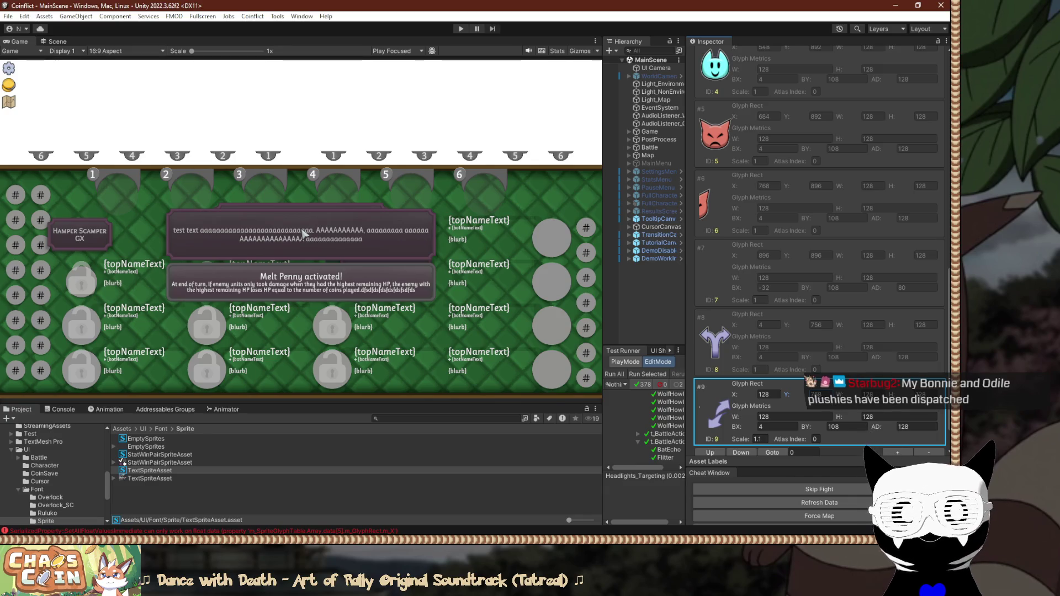
type("756")
key("shift+Tab")
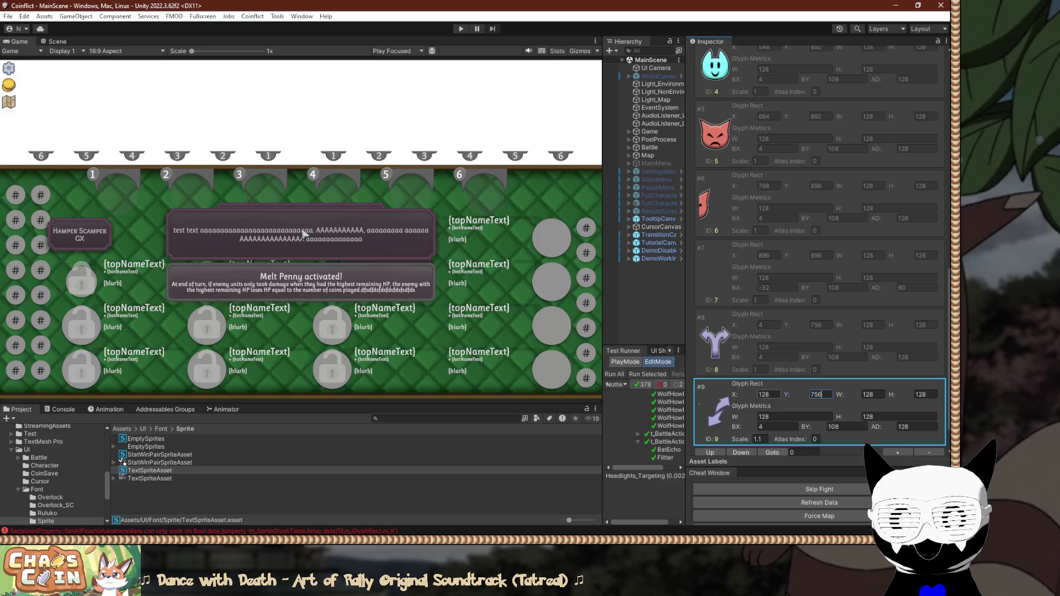
type("140")
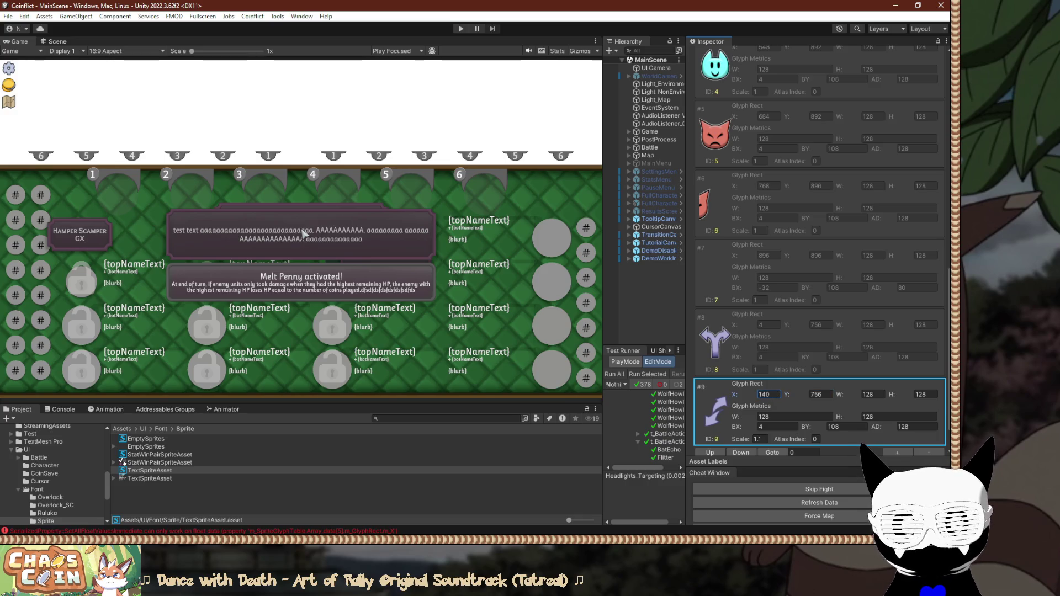
key("Tab")
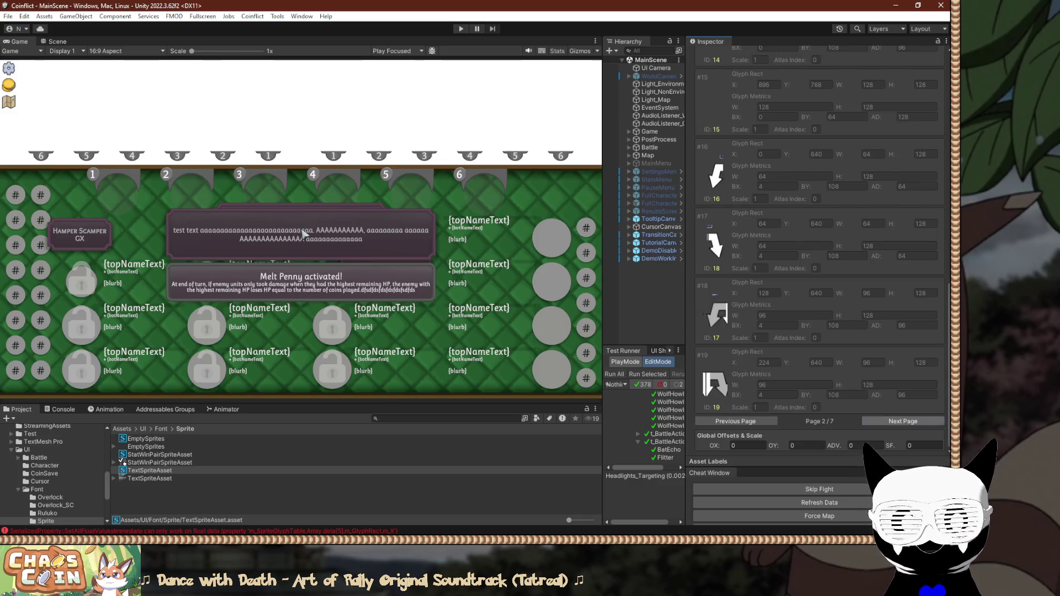
key("Tab")
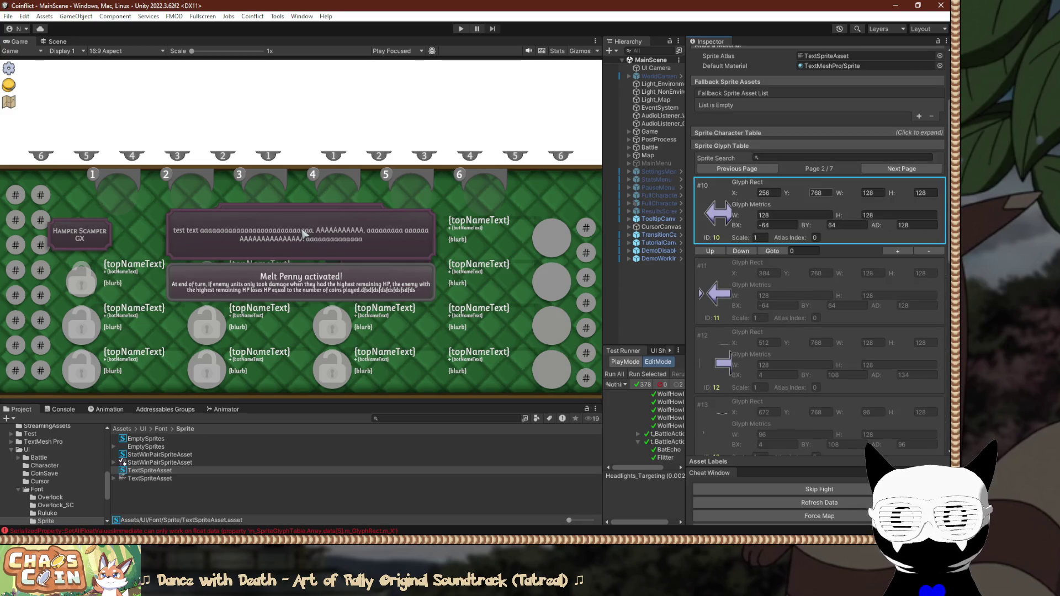
key("Tab")
type("756")
key("shift+Tab")
type("276")
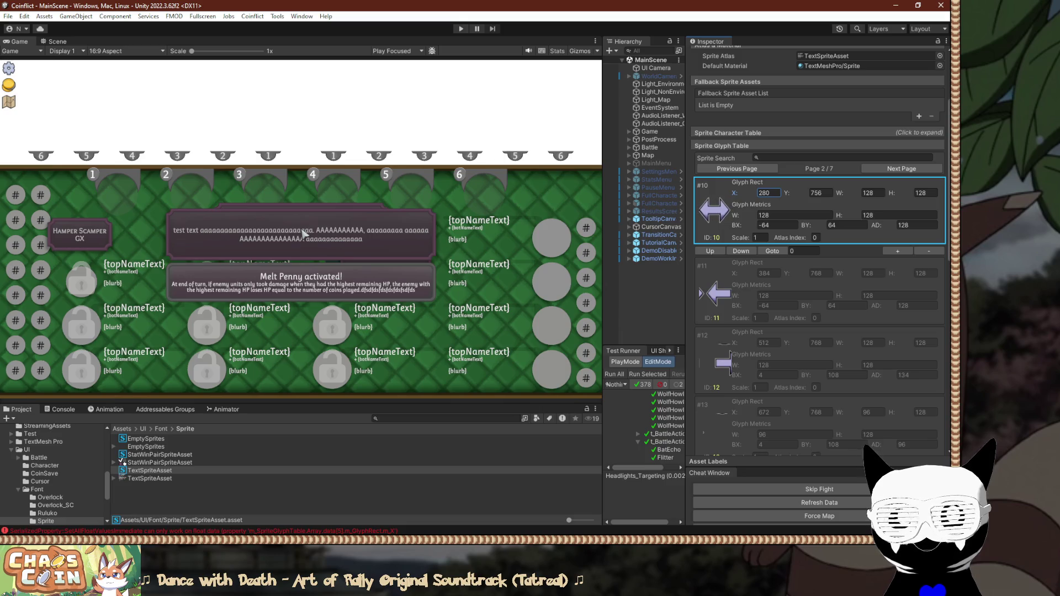
key("Return")
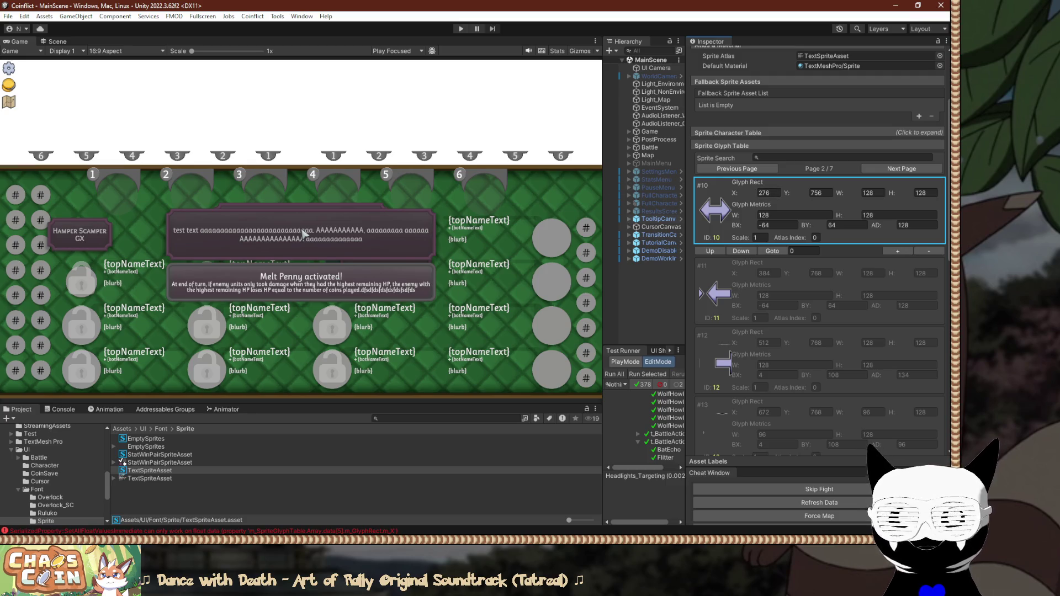
Set glyphs #11 and #12 to Y 756 with X 412 (384+28) and 548 (512+36).
key("Down")
key("Tab")
key("Tab")
type("756")
key("Return")
key("shift+Tab")
key("Right")
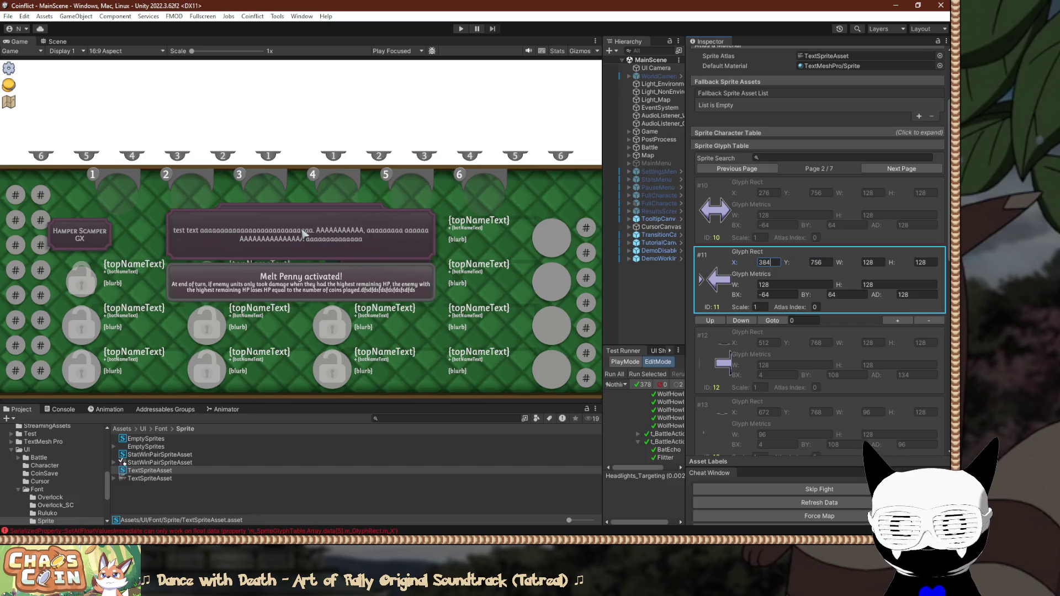
type("28")
key("Return")
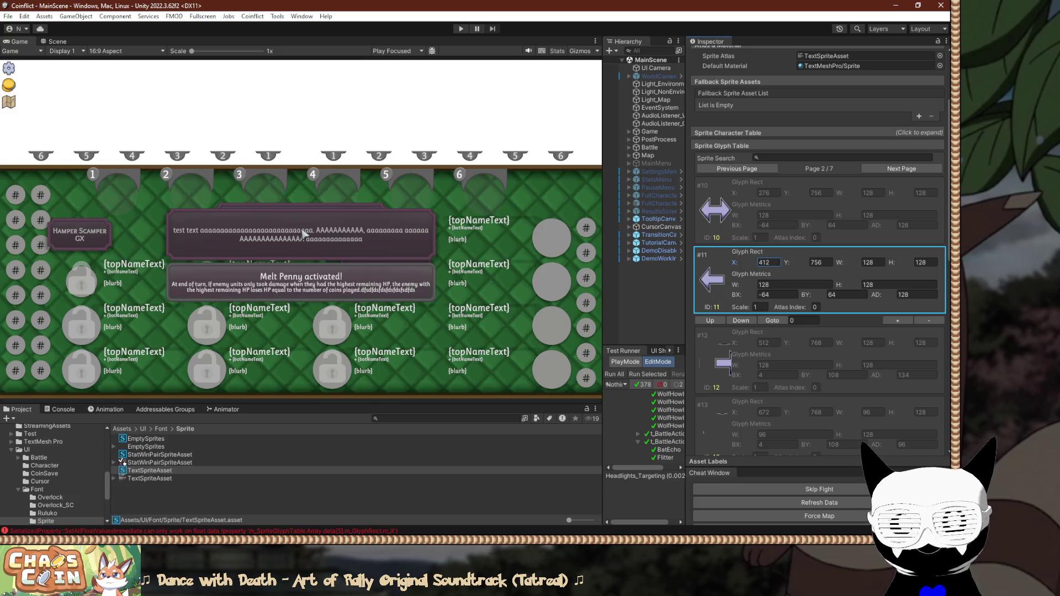
key("Tab")
key("Tab")
type("756")
key("Return")
key("shift+Tab")
key("Right")
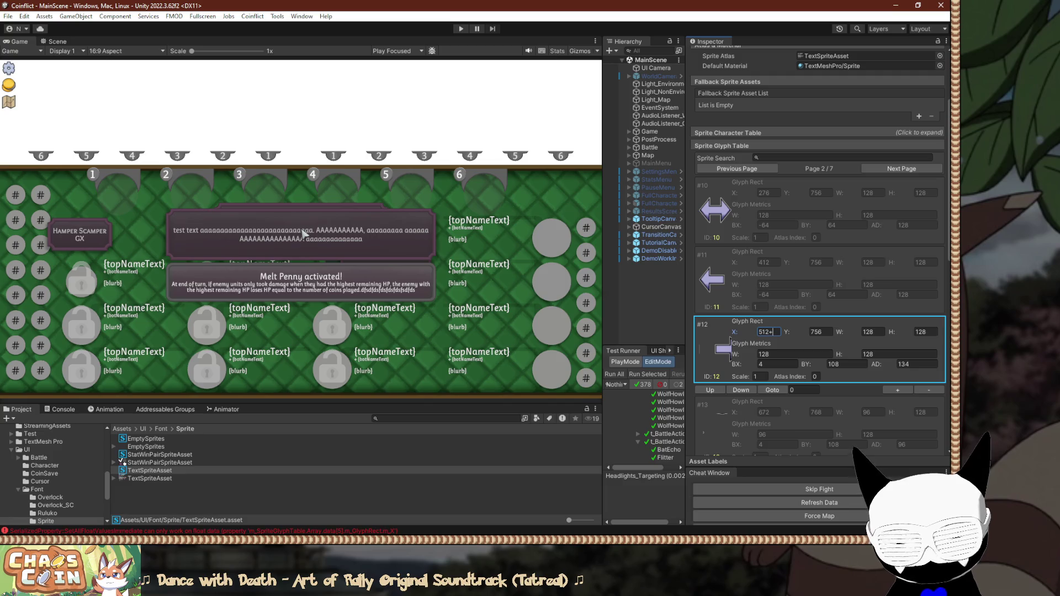
type("36")
key("Return")
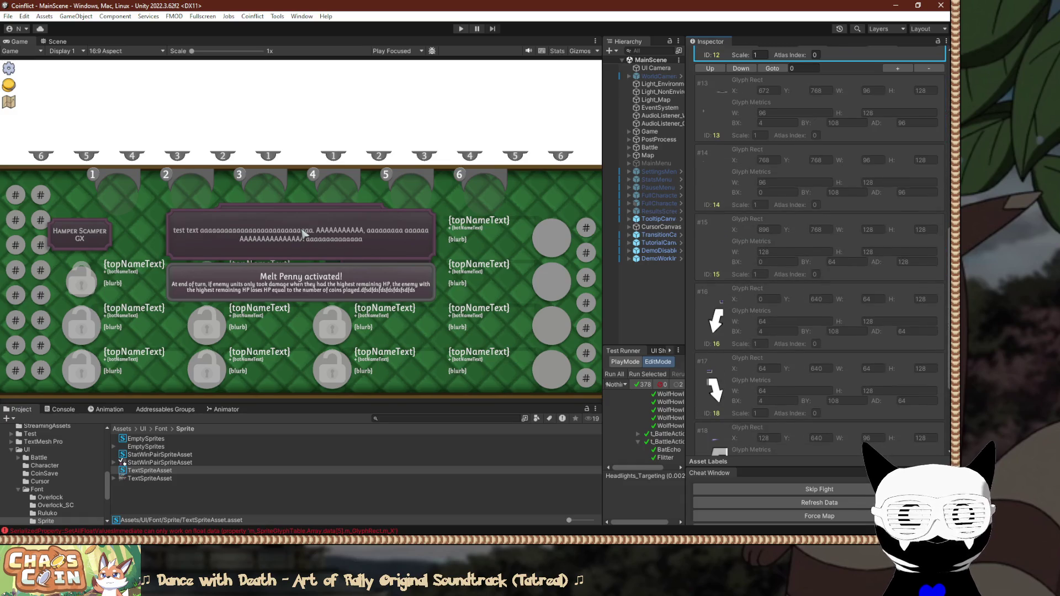
Set glyphs #16 and #17 to Y 620 with X 4 and 68.
left_click(816, 299)
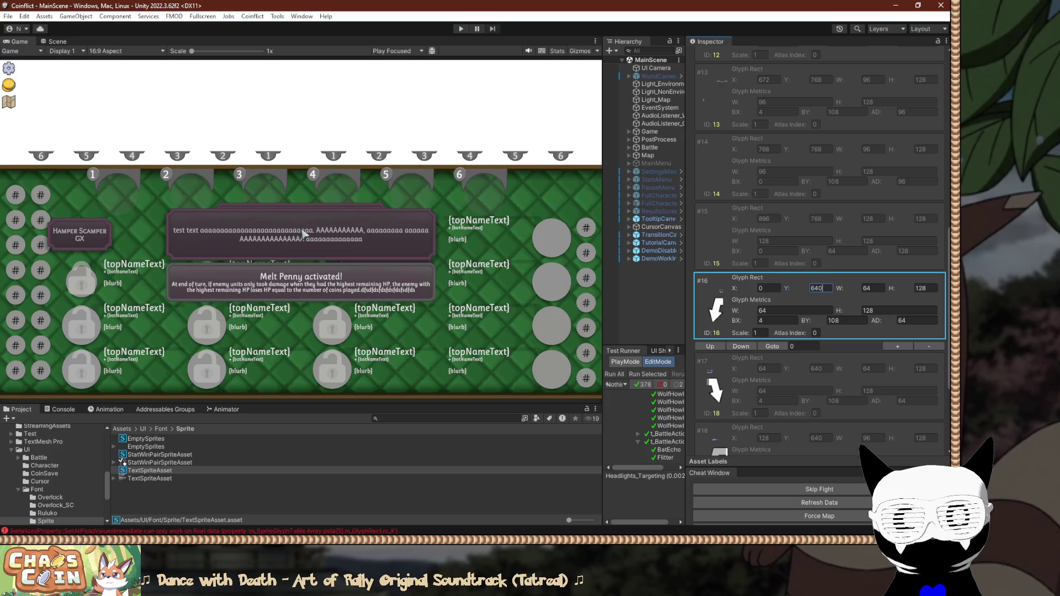
type("-20")
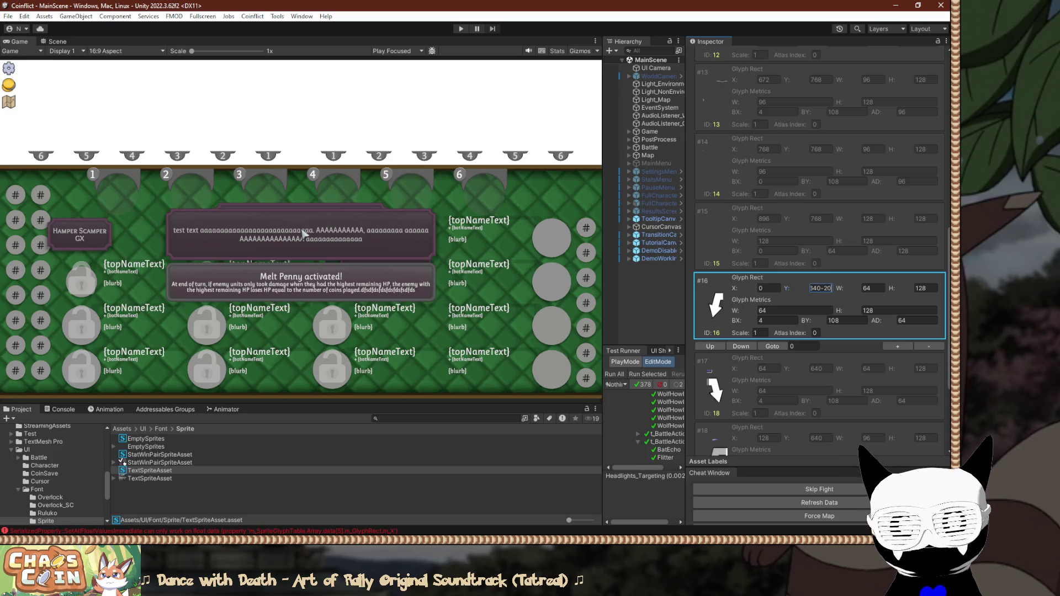
key("Return")
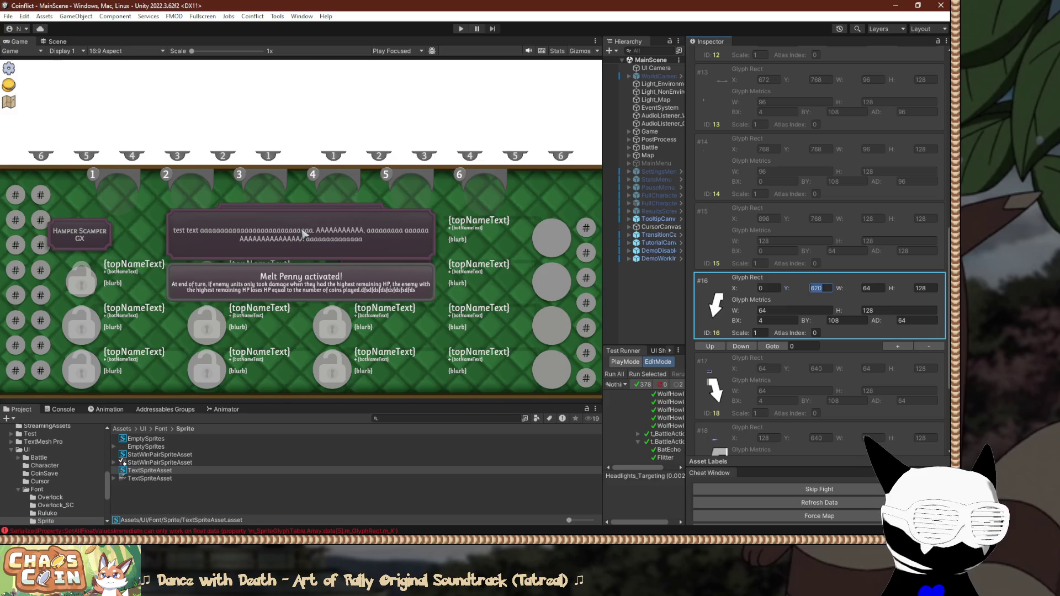
key("shift+Tab")
type("4")
key("Tab")
key("Tab")
key("Tab")
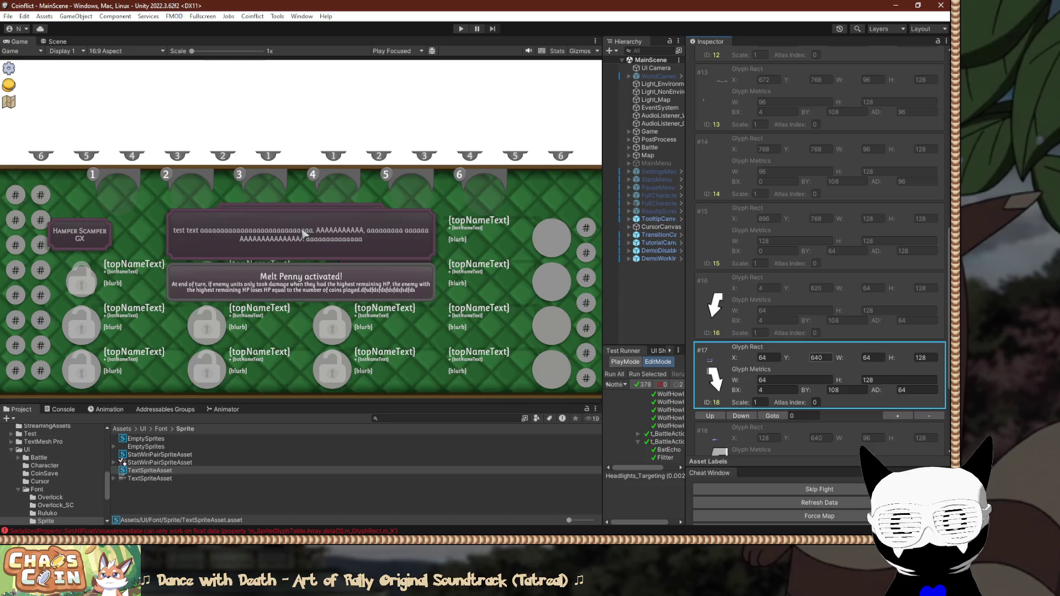
type("620")
key("shift+Tab")
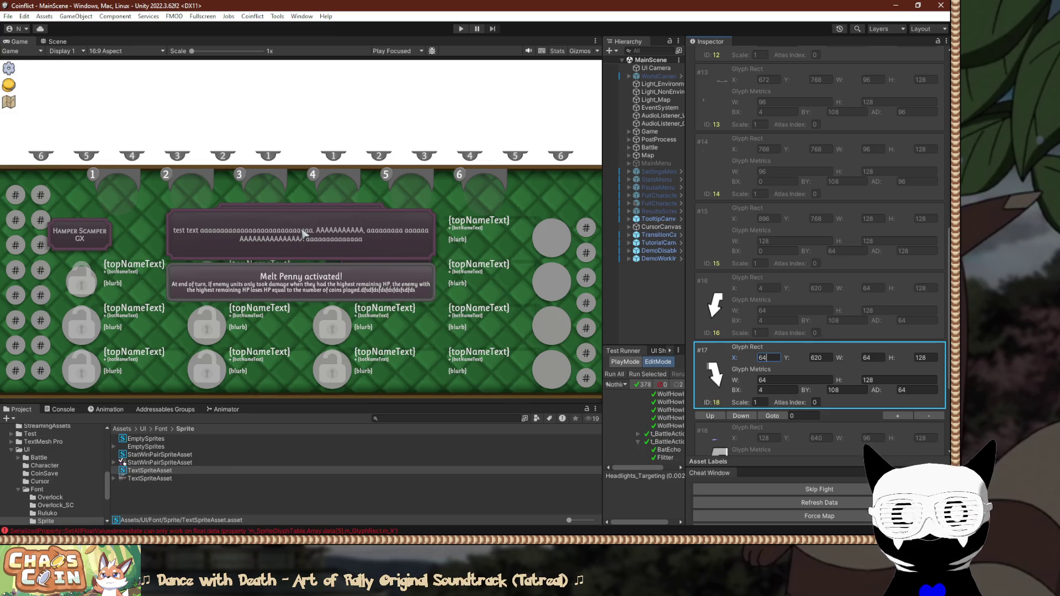
scroll(820, 254, "down", 1)
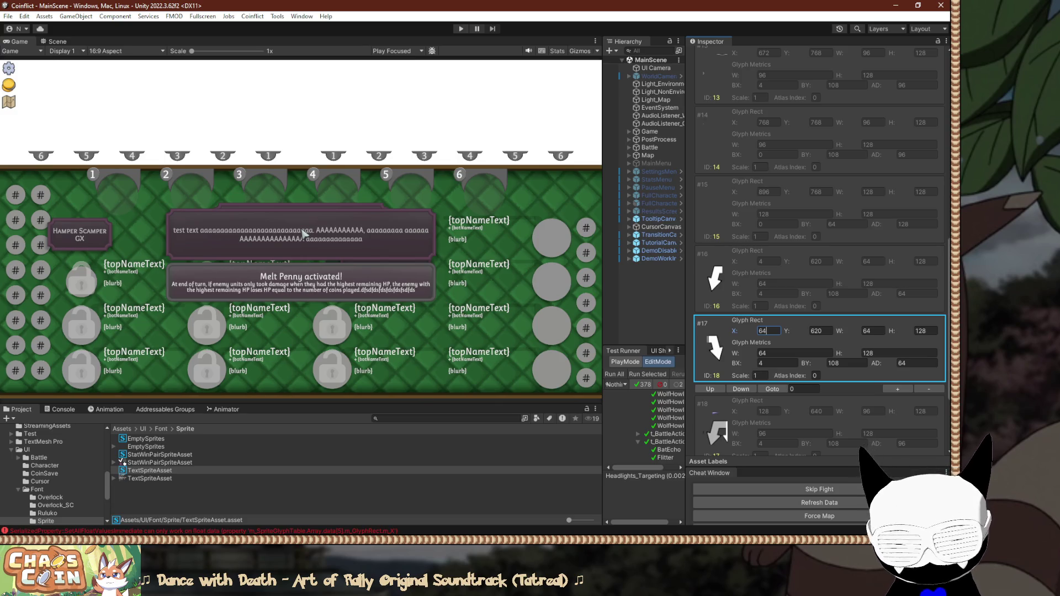
key("BackSpace")
type("8")
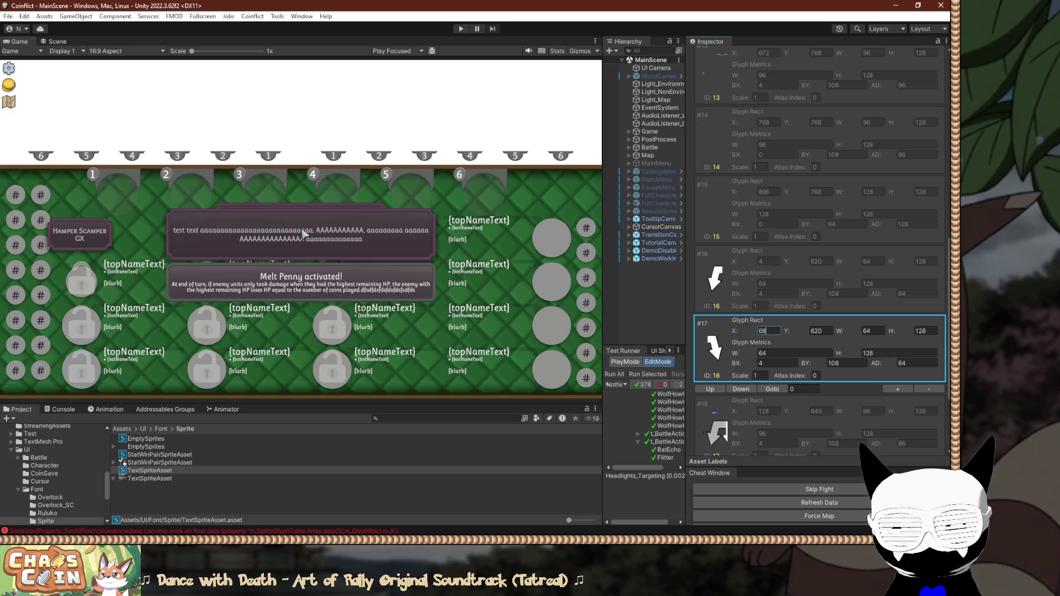
key("Tab")
Set glyphs #18 and #19 to Y 620 with X 140 and 236, then page forward.
key("Down")
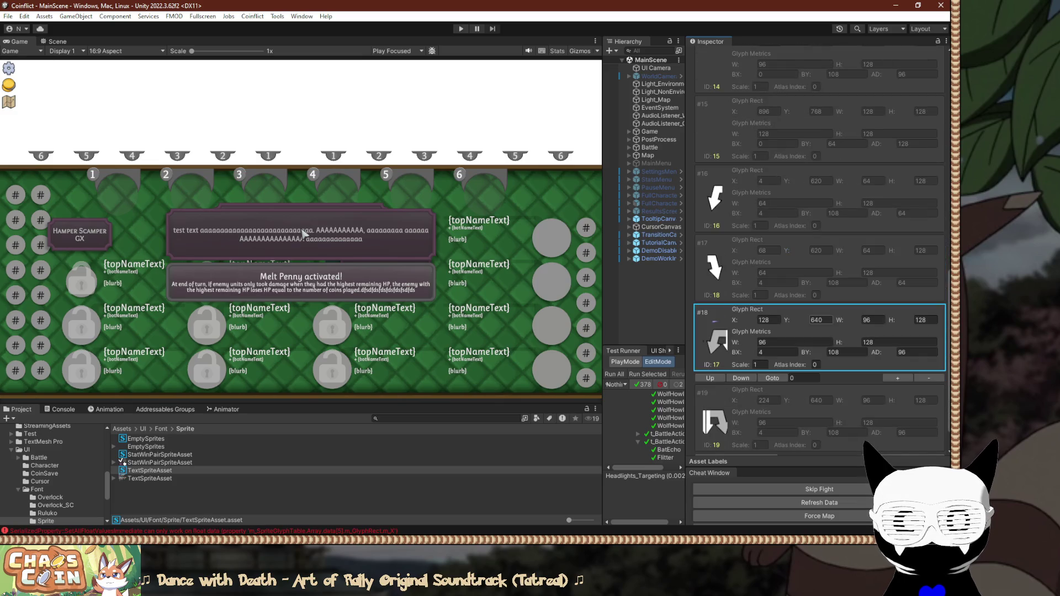
key("BackSpace")
key("BackSpace")
type("20")
key("Return")
key("shift+Tab")
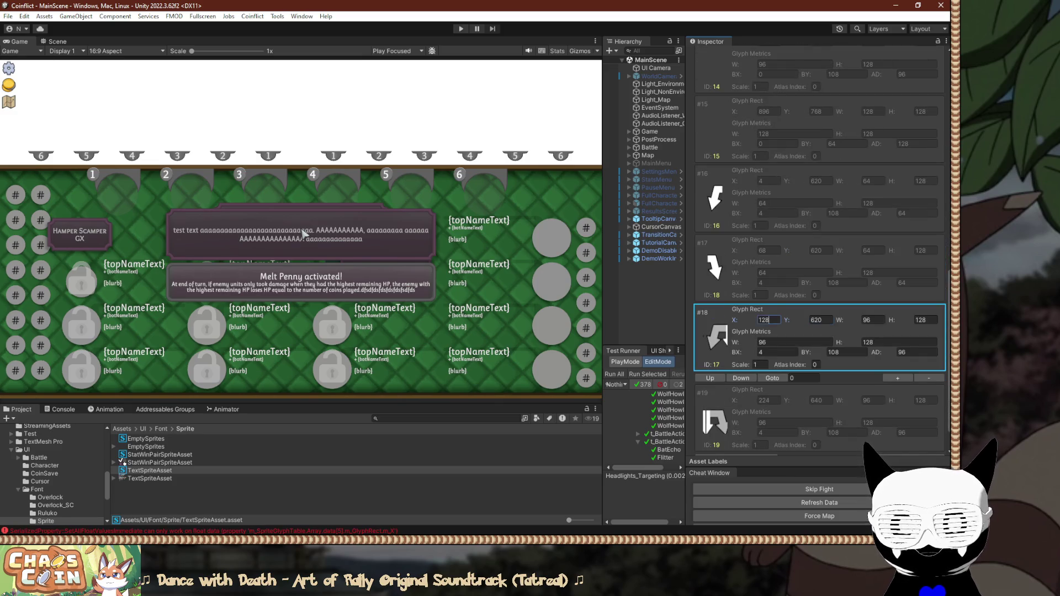
key("Right")
key("BackSpace")
key("BackSpace")
type("40")
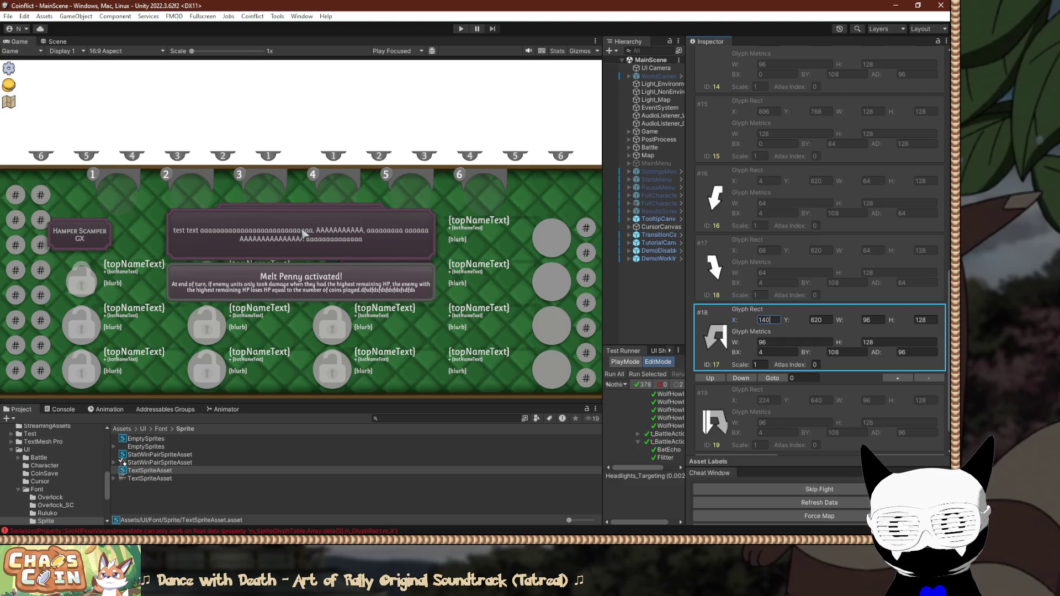
key("Tab")
key("Tab")
key("Tab")
type("620")
key("shift+Tab")
type("+12")
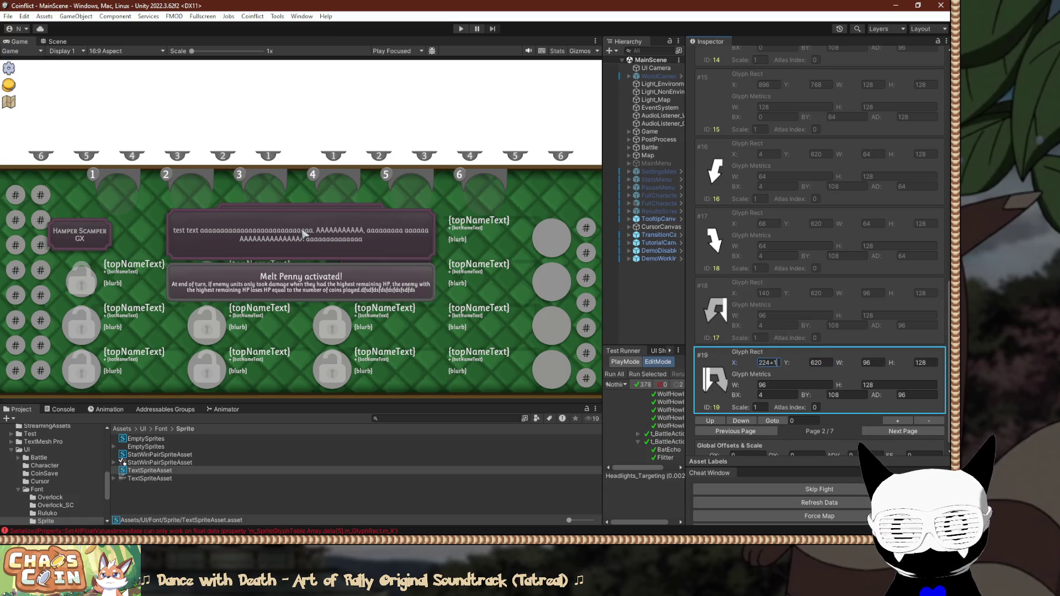
key("Return")
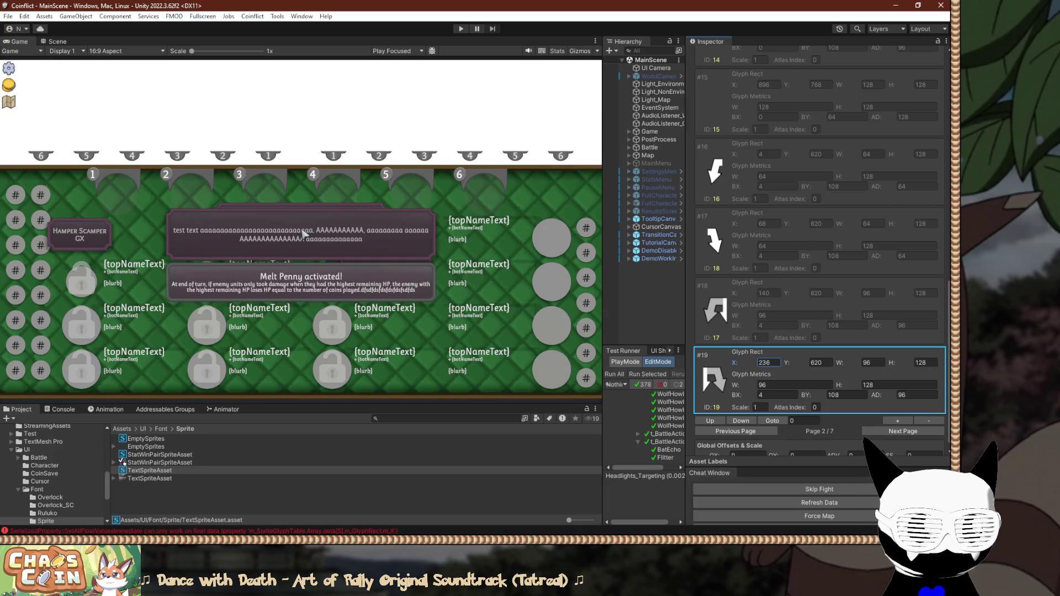
scroll(900, 376, "down", 1)
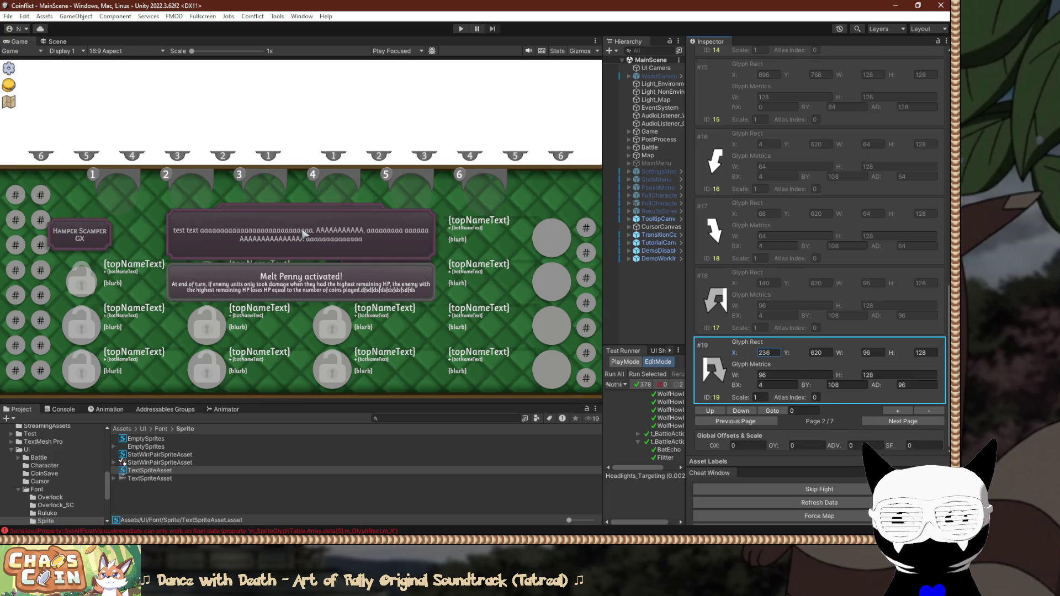
left_click(903, 421)
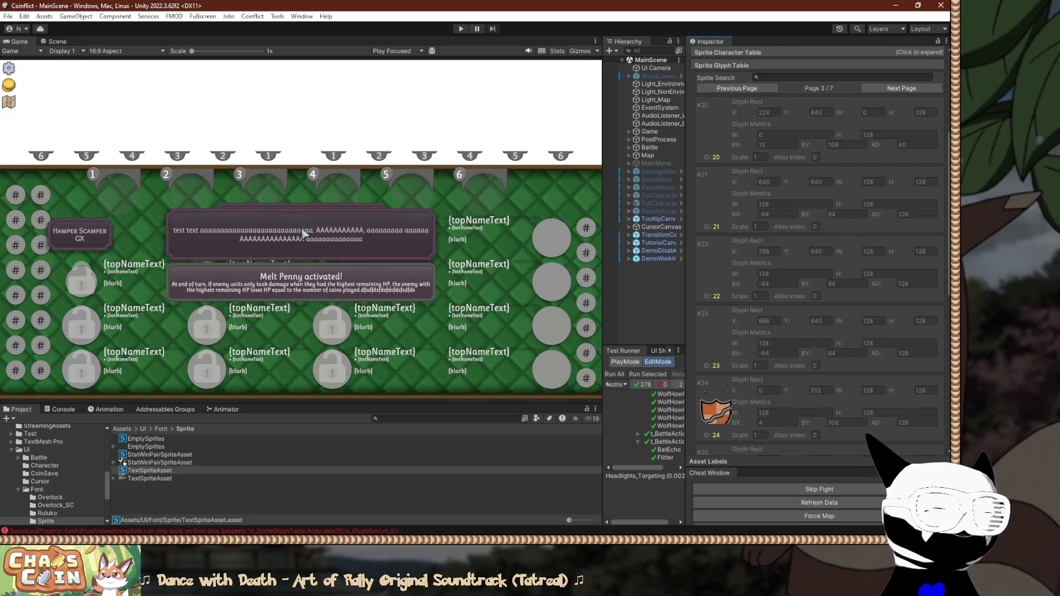
scroll(817, 249, "up", 5)
scroll(817, 249, "down", 10)
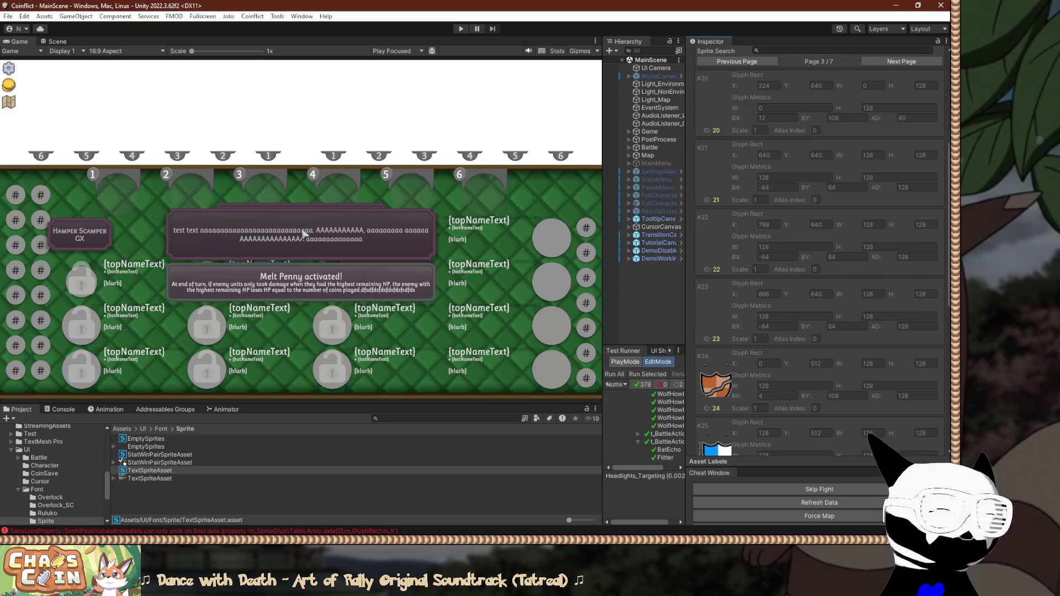
scroll(817, 248, "down", 10)
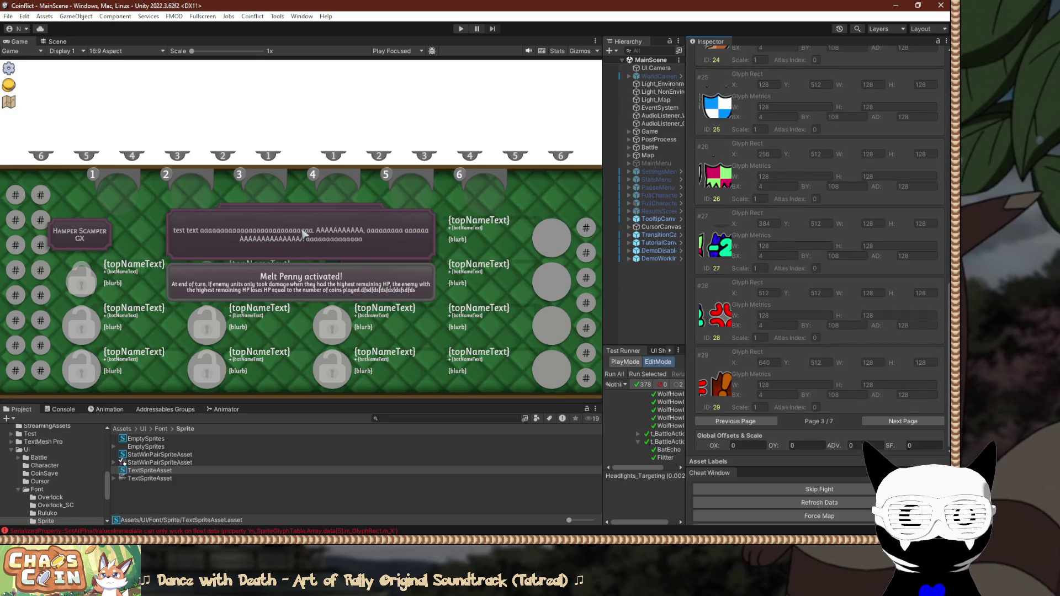
scroll(817, 248, "down", 5)
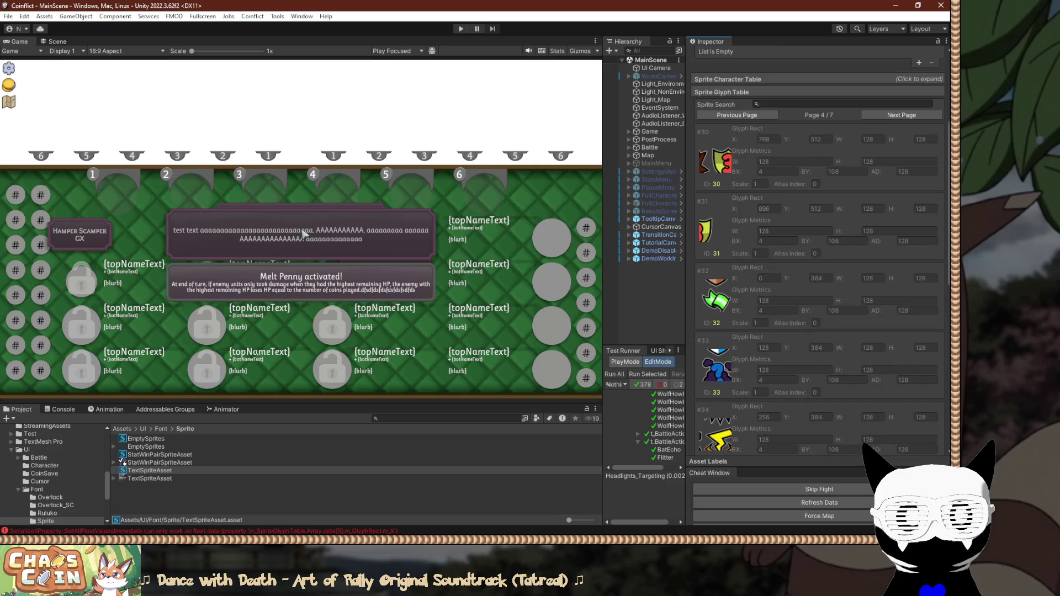
left_click(736, 421)
scroll(817, 248, "up", 10)
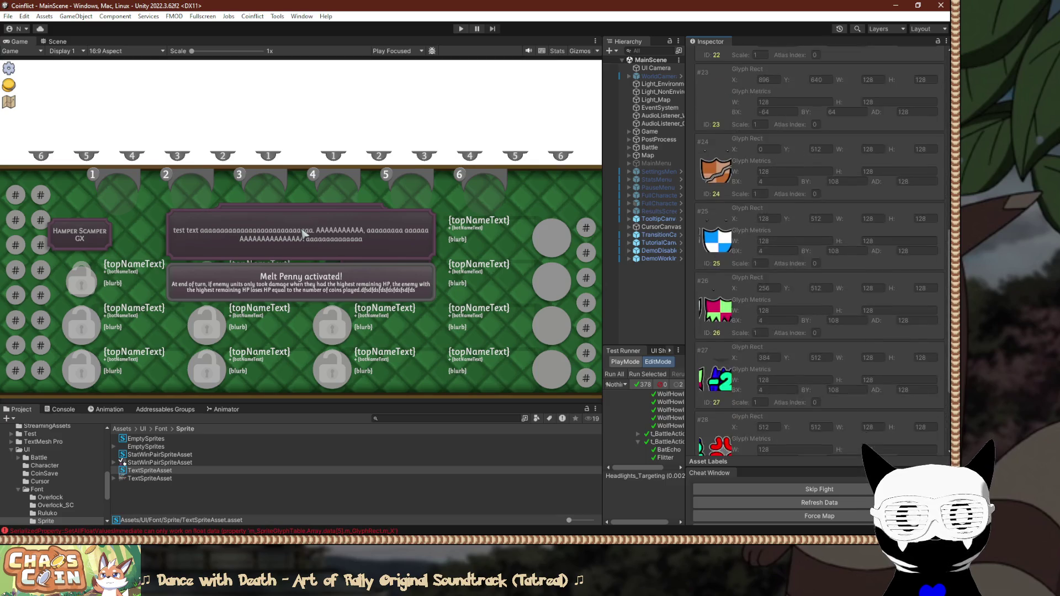
left_click(737, 89)
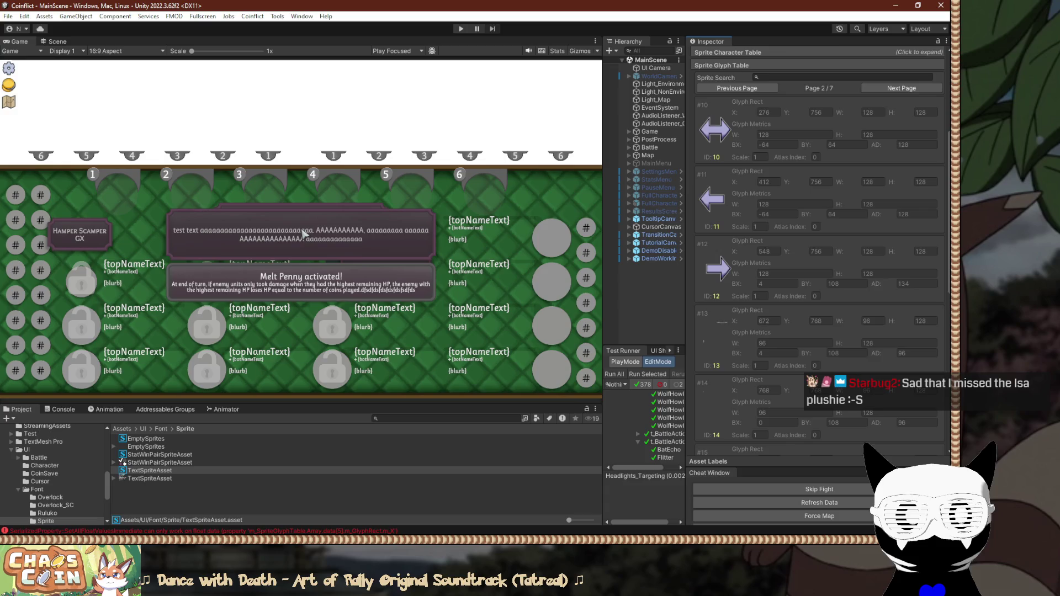
scroll(817, 248, "up", 10)
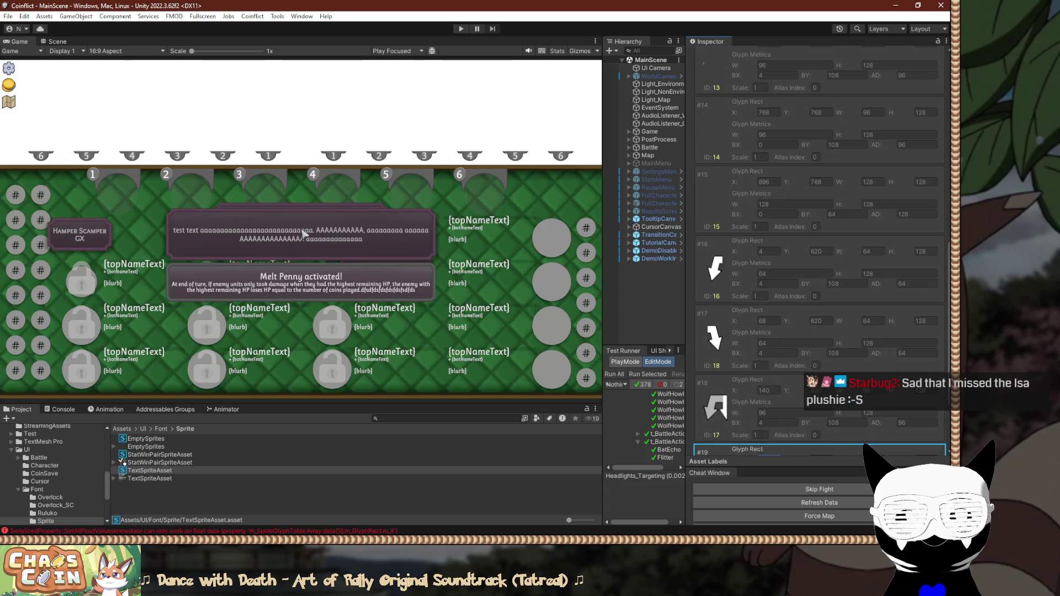
left_click(737, 186)
scroll(817, 248, "down", 10)
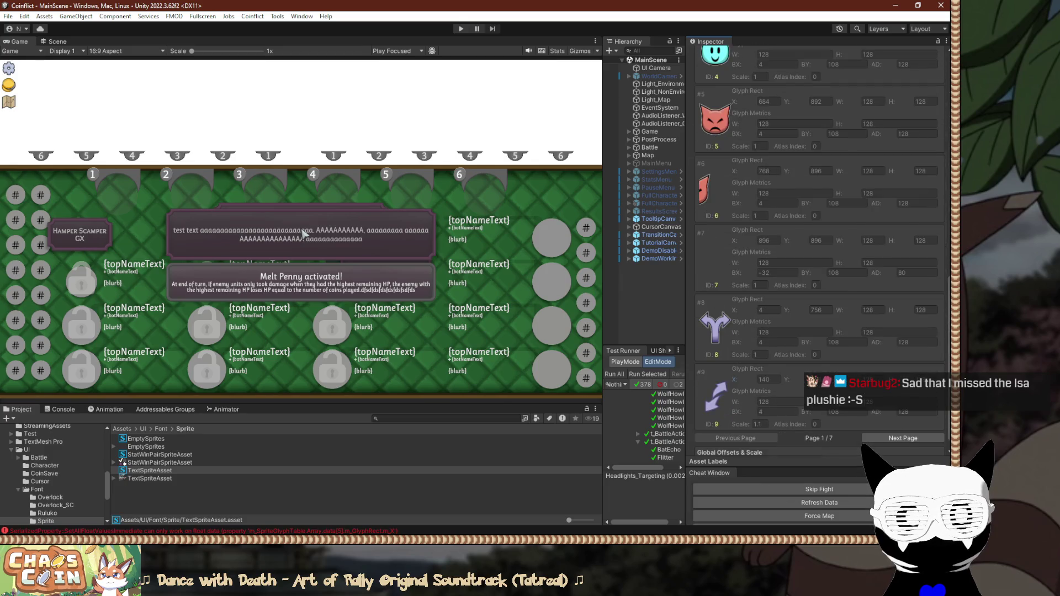
scroll(817, 249, "up", 10)
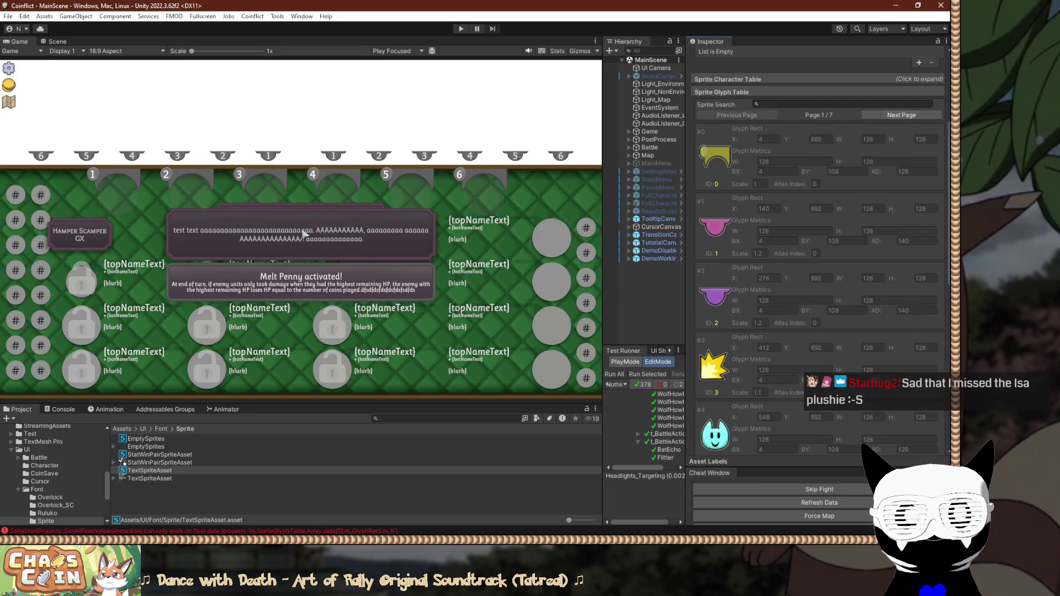
left_click(901, 114)
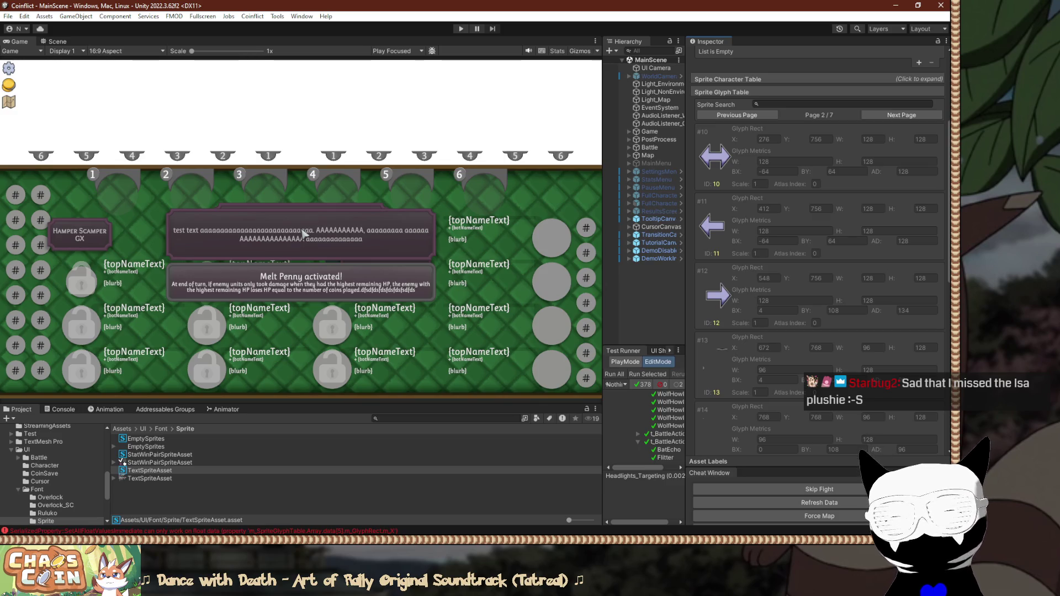
Switch to Paint.NET and browse the recent files list without opening any.
key("alt+Tab")
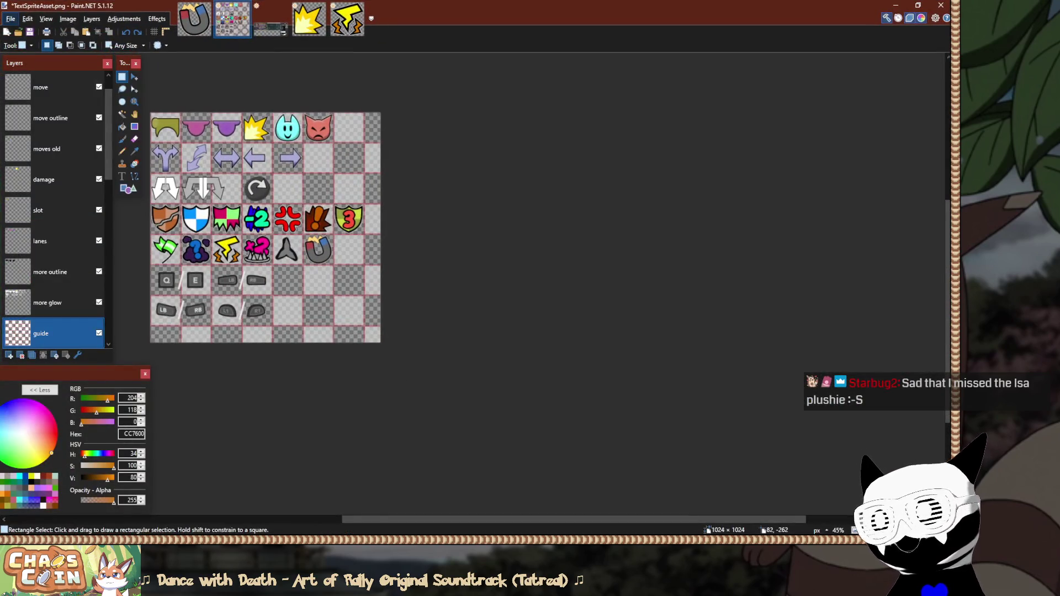
key("alt+f")
key("Escape")
key("alt+f")
key("Down")
key("Down")
key("Right")
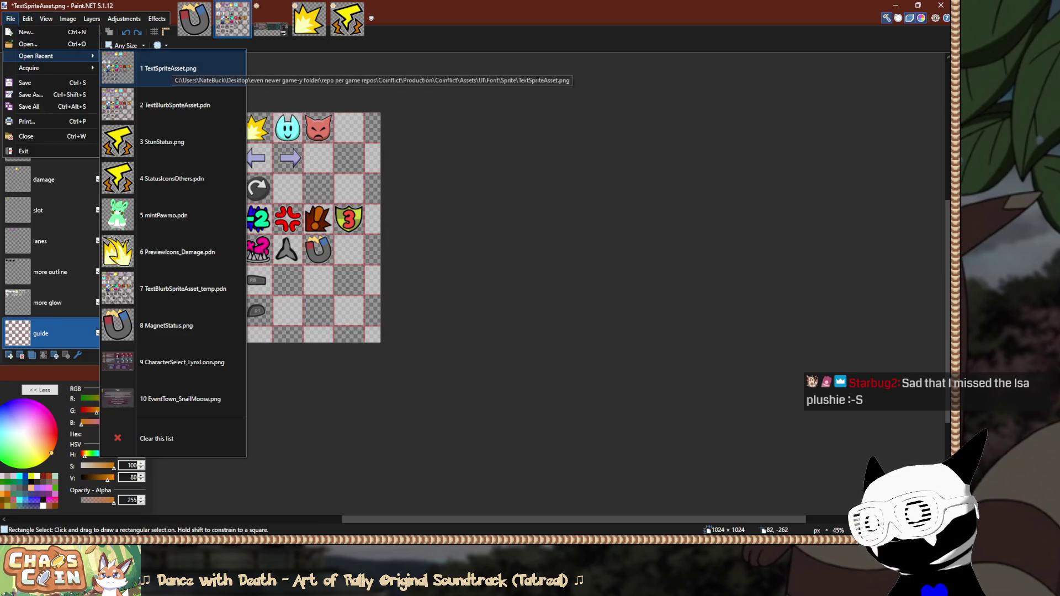
key("Down")
key("Down")
key("Down")
key("Down")
key("Up")
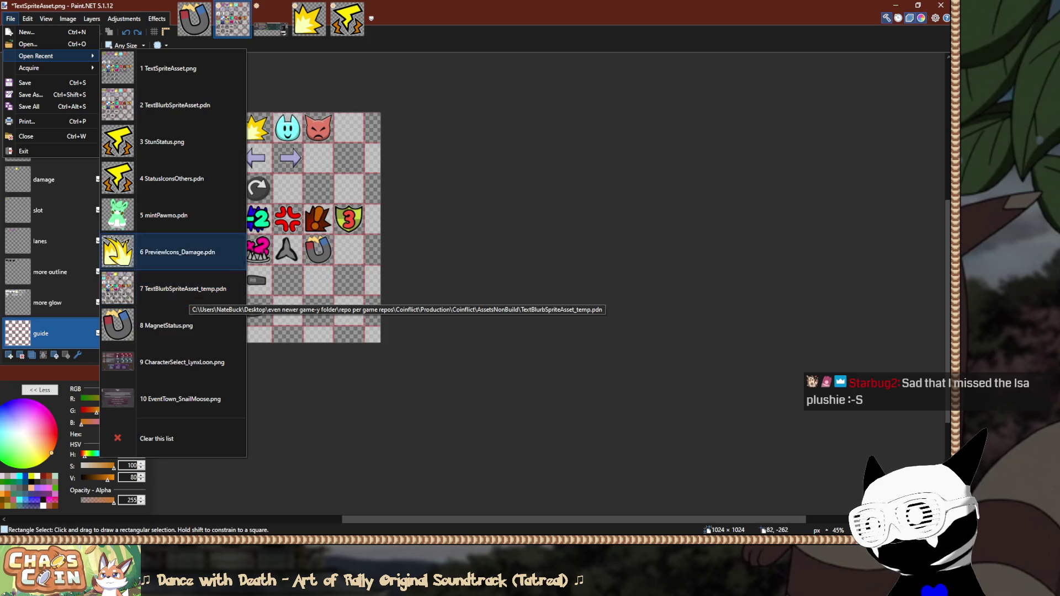
key("Escape")
key("Escape")
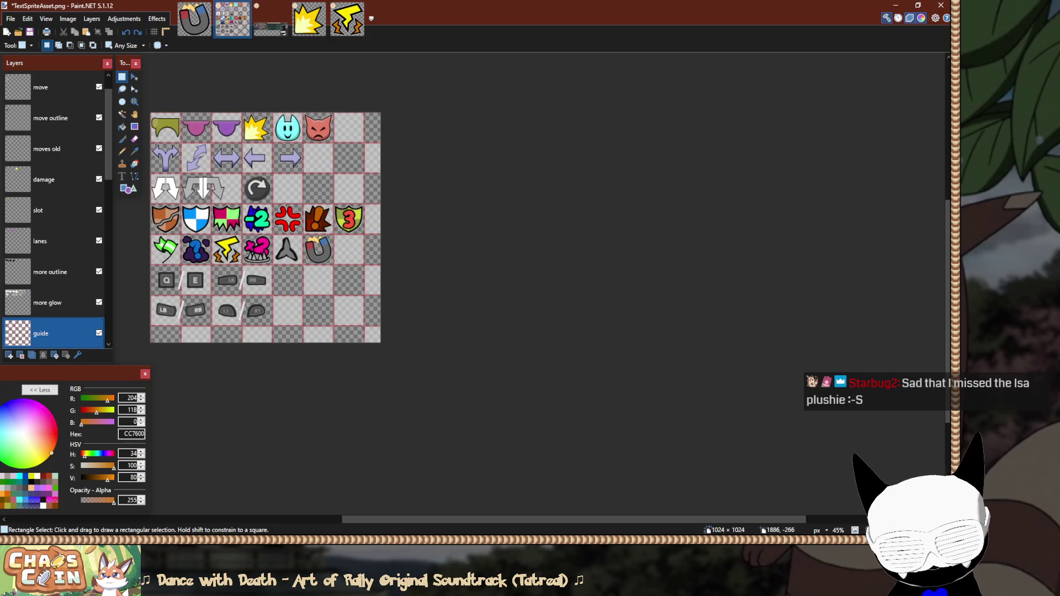
Open TextBlurbSpriteAsset_Old.pdn from the AssetsNonBuild folder.
key("ctrl+o")
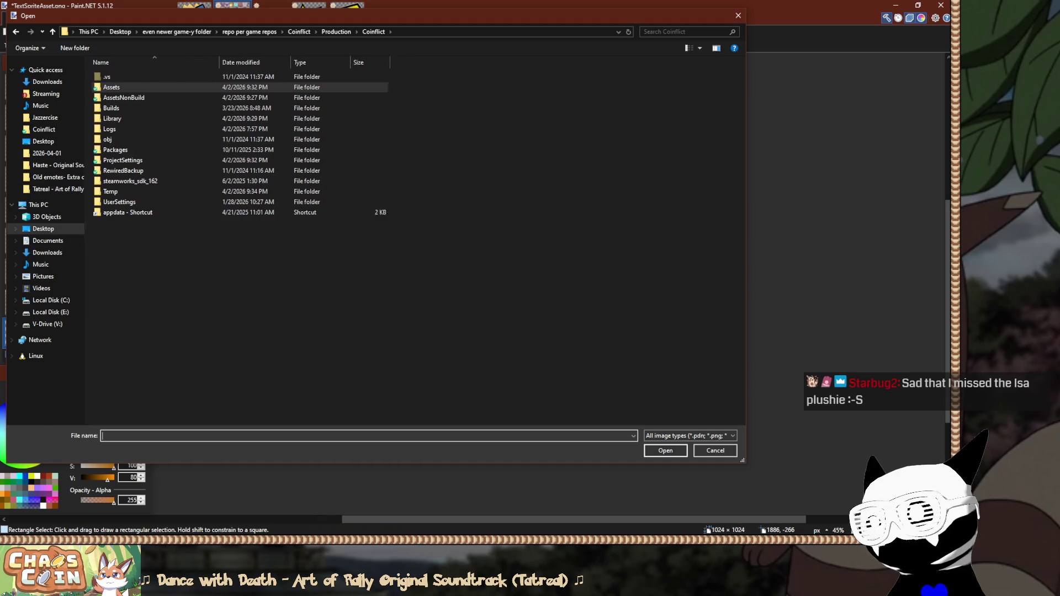
double_click(83, 98)
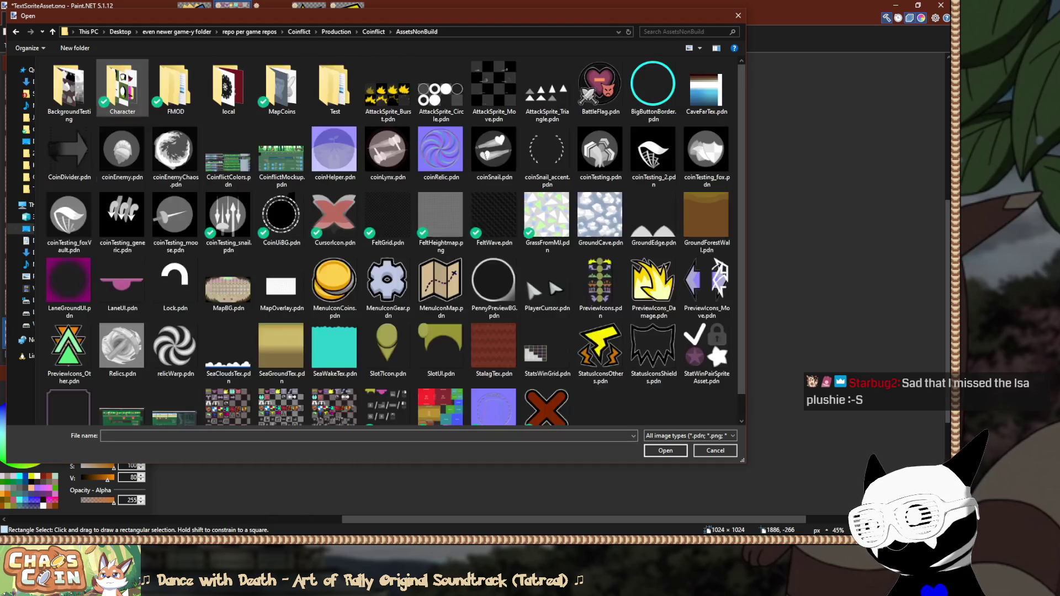
scroll(281, 359, "down", 1)
left_click(282, 392)
key("Return")
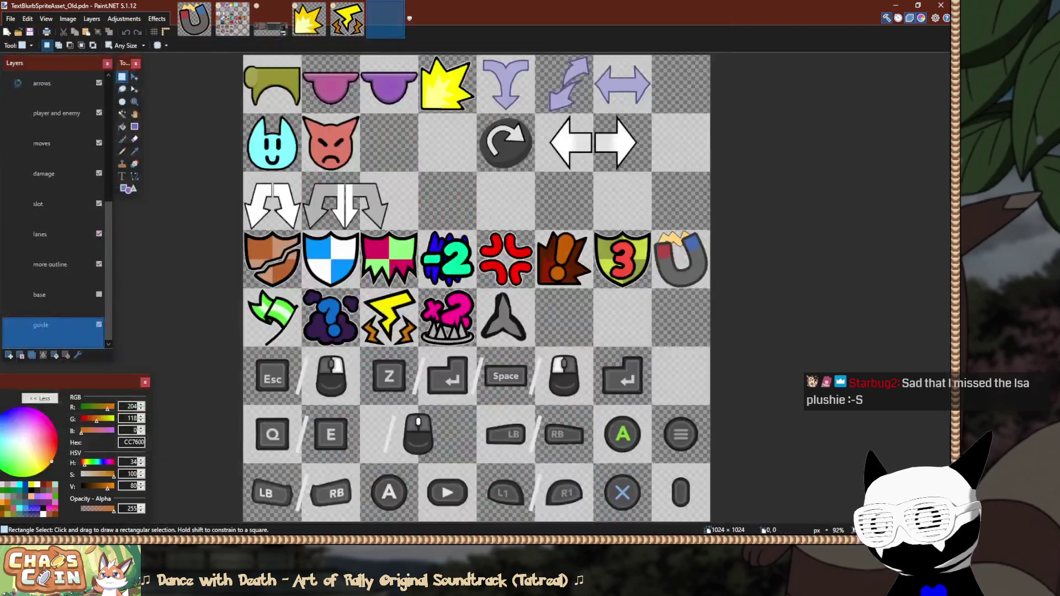
Measure the rotate-arrow icon on the old sheet, return to TextSpriteAsset.png, and minimize Paint.NET.
left_click_drag(519, 162, 522, 164)
key("ctrl+d")
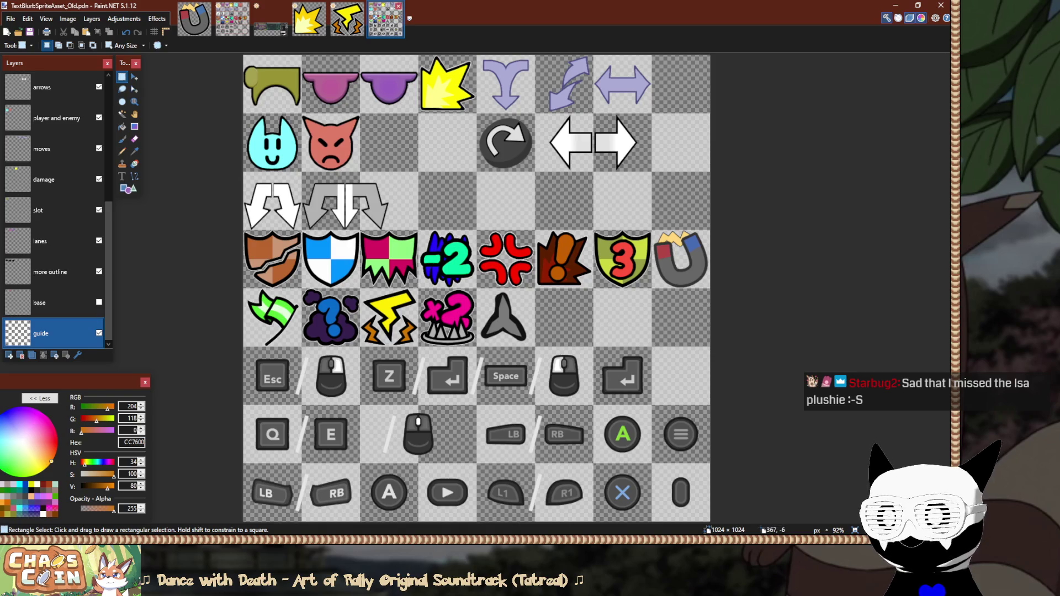
left_click(232, 18)
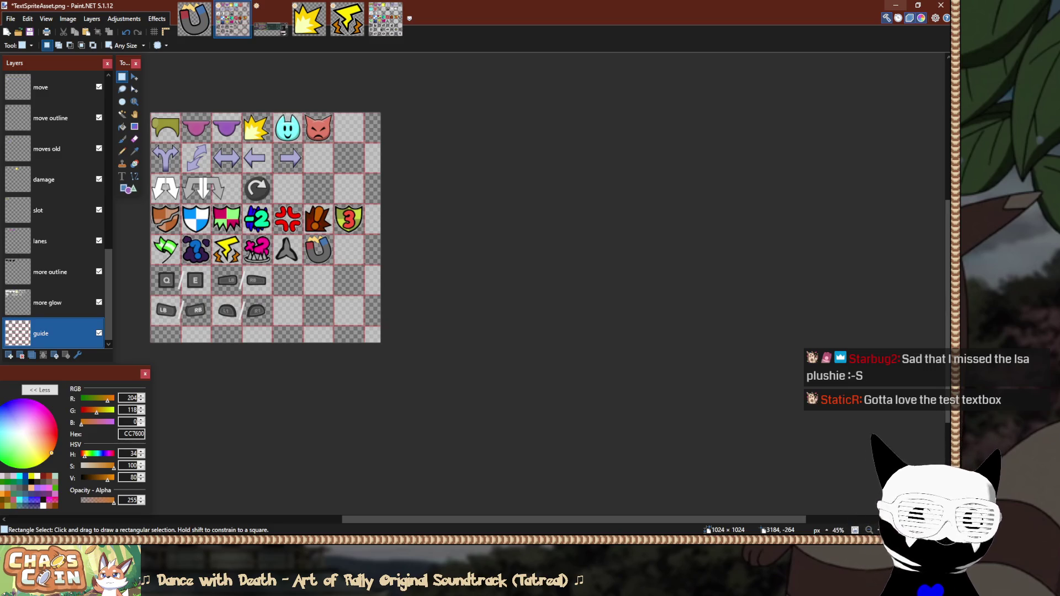
left_click(895, 5)
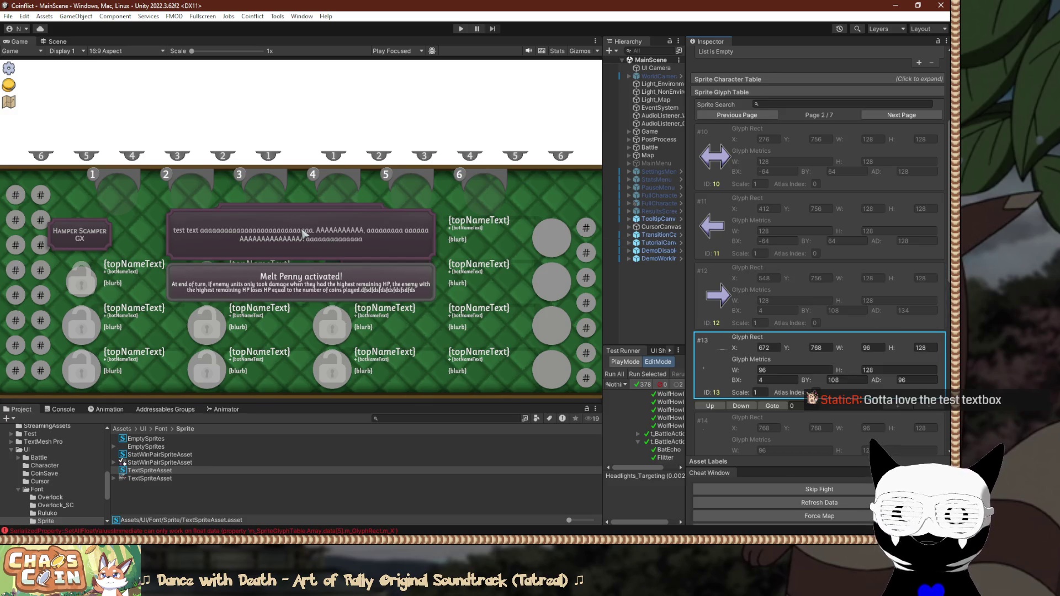
Flip the Sprite Glyph Table to review glyphs #14–#19 on page 2 and #24–#29 on page 3.
left_click(902, 115)
left_click(901, 115)
left_click(737, 115)
left_click(737, 115)
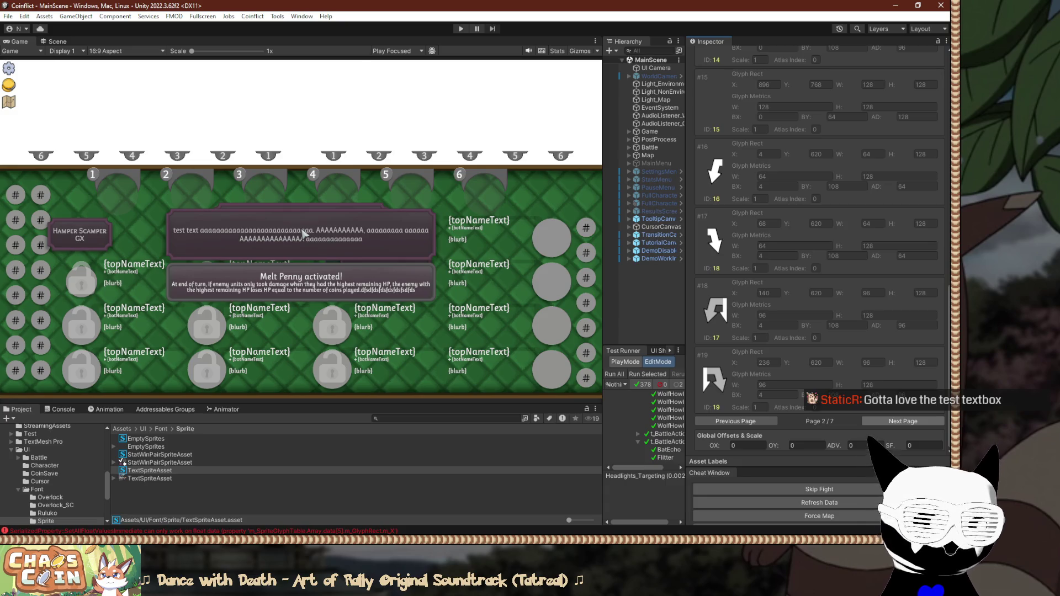
left_click(903, 421)
After checking the sprite sheet in Paint.NET, open the project's C# code in Visual Studio.
key("alt+Tab")
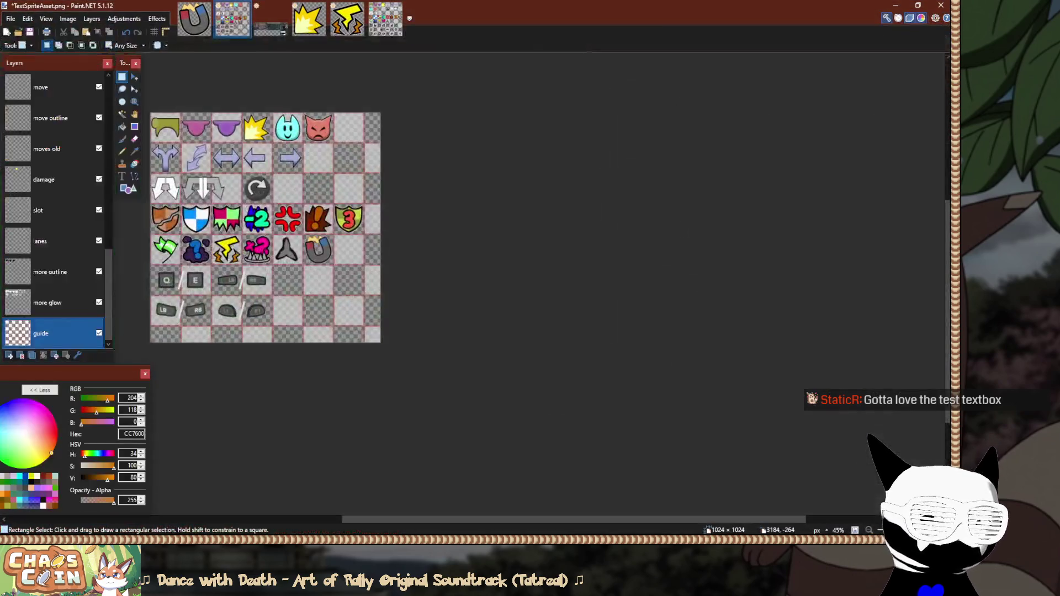
key("alt+Tab")
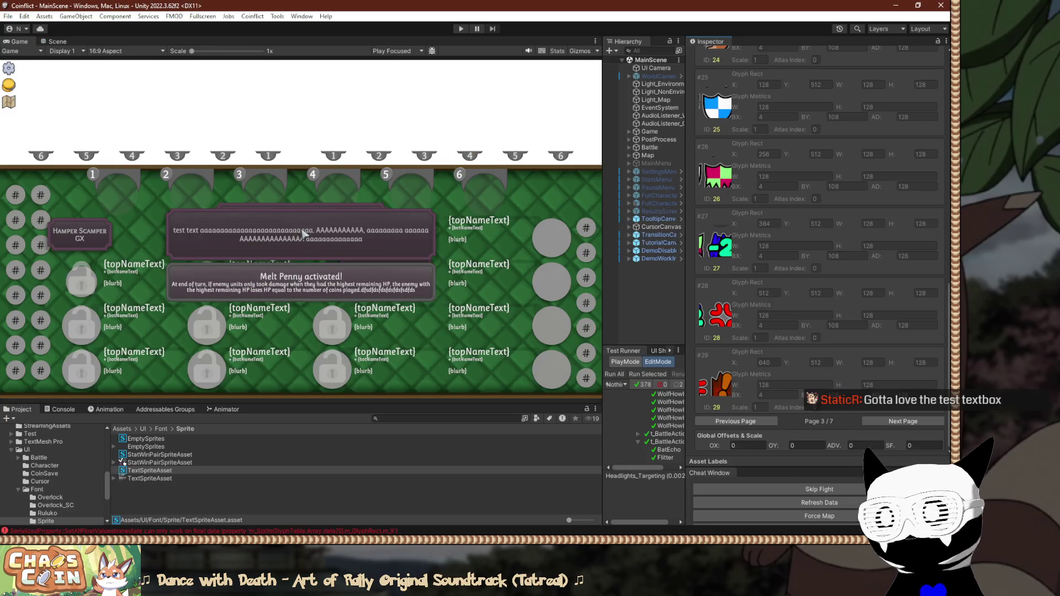
left_click(45, 16)
left_click(82, 284)
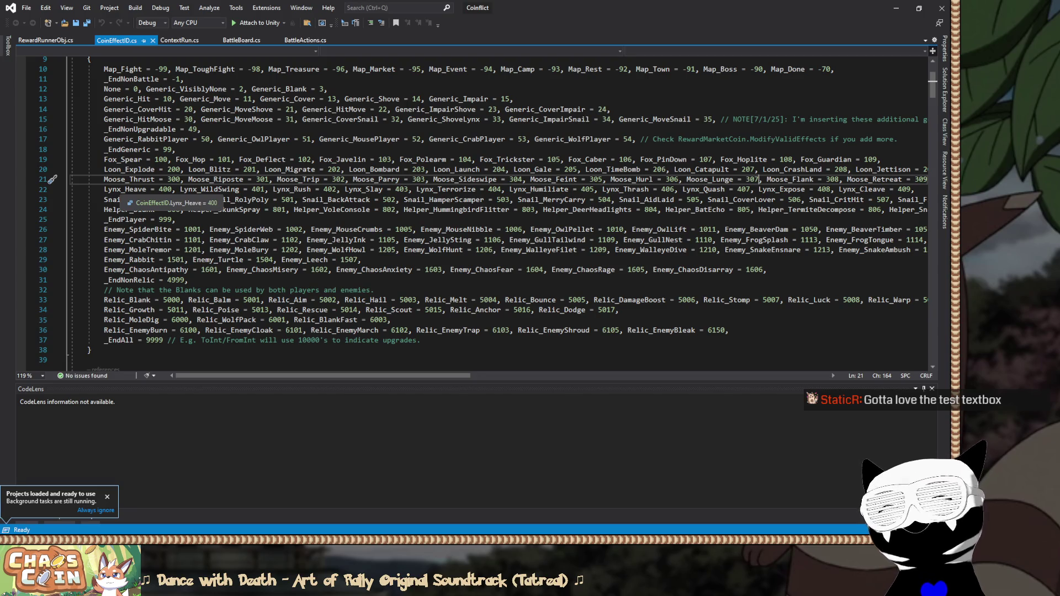
Look over the Snail_MerryCarry entry on line 23 and give the code editor more vertical room.
left_click(539, 200)
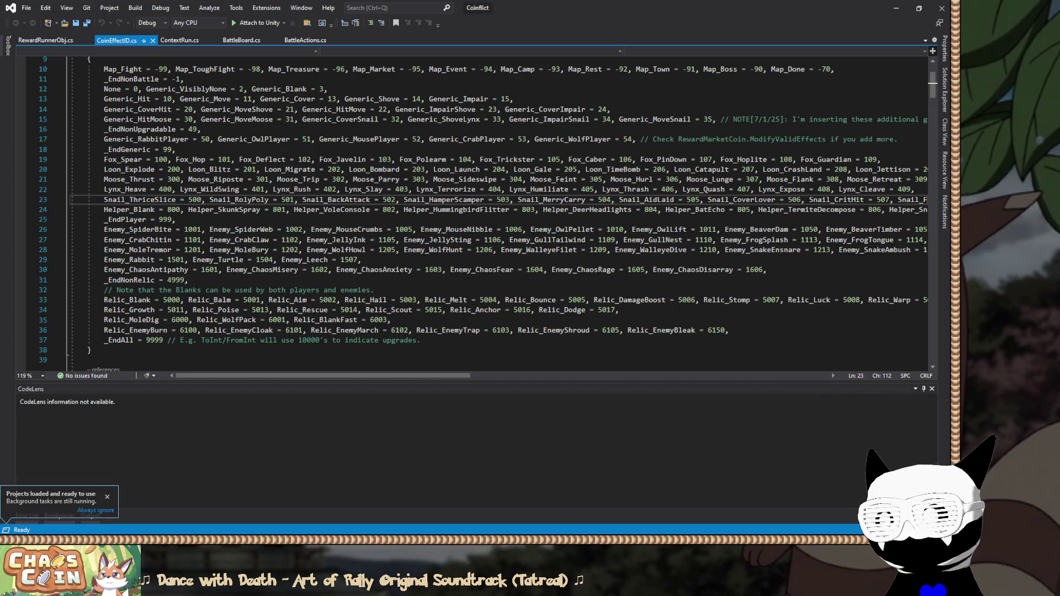
scroll(540, 200, "up", 3, "ctrl")
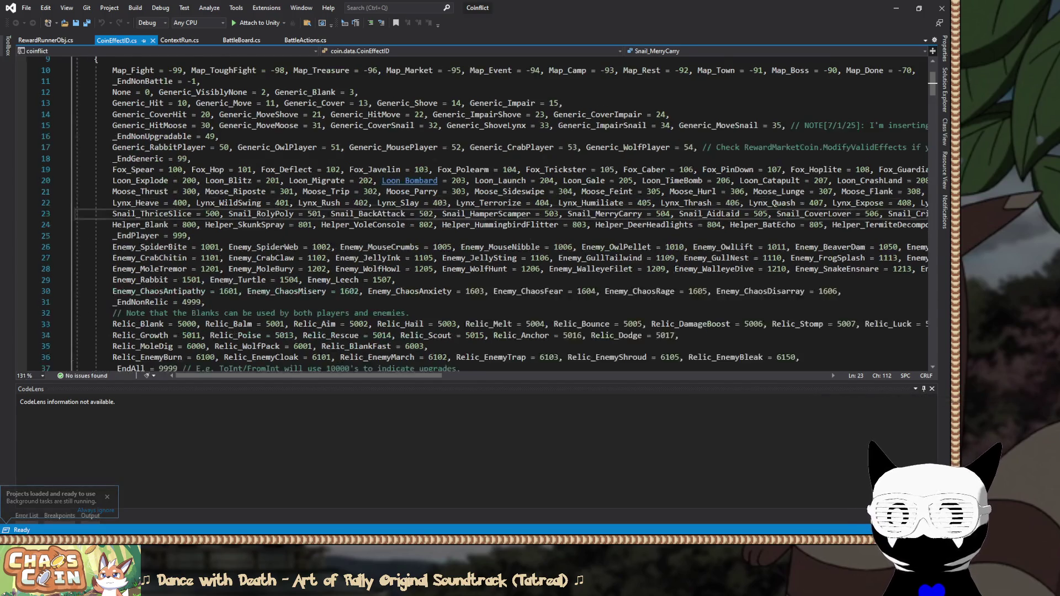
left_click(923, 389)
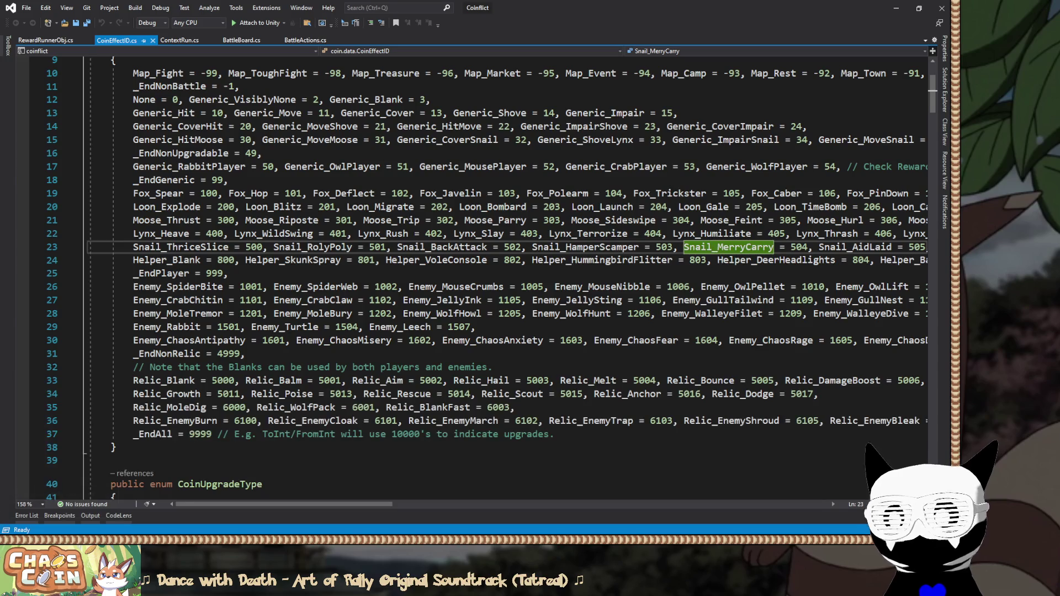
scroll(487, 278, "up", 1)
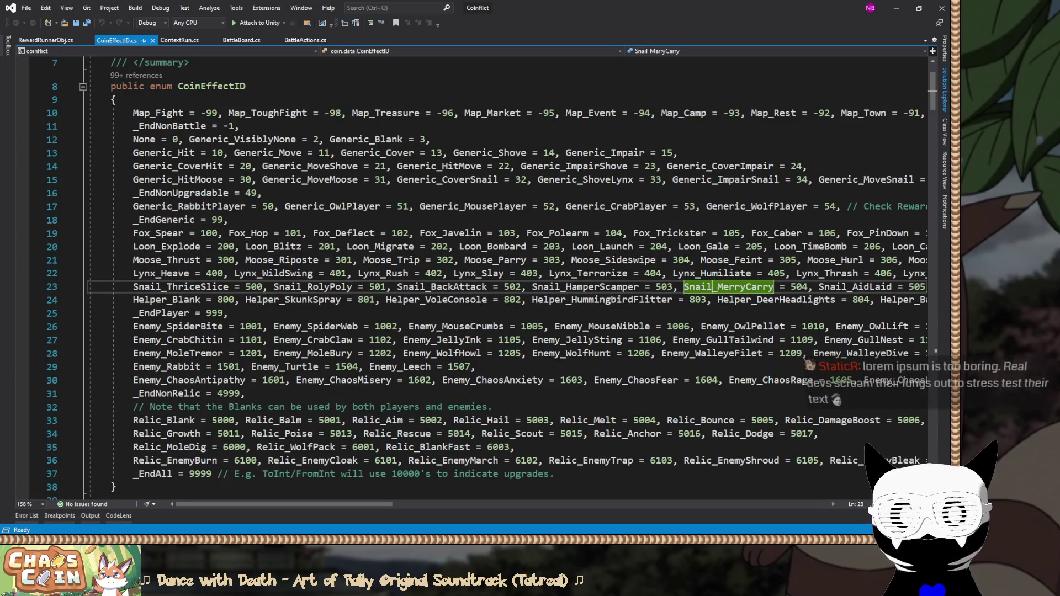
Open CoinDescriptions.cs from Solution Explorer and search it for 'sprite index=12'.
key("ctrl+alt+l")
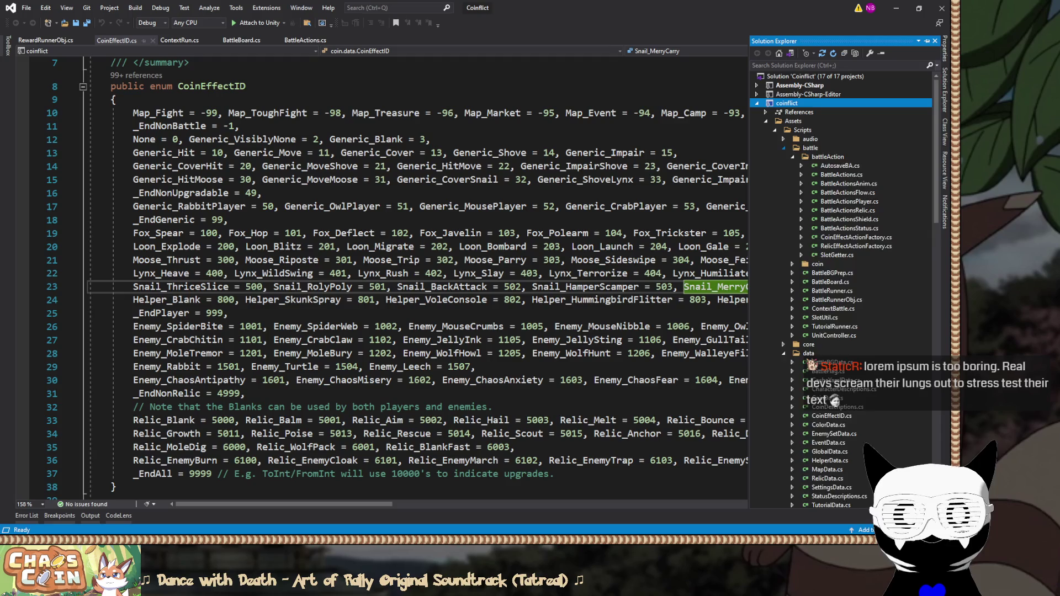
left_click(783, 148)
double_click(831, 220)
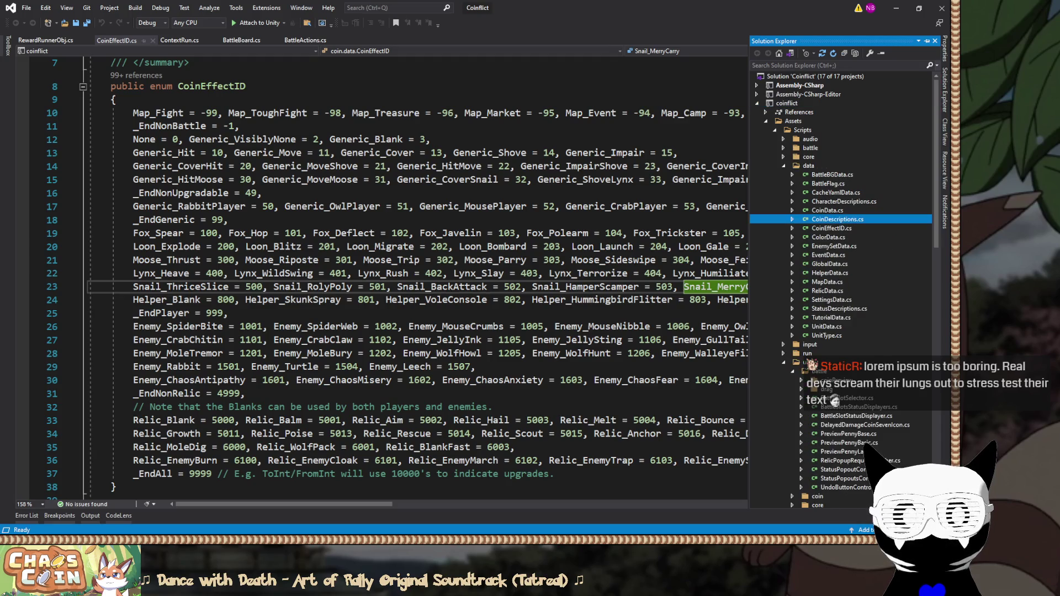
key("ctrl+f")
type("spri")
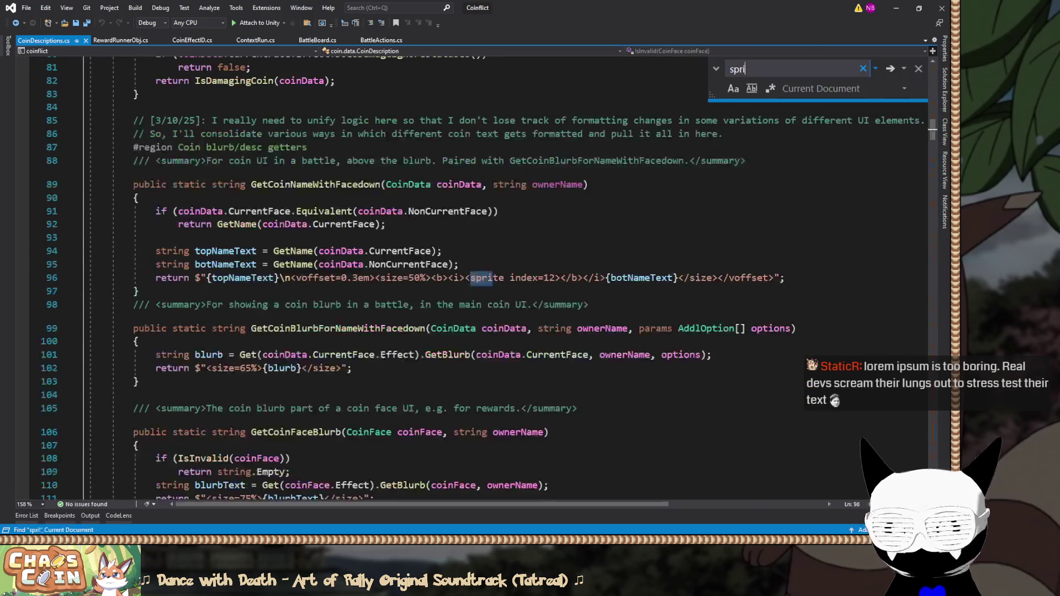
type("te index=12")
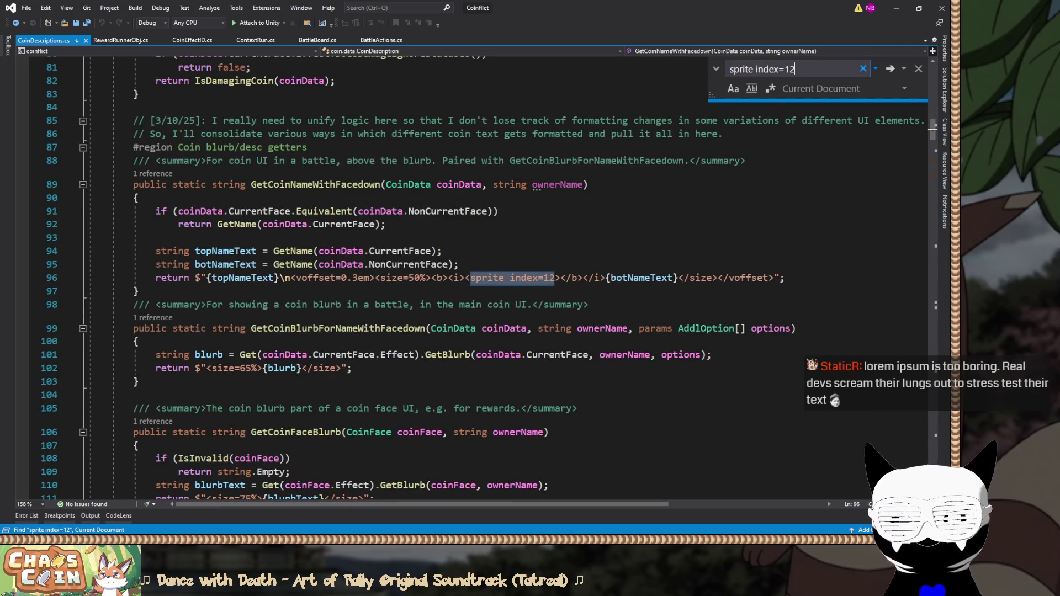
key("alt+Tab")
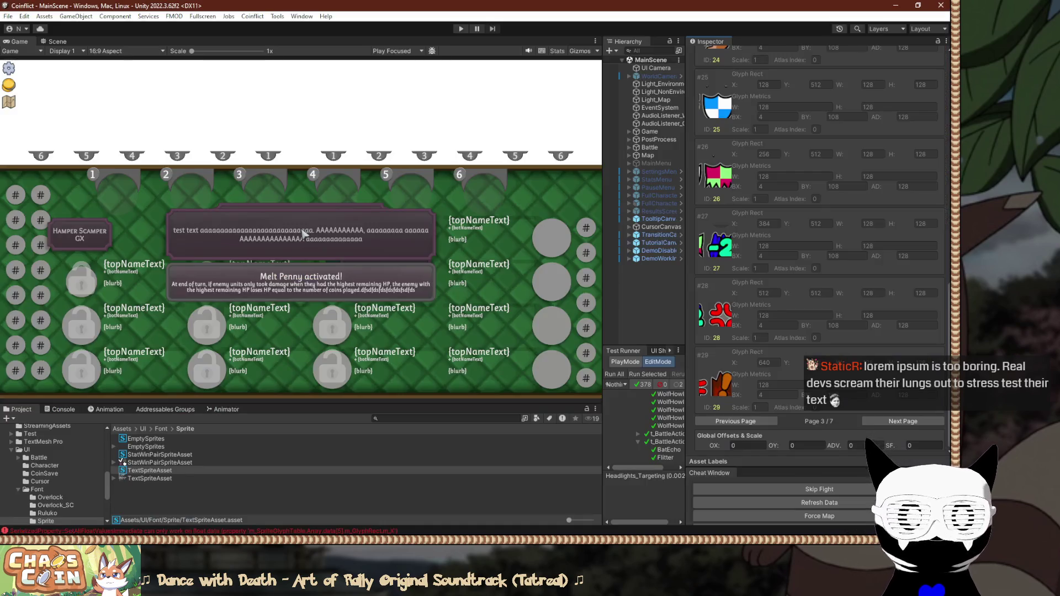
Select glyph #20 on glyph page 3 and compare it with the sprite sheet in Paint.NET.
left_click(735, 421)
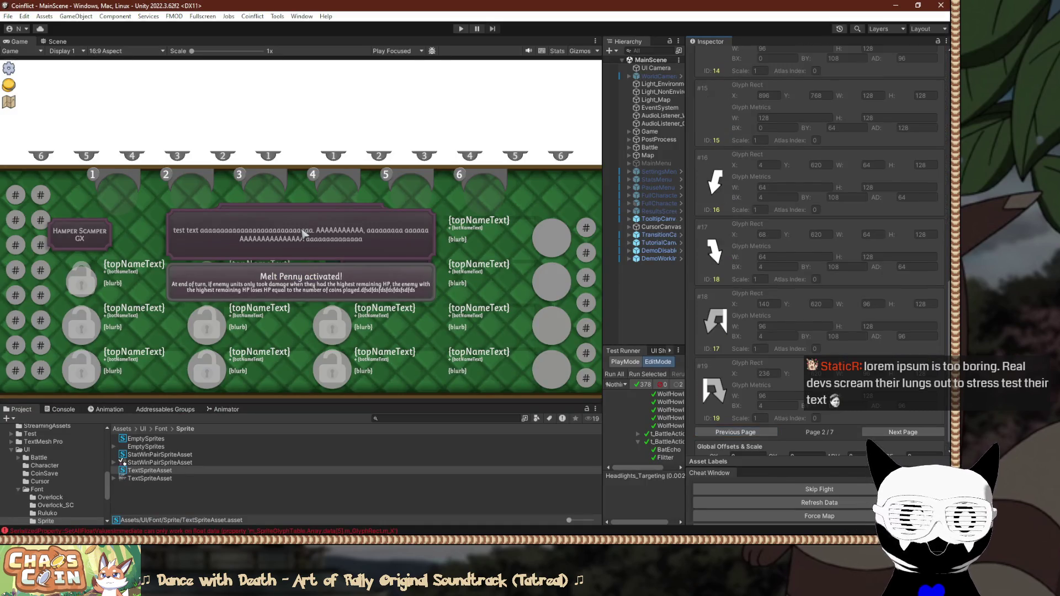
left_click(902, 432)
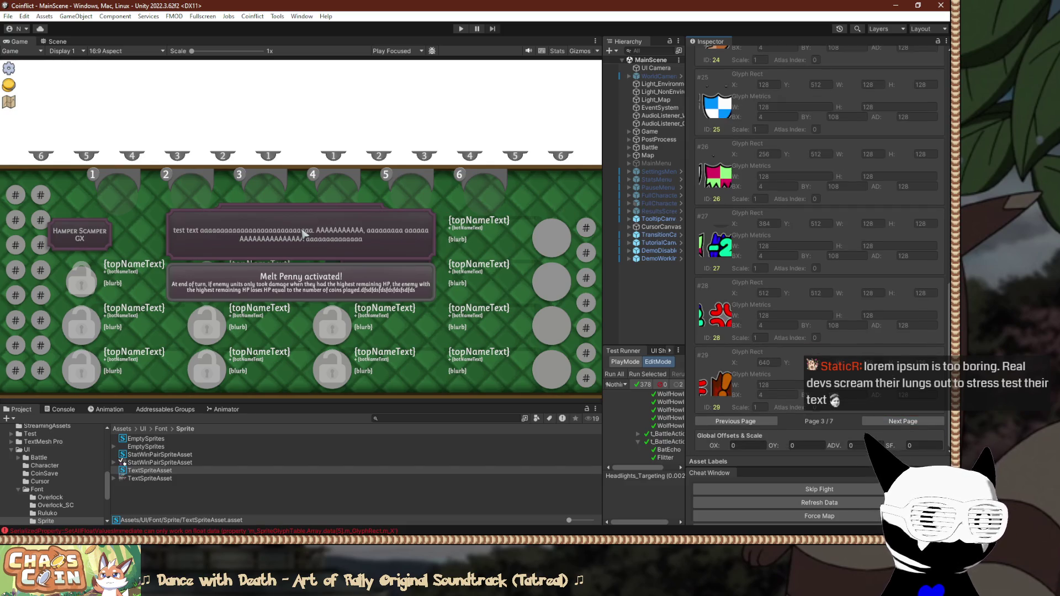
scroll(820, 248, "up", 10)
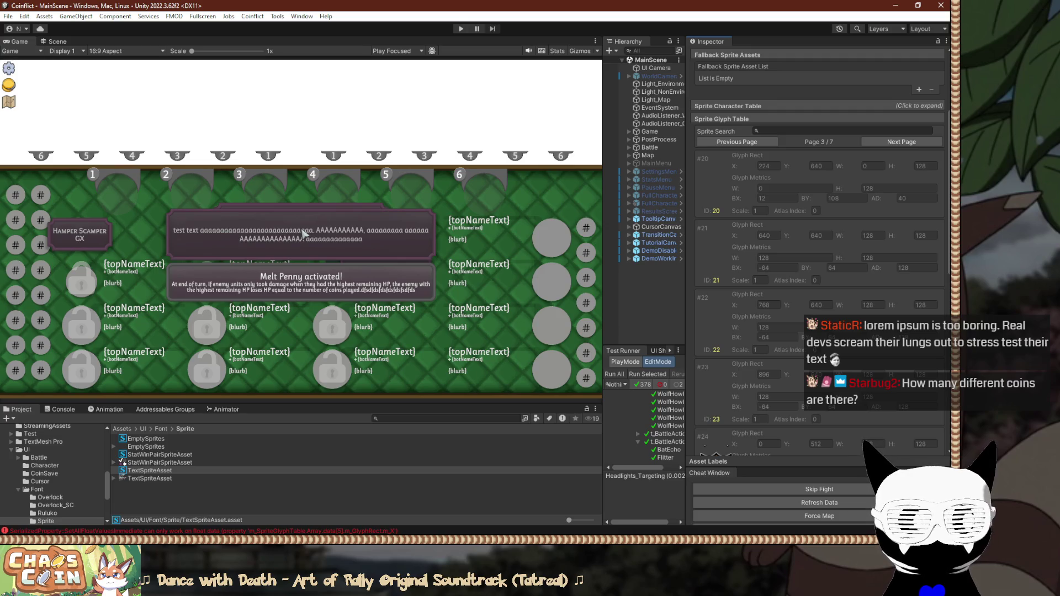
left_click(704, 182)
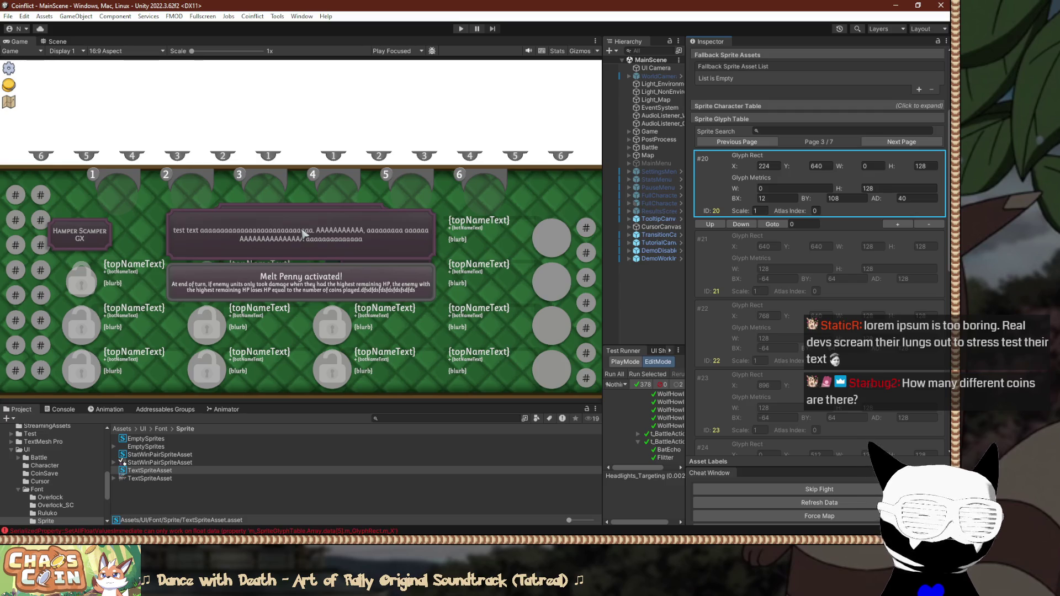
key("alt+Tab")
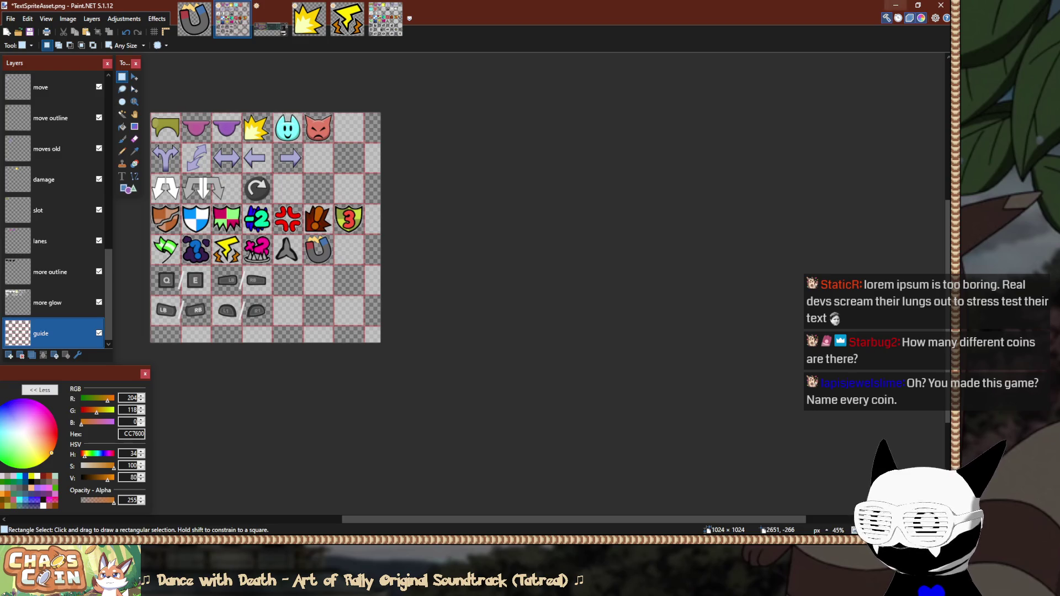
key("alt+Tab")
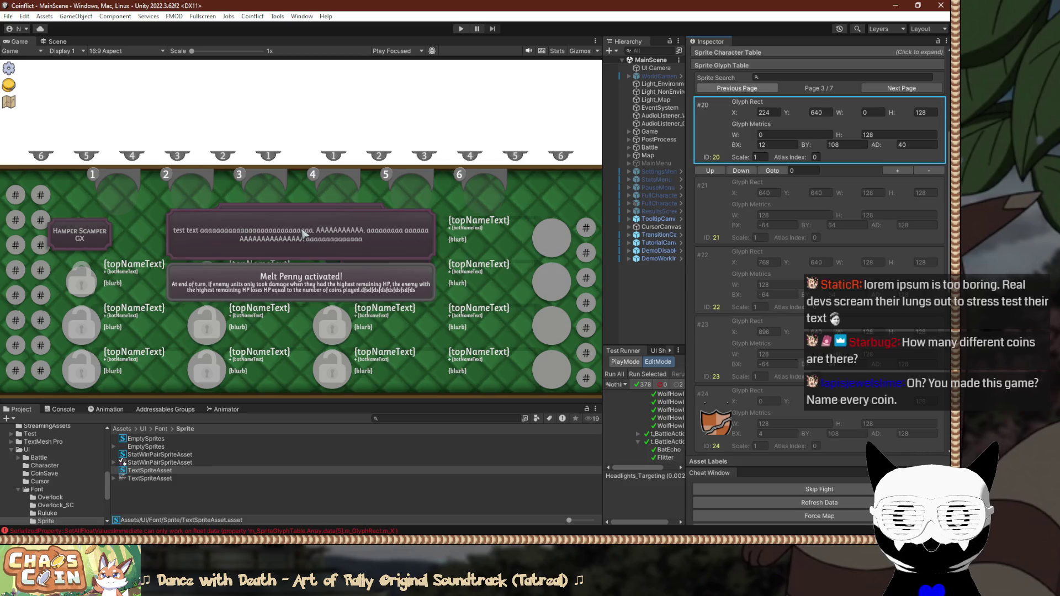
Go back to glyph page 2 and inspect glyph entry #19.
left_click(737, 88)
scroll(820, 249, "down", 8)
scroll(820, 248, "down", 3)
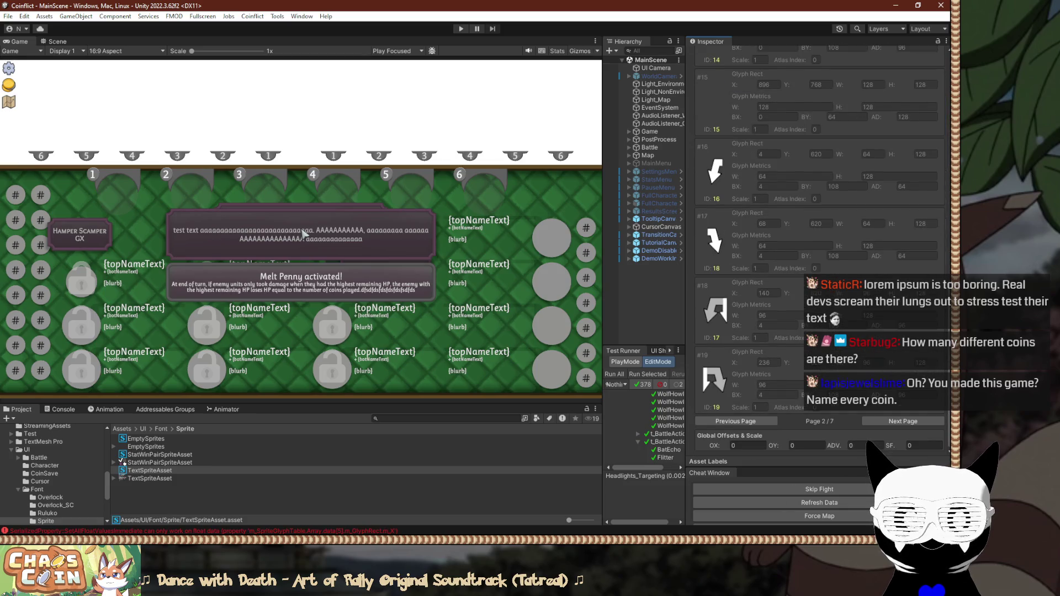
left_click(718, 381)
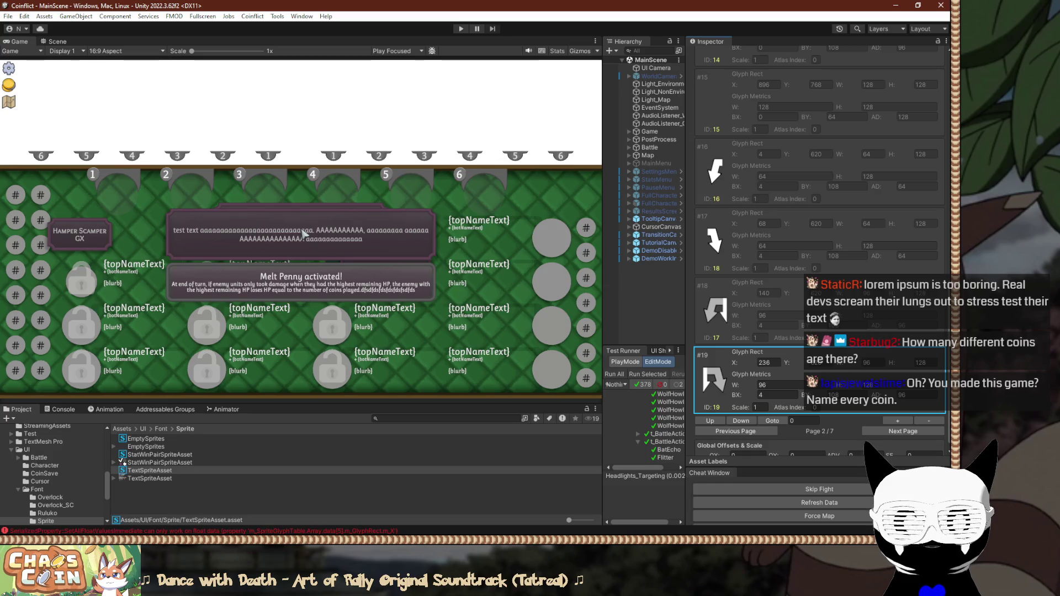
scroll(820, 248, "up", 10)
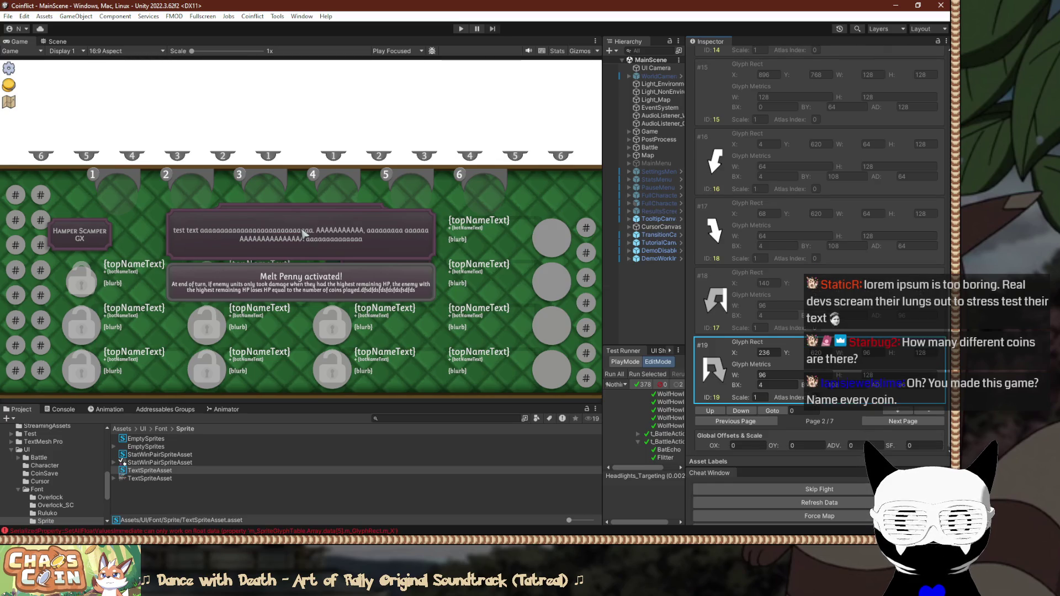
scroll(820, 248, "up", 5)
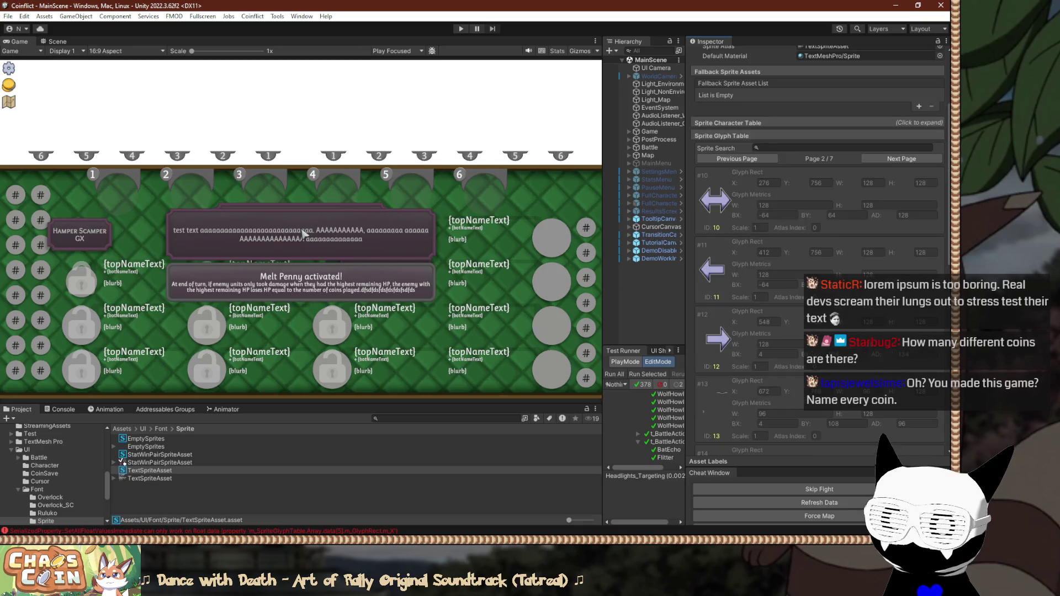
scroll(820, 248, "down", 7)
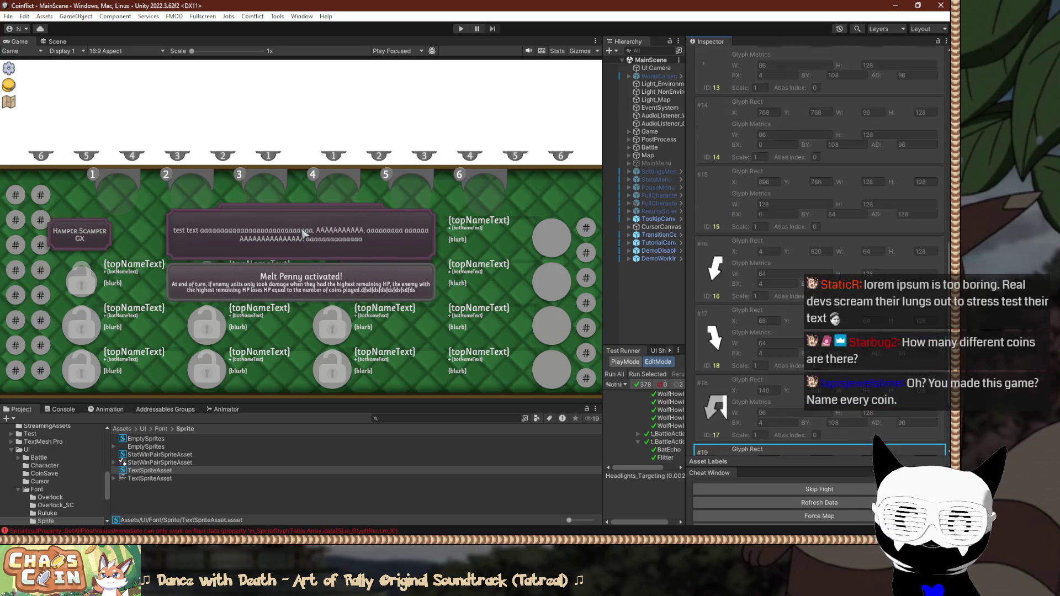
scroll(821, 248, "up", 15)
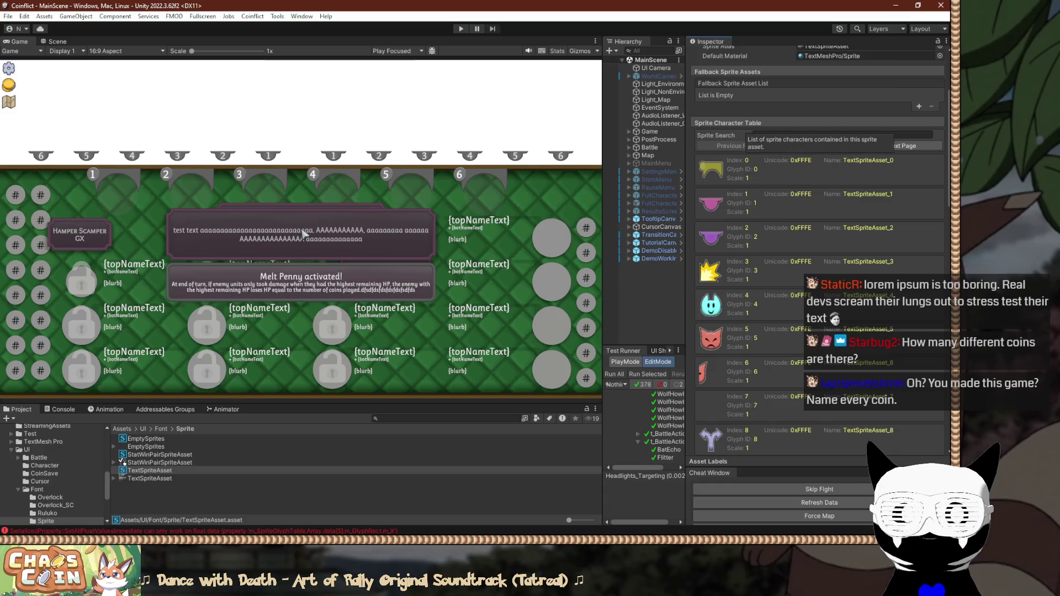
Page through the Sprite Character Table to view the entries up to character 19.
left_click(917, 363)
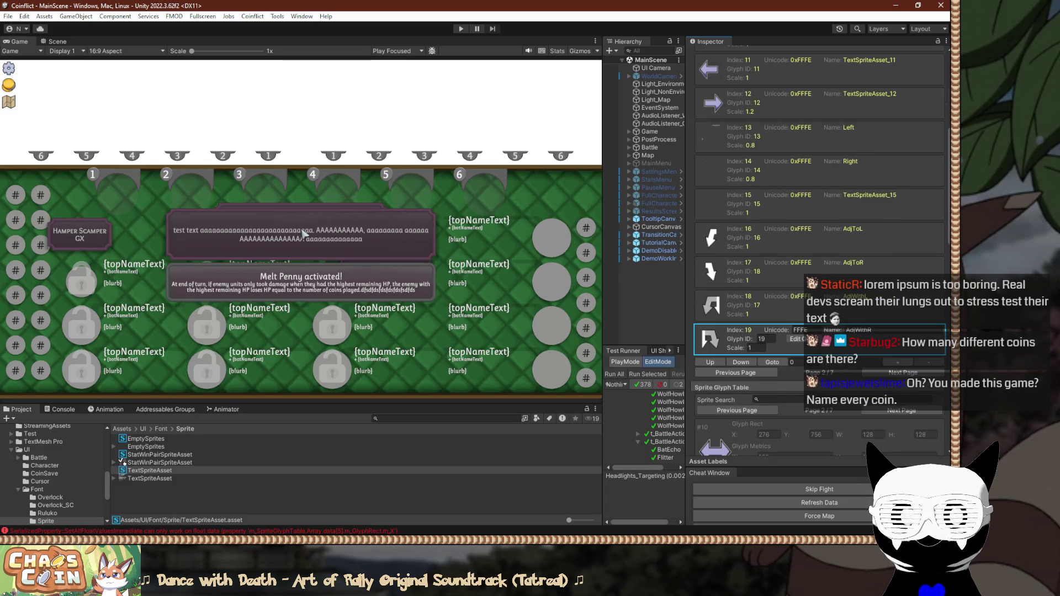
scroll(820, 249, "up", 3)
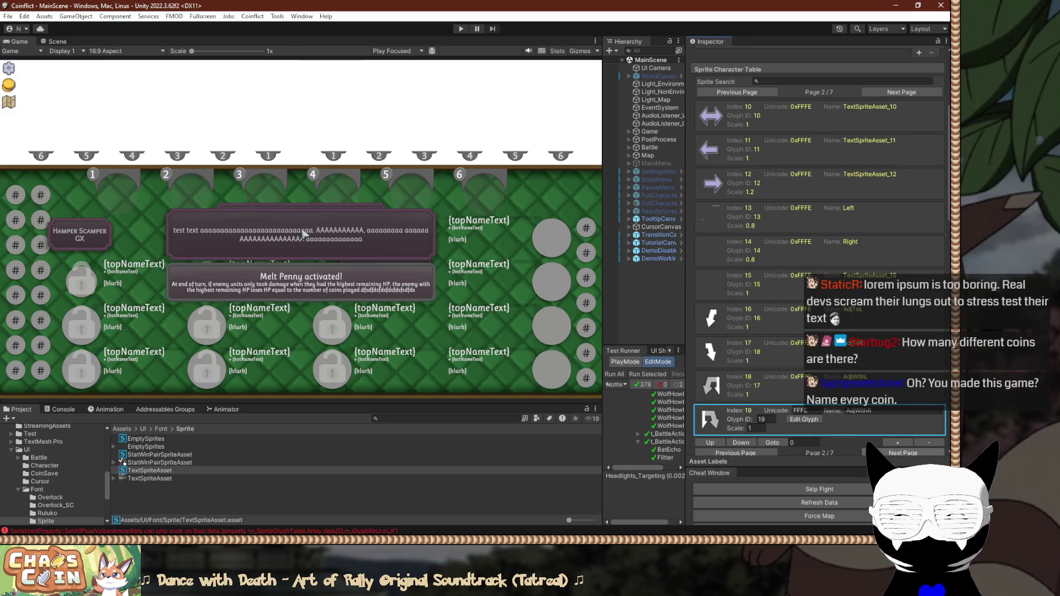
left_click(904, 452)
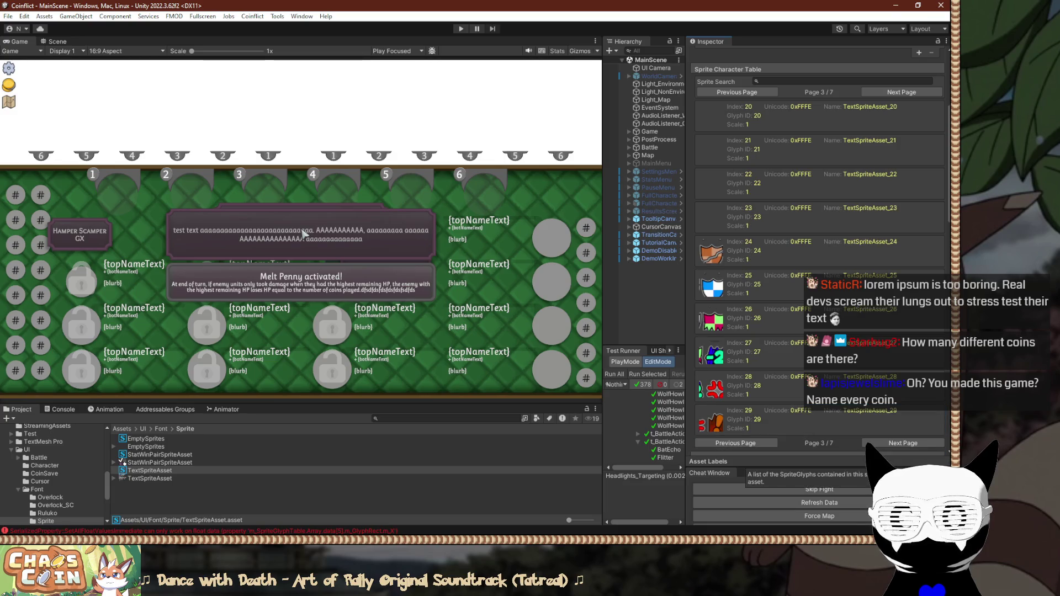
left_click(735, 443)
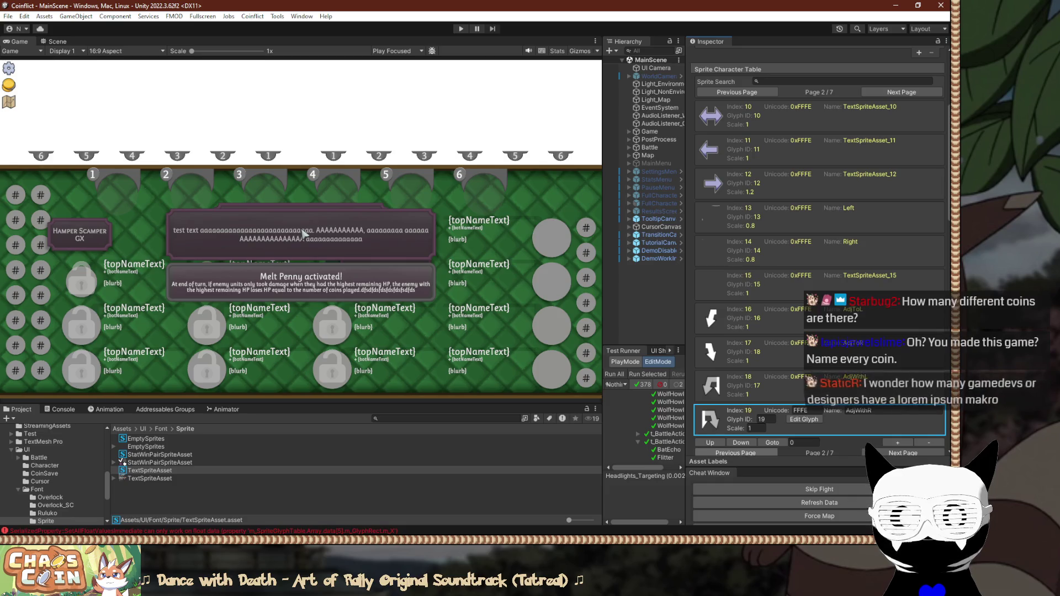
Reselect glyph #19 and scroll down the glyph table toward glyphs #20–#23 on page 3.
scroll(819, 276, "down", 5)
scroll(819, 248, "down", 9)
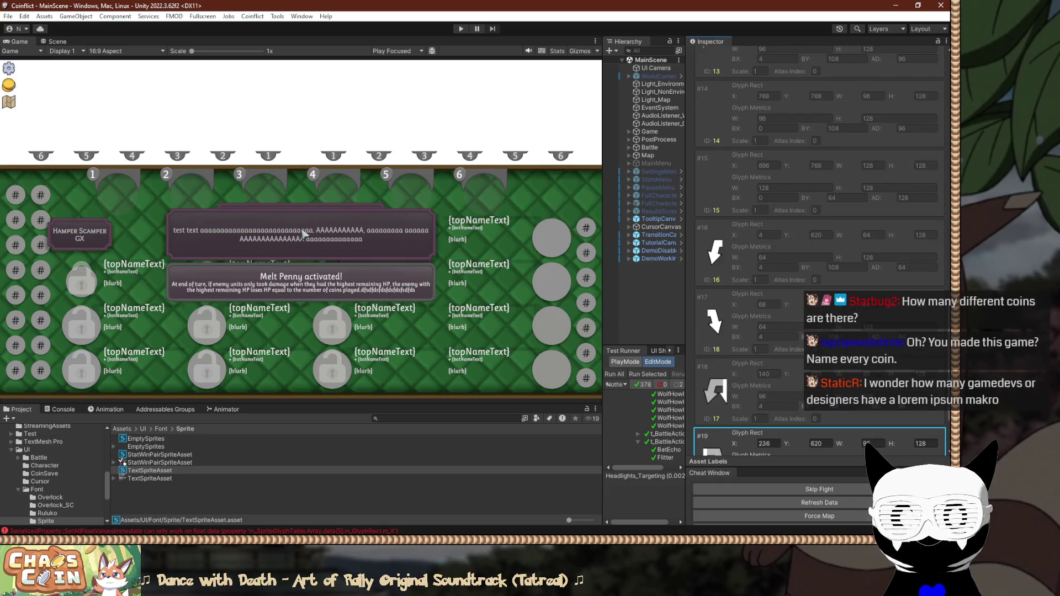
left_click(820, 446)
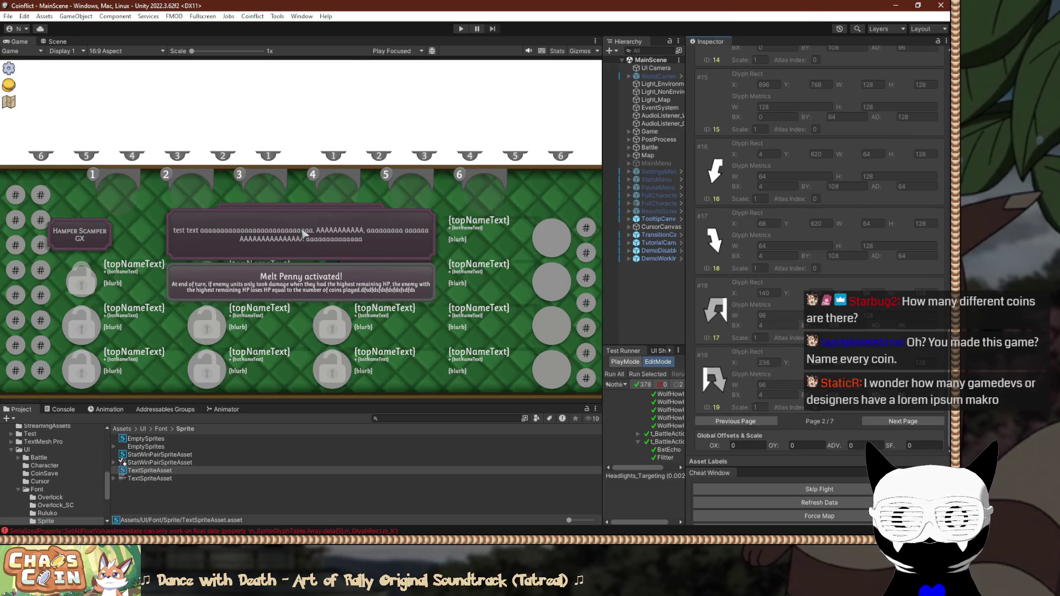
left_click(718, 386)
scroll(820, 249, "down", 10)
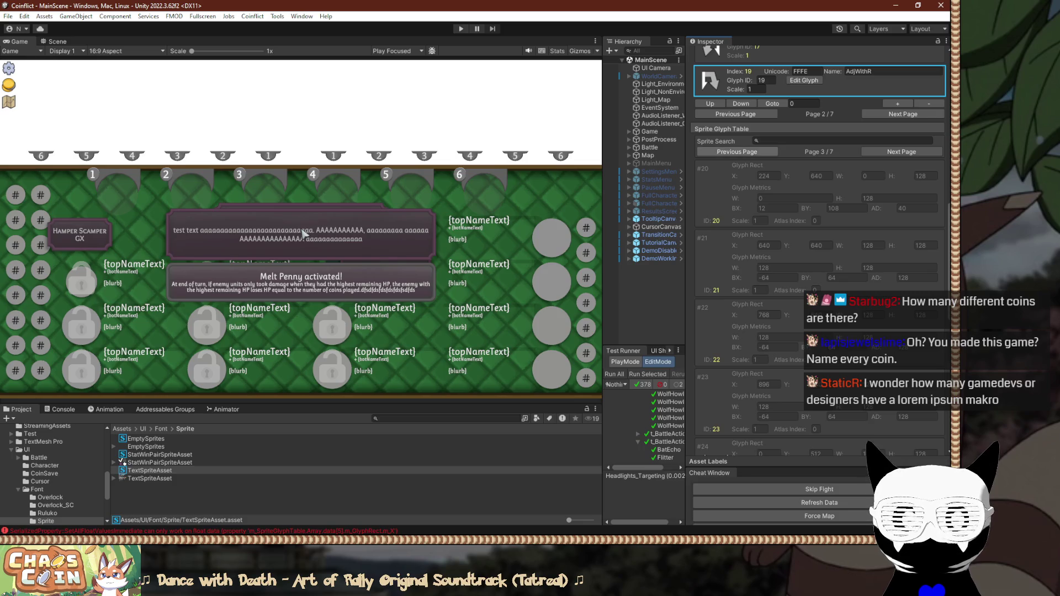
left_click(736, 152)
scroll(737, 151, "down", 5)
scroll(820, 248, "down", 2)
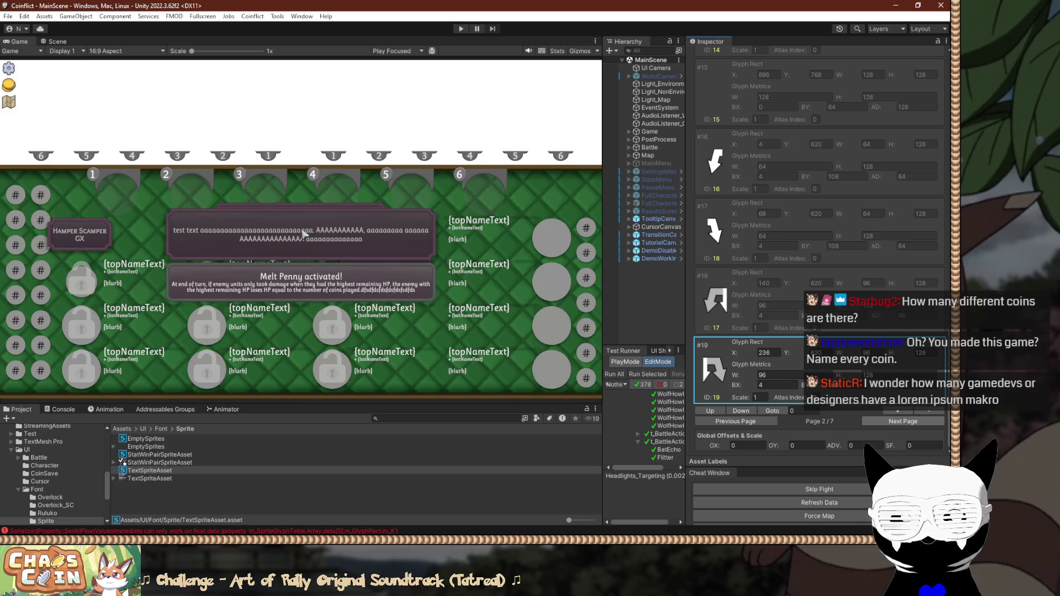
scroll(820, 248, "down", 15)
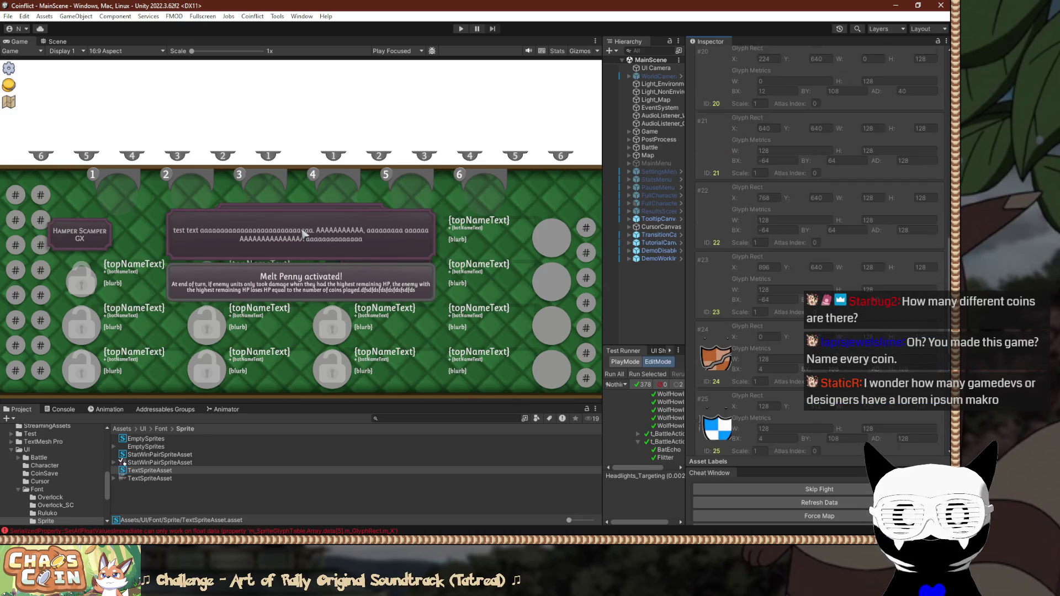
Enter glyph #20's rect as X 236+136, Y 620 and width 128.
left_click(768, 129)
type("2")
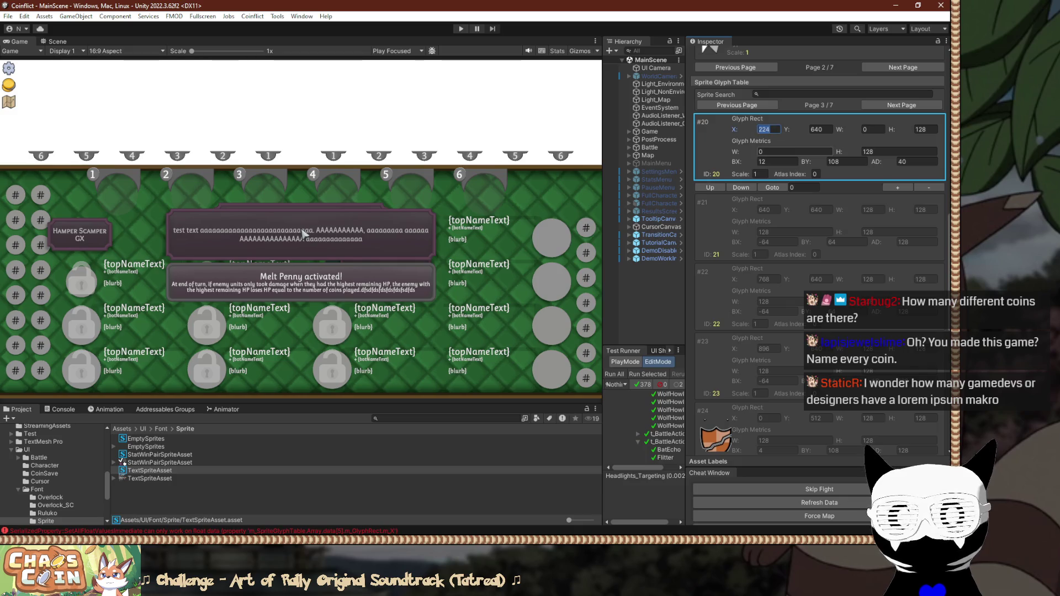
type("37")
key("Tab")
type("7")
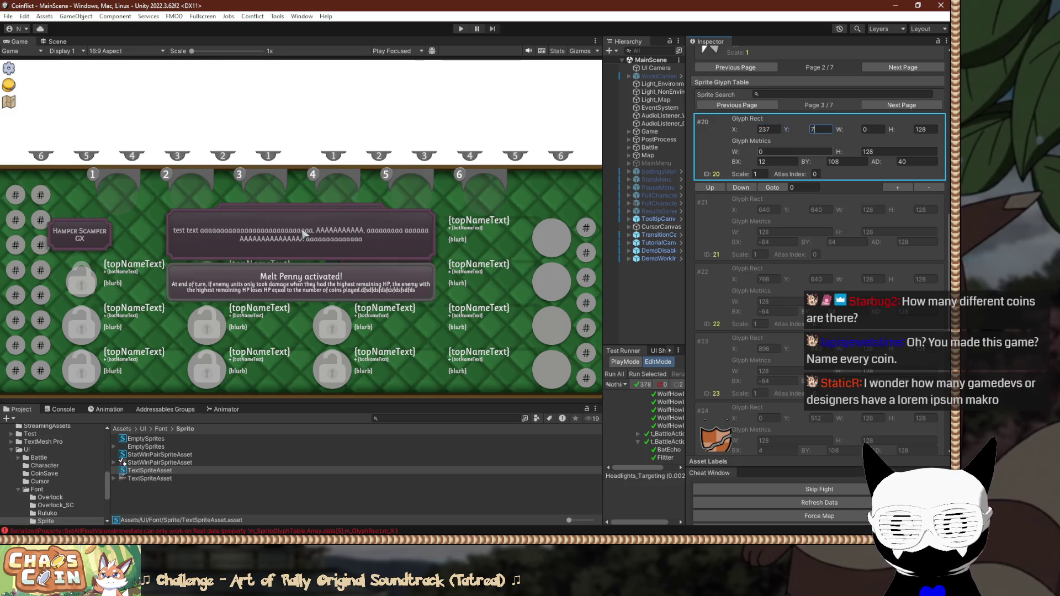
key("shift+Tab")
type("236")
key("Tab")
type("620")
key("Tab")
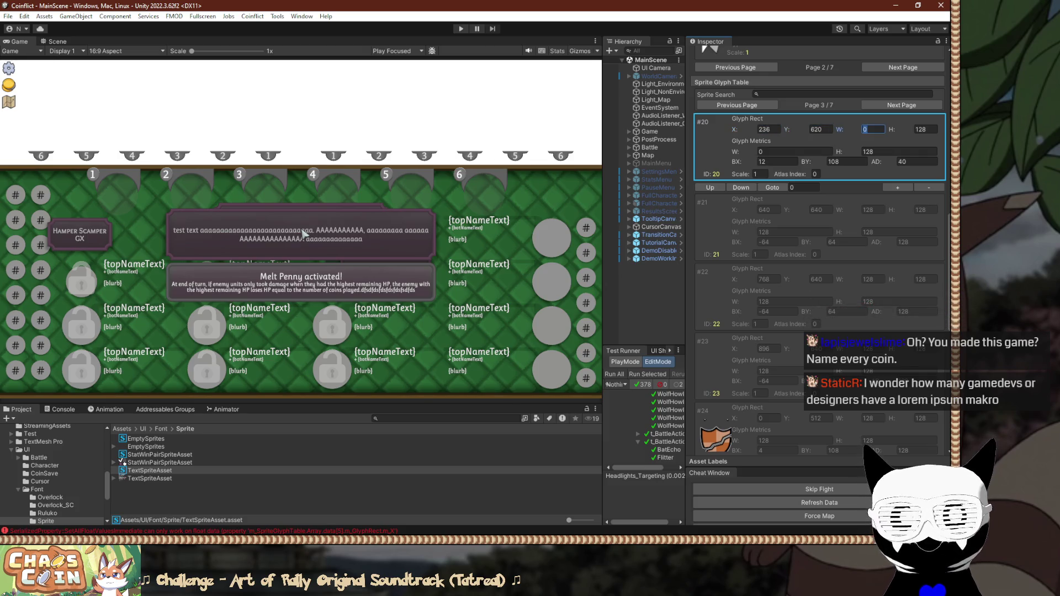
type("128")
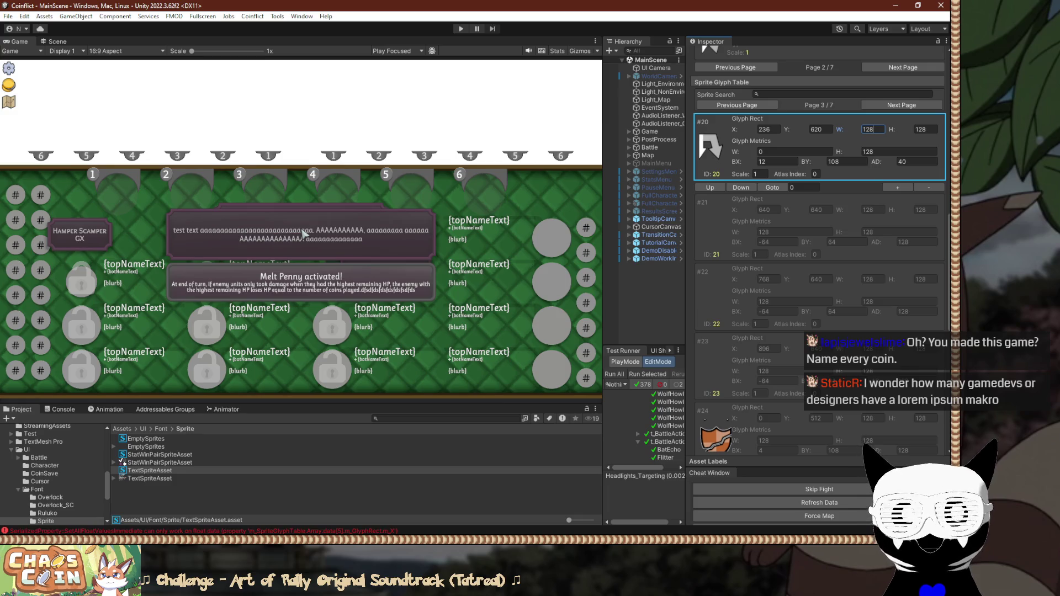
key("Tab")
key("Tab")
key("End")
type("+1")
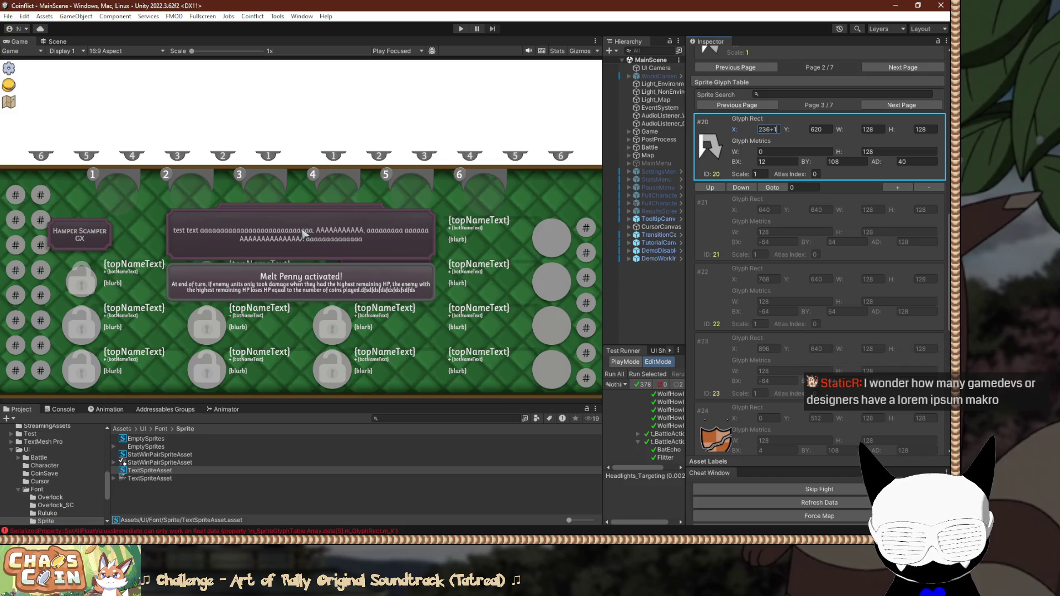
type("3")
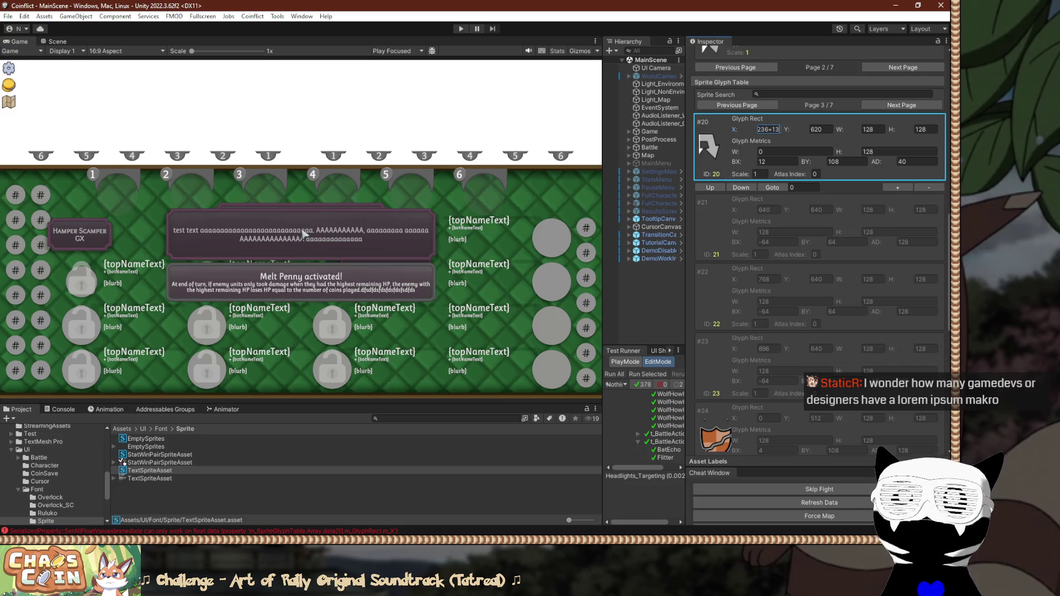
type("6")
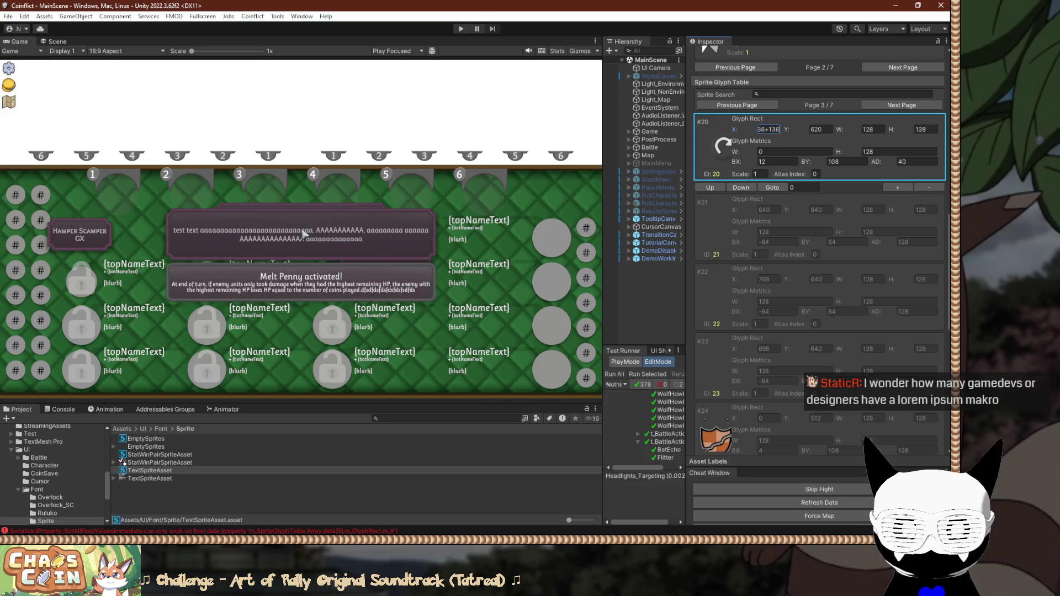
key("Return")
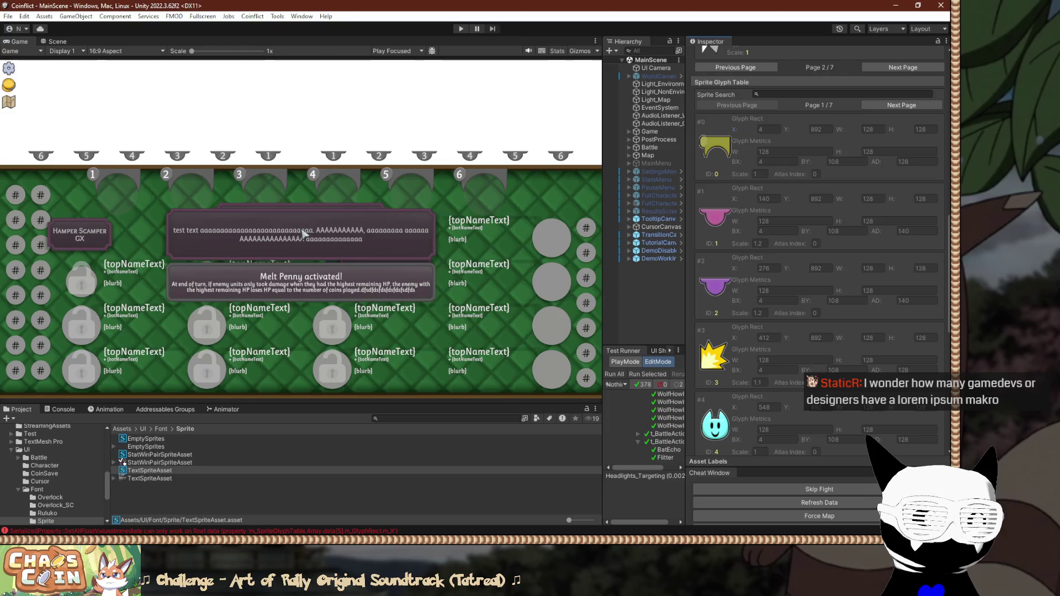
Compare glyph #20 with the sprite sheet and page 2 glyphs to finish it at X 412 and BX 4.
key("alt+Tab")
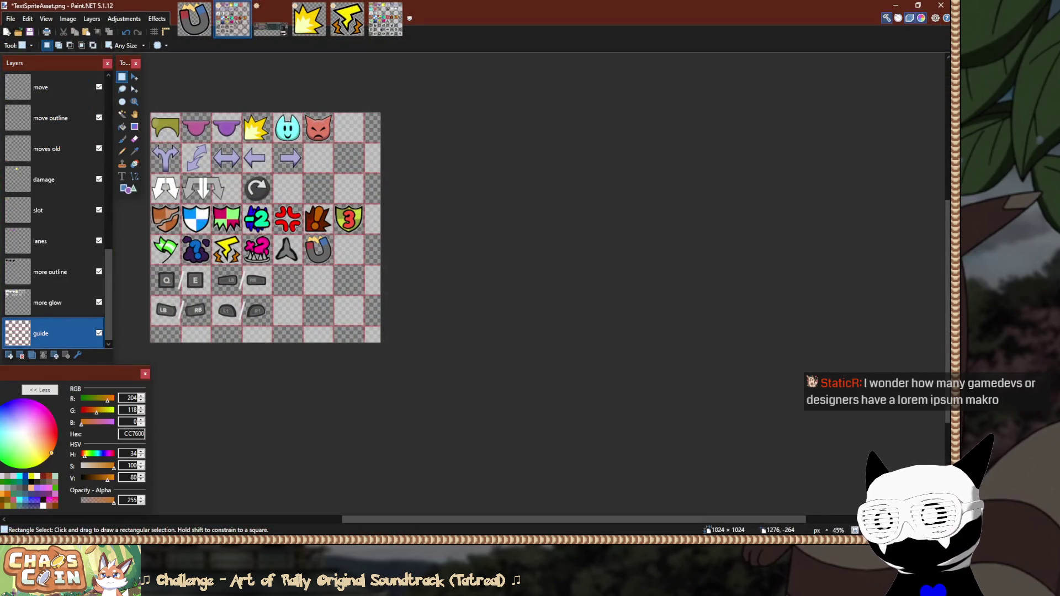
key("alt+Tab")
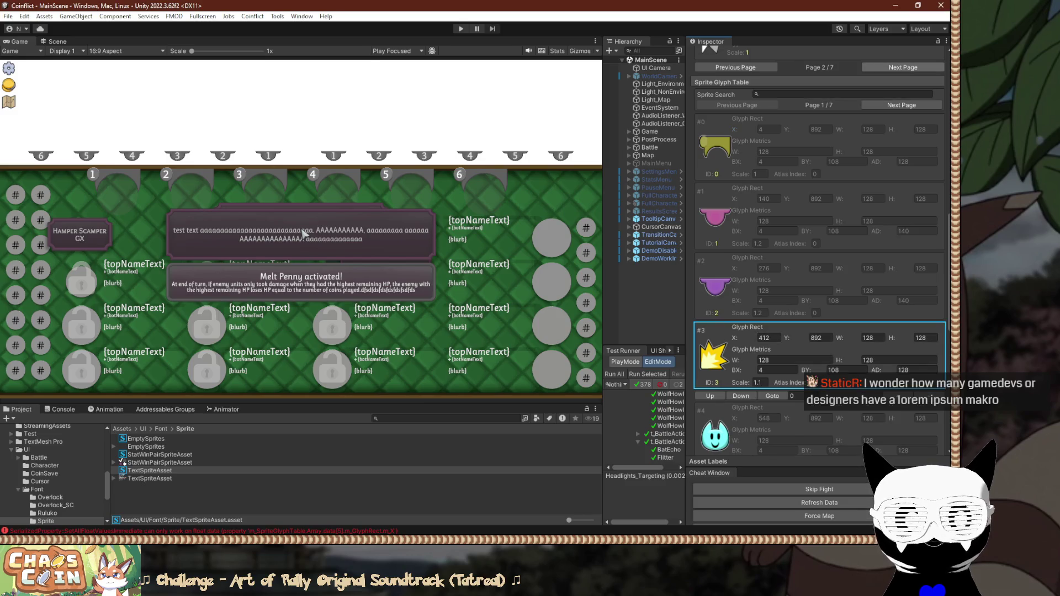
left_click(902, 104)
left_click(901, 105)
left_click(764, 129)
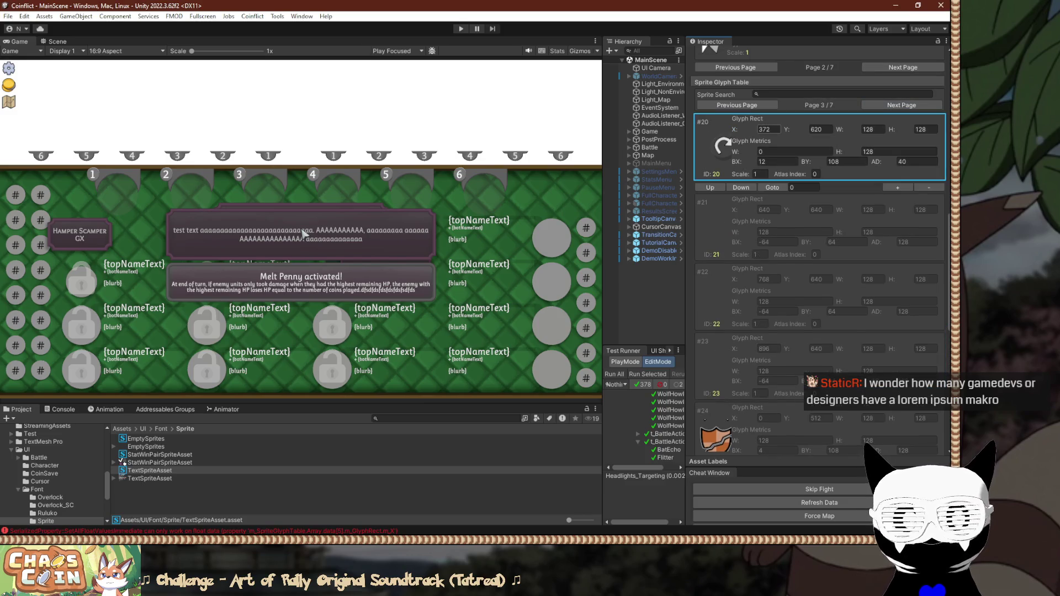
key("Tab")
left_click(737, 105)
scroll(817, 249, "down", 5)
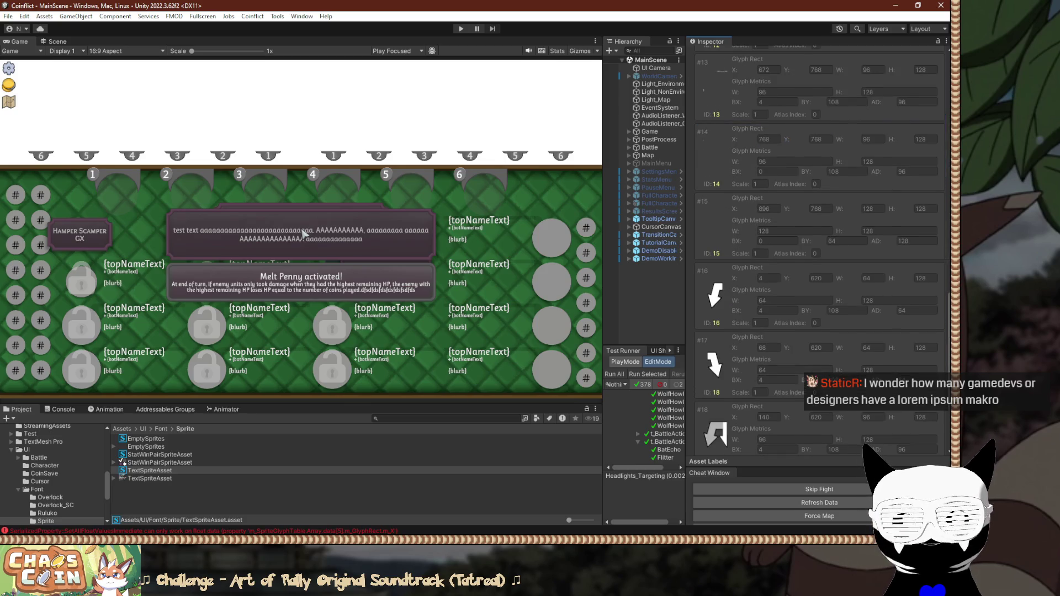
scroll(818, 249, "up", 5)
left_click(901, 104)
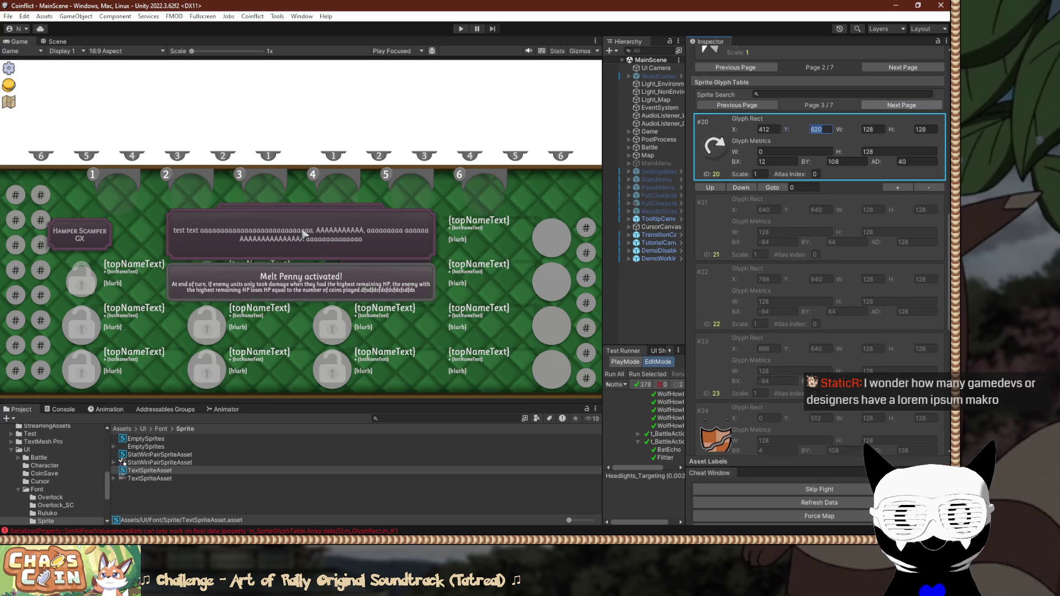
type("4")
left_click(737, 105)
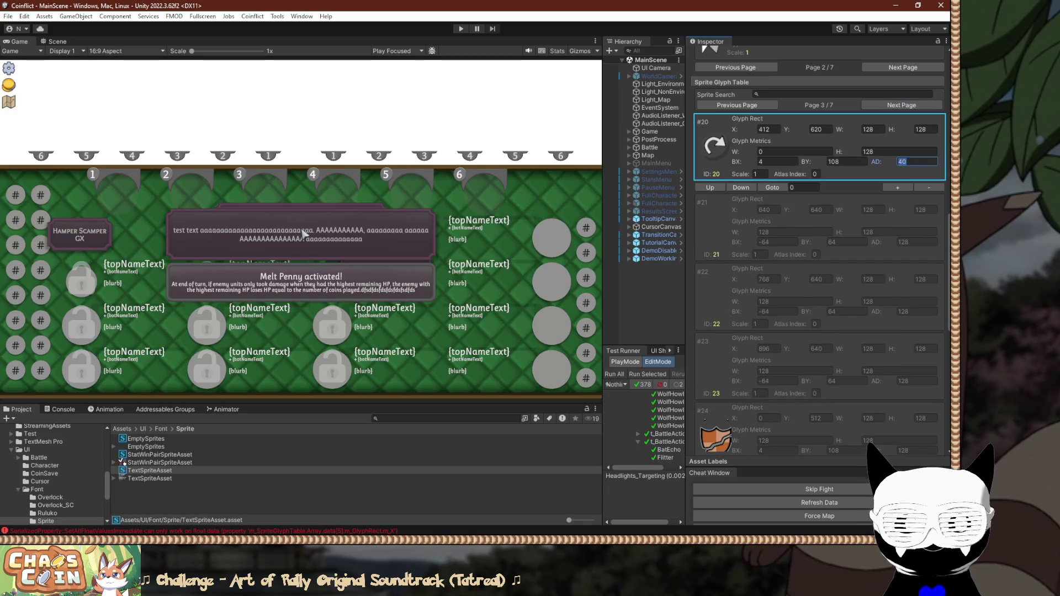
type("13")
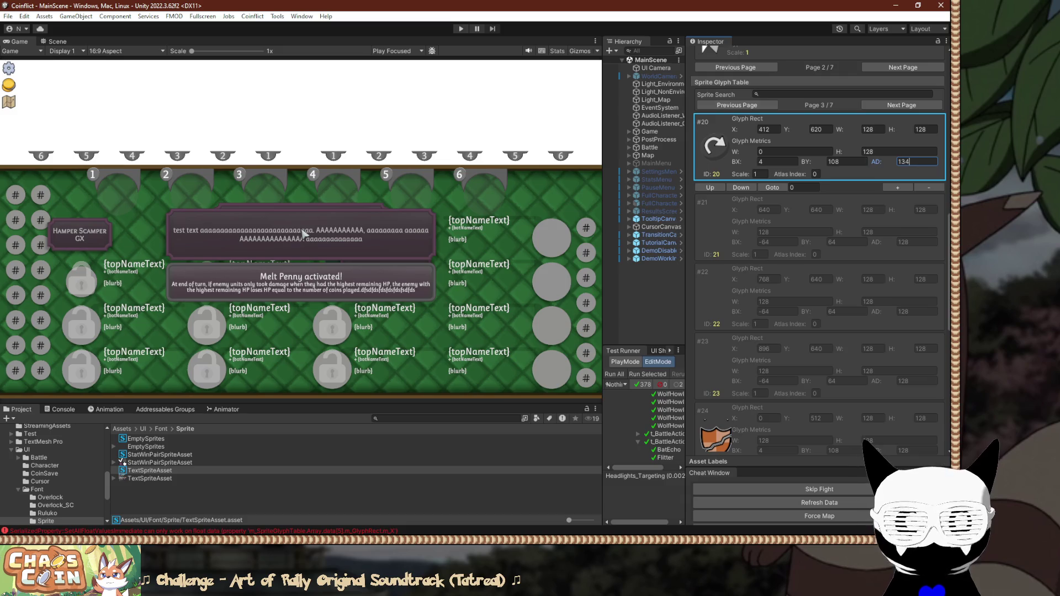
left_click(737, 105)
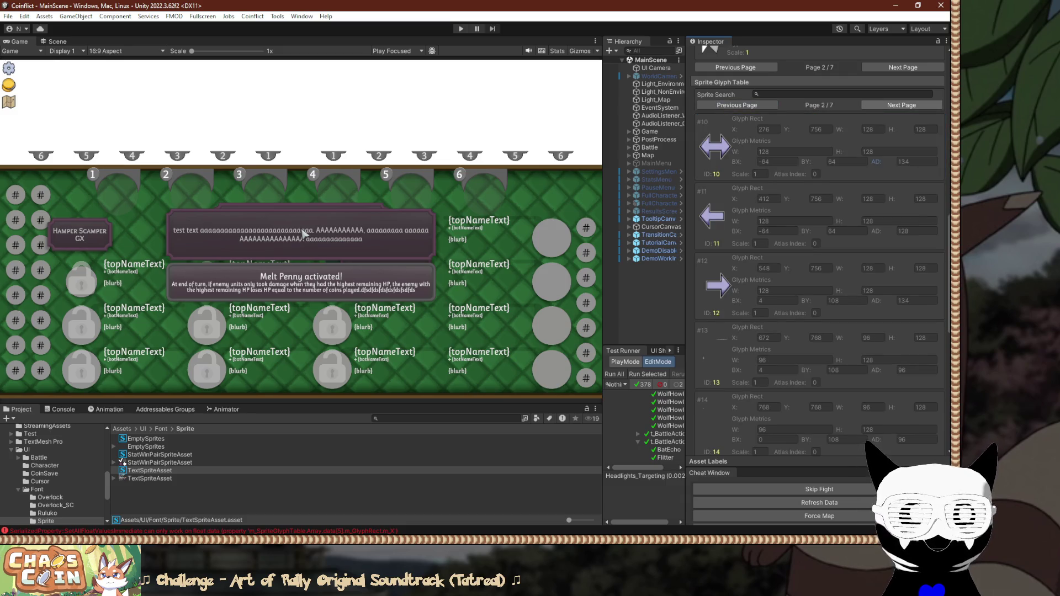
Inspect the values of glyphs #11 and #12 and move between glyph pages.
left_click(900, 221)
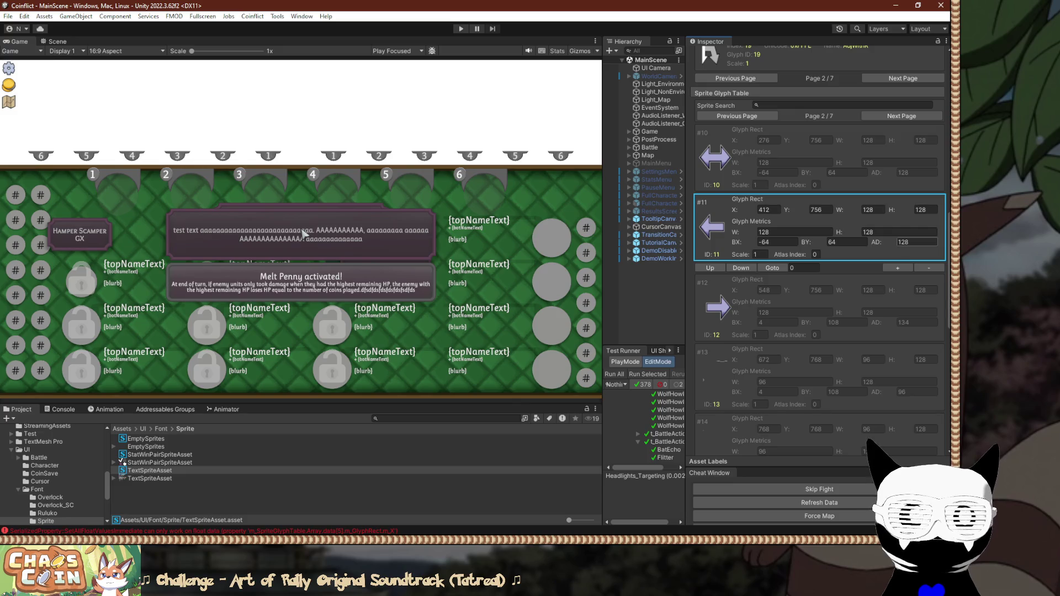
left_click(900, 293)
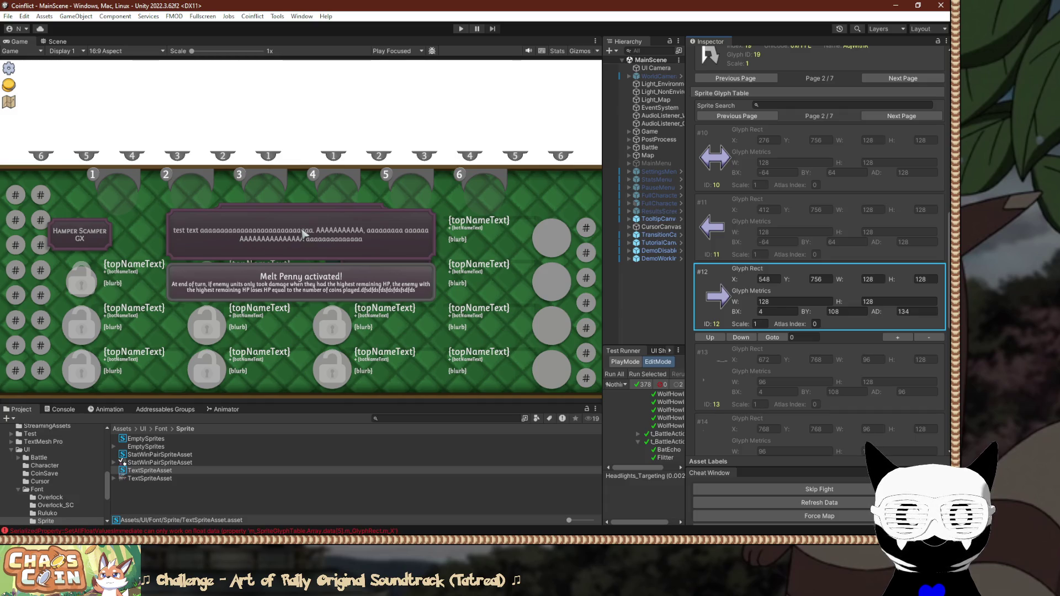
left_click(737, 116)
scroll(819, 249, "down", 10)
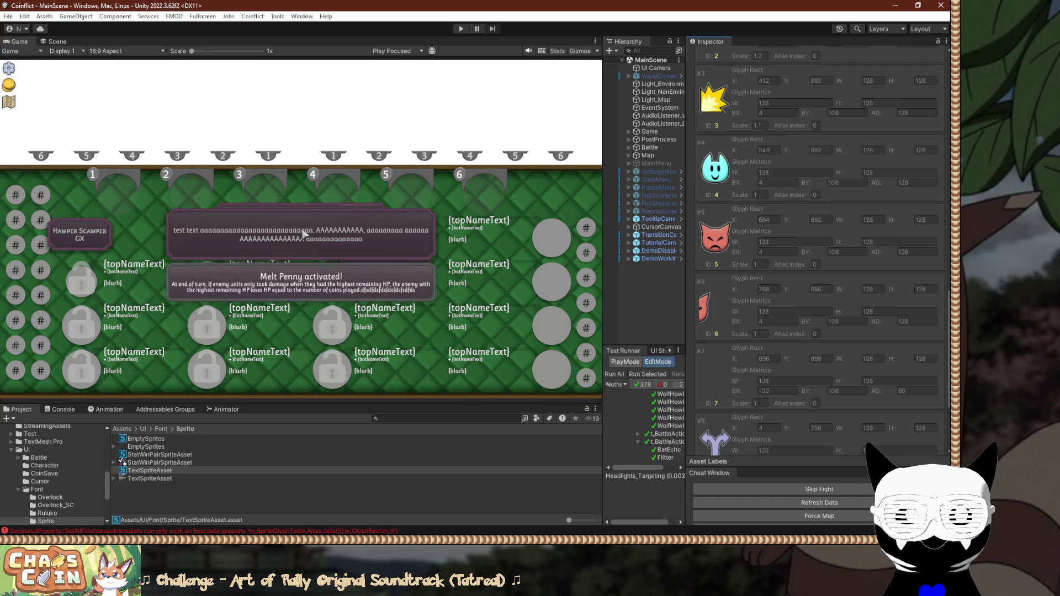
scroll(819, 248, "up", 10)
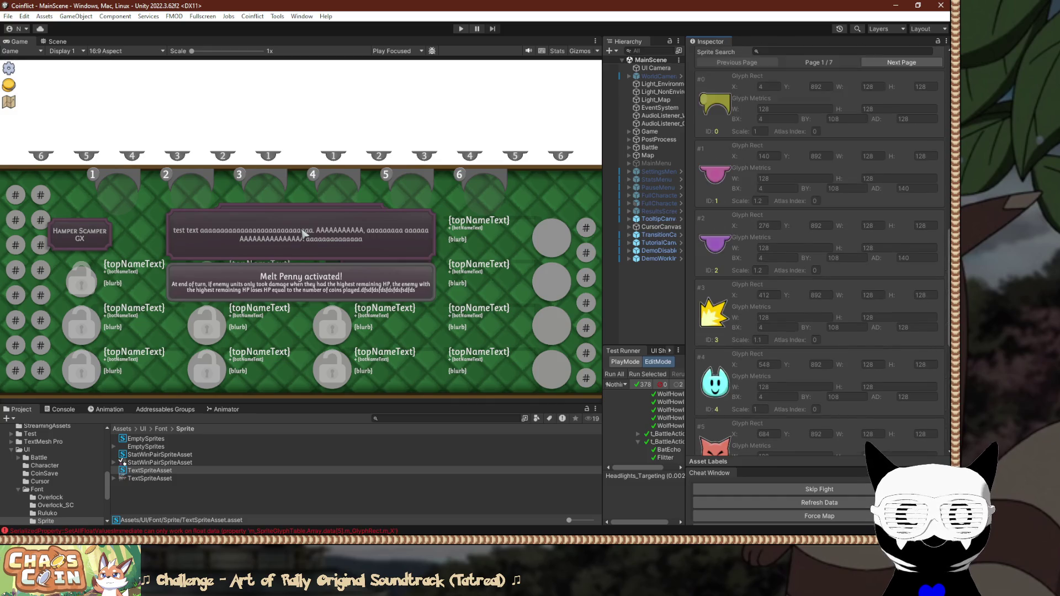
left_click(901, 143)
Give glyphs #10 and #11 BX 4, BY 108 and AD 134.
left_click(777, 199)
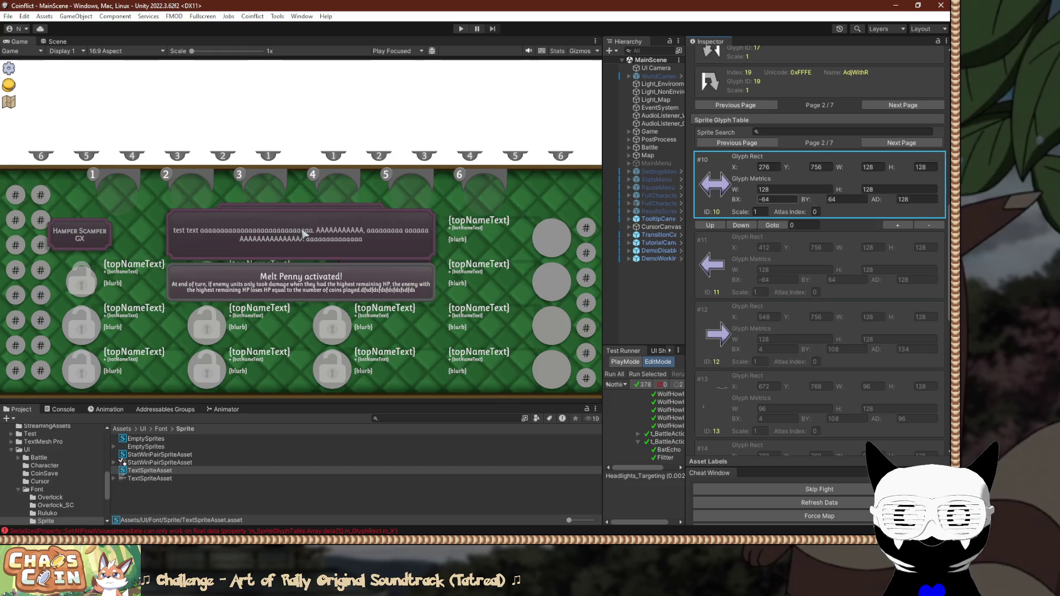
type("4")
key("Tab")
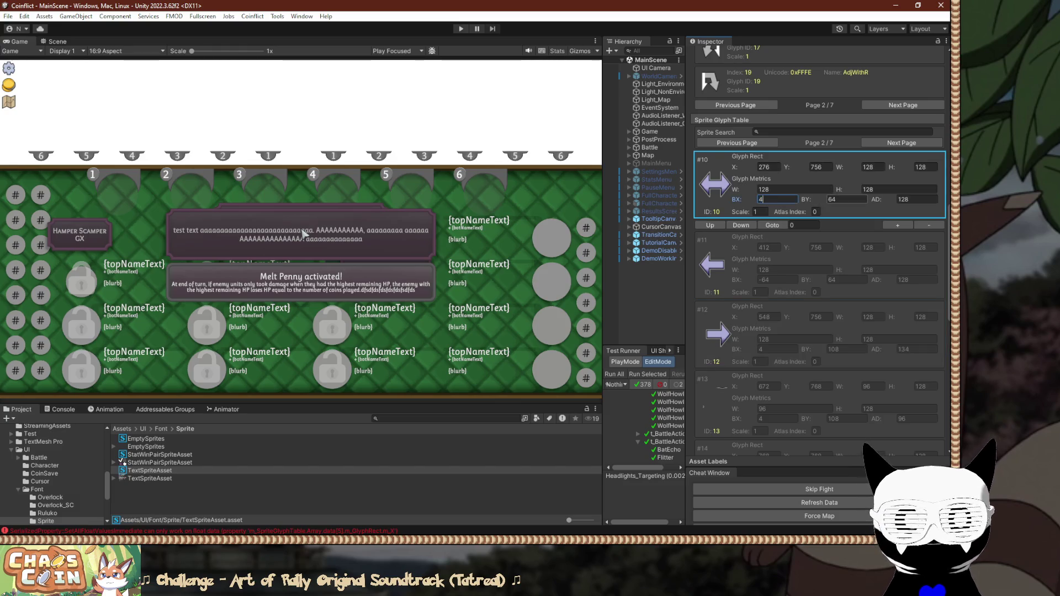
type("108")
key("Tab")
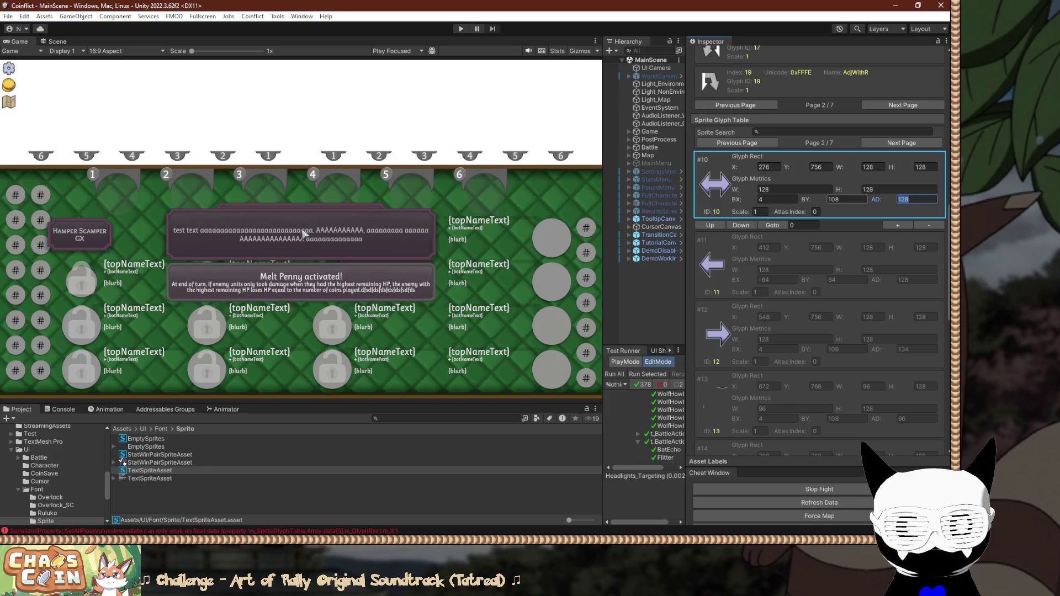
type("134")
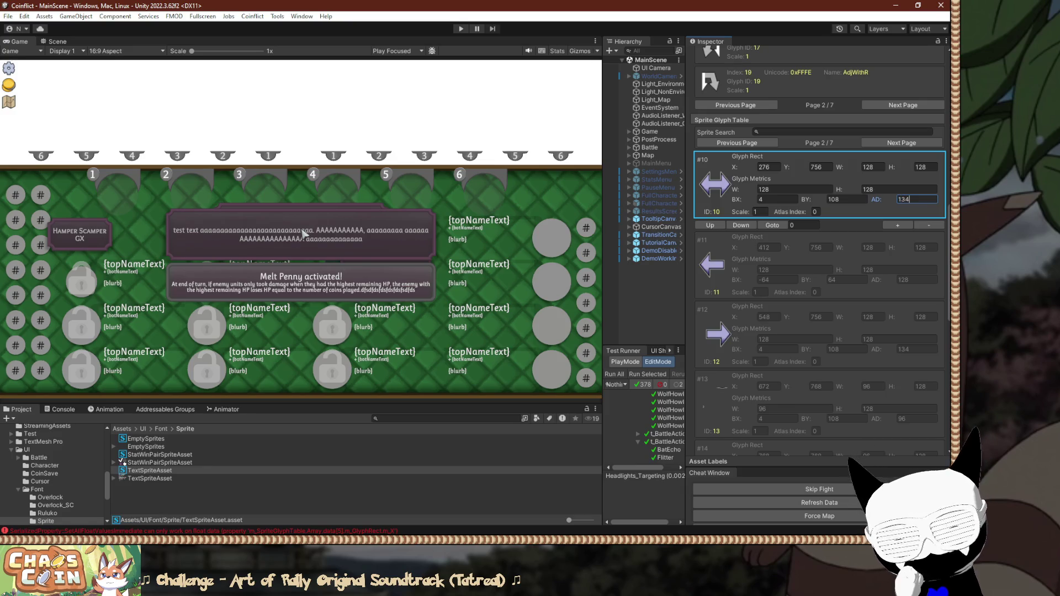
key("Tab")
key("Tab")
key("Tab")
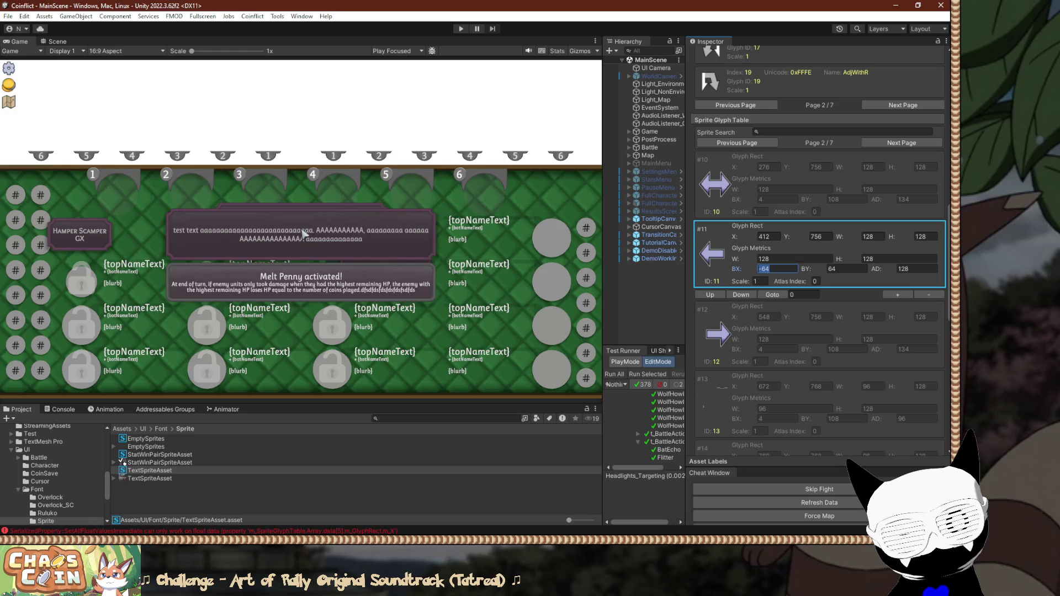
type("4")
key("Tab")
type("108")
key("Tab")
type("134")
key("Tab")
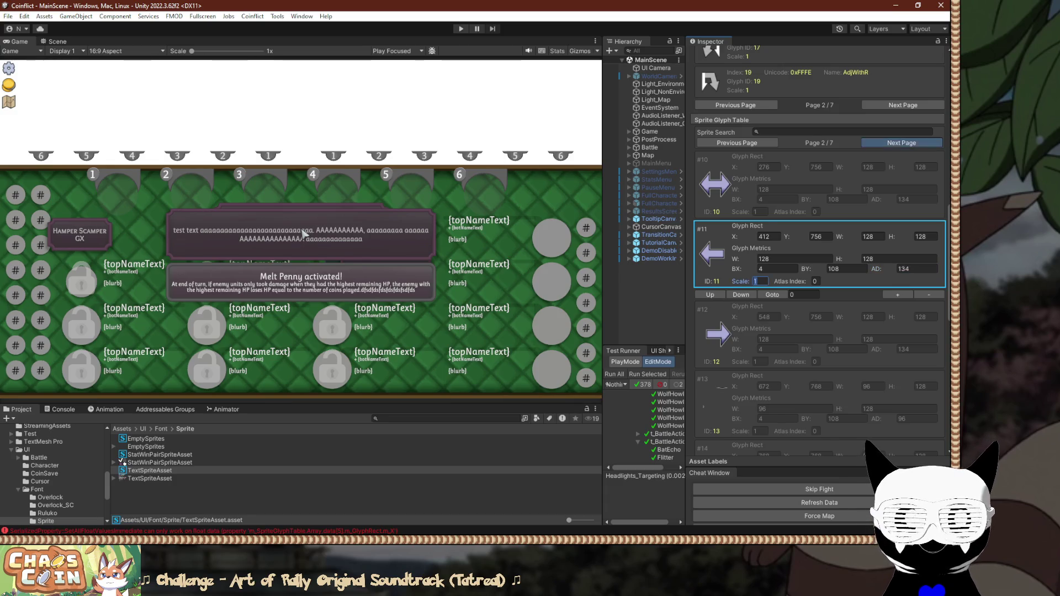
Set glyph #20's metrics width to 128.
left_click(902, 143)
left_click(707, 166)
left_click(795, 178)
type("128")
key("Tab")
key("Return")
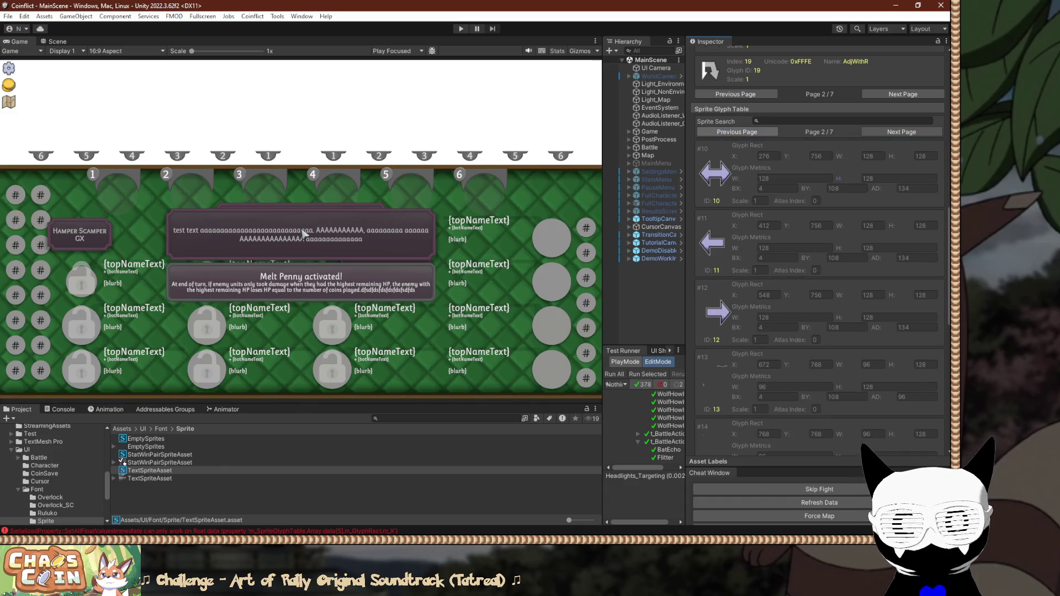
left_click(901, 131)
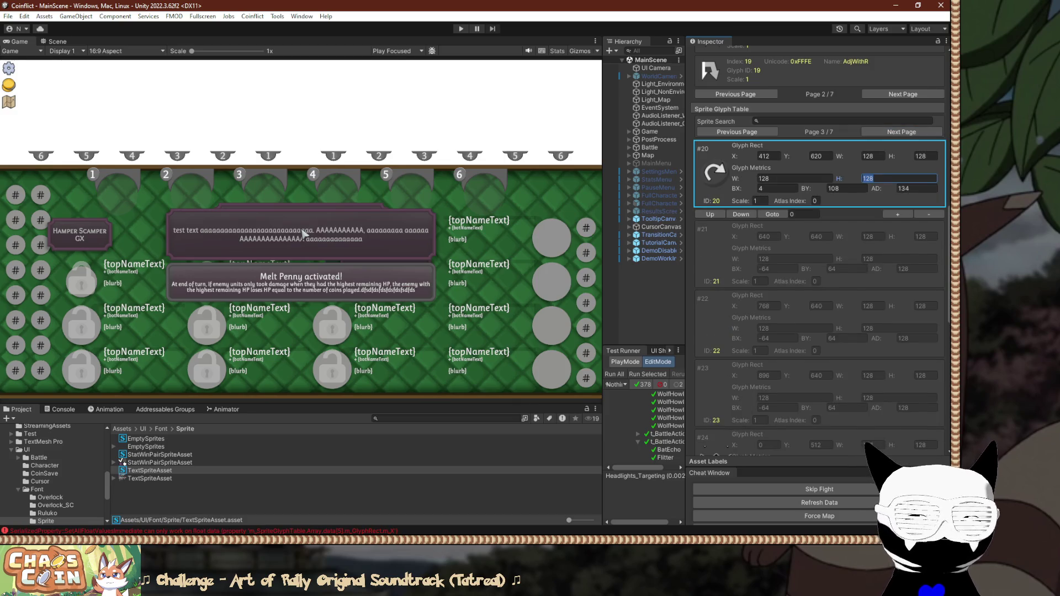
key("alt+Tab")
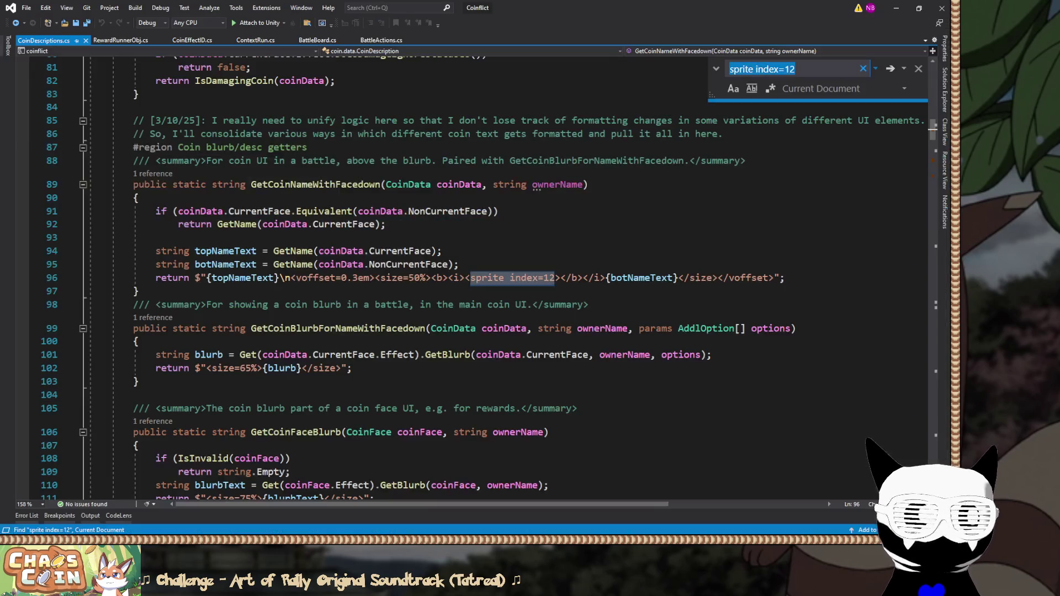
Change the sprite index 12 to 20 on lines 96, 139, 140 and 141.
double_click(549, 278)
type("20")
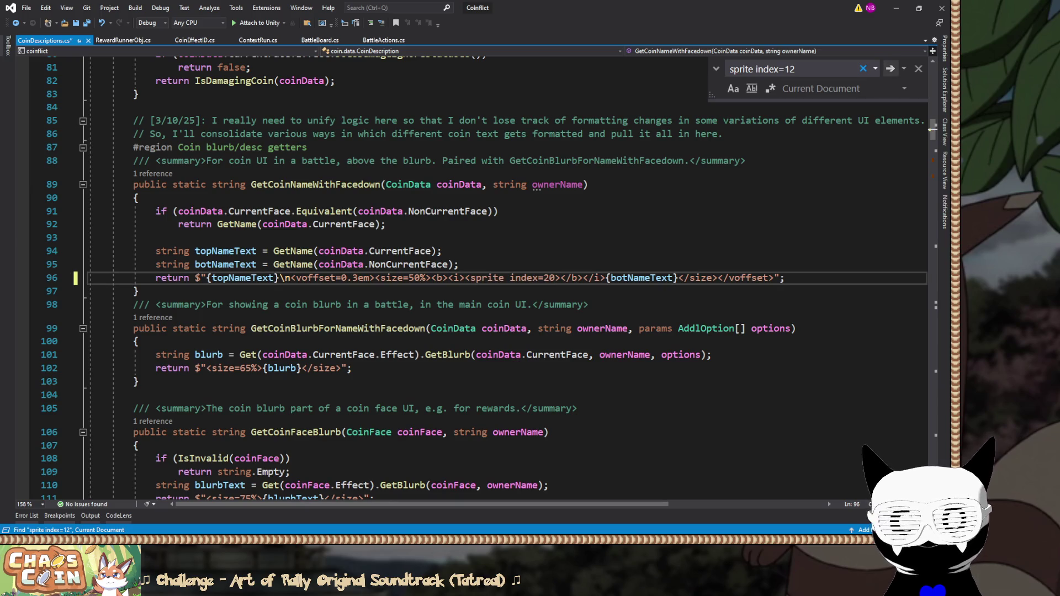
left_click(890, 69)
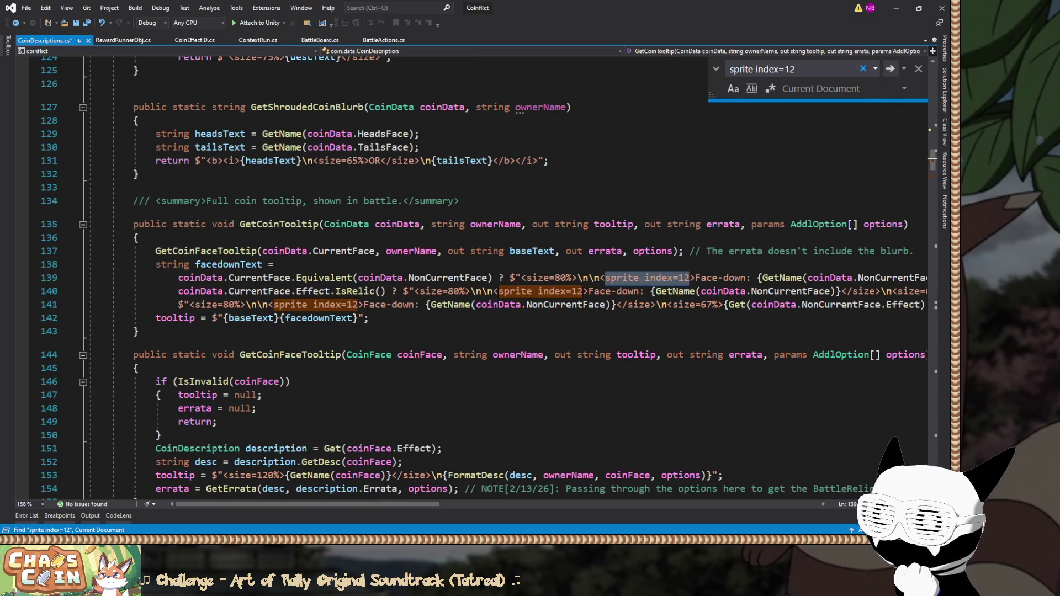
left_click(687, 279)
key("BackSpace")
key("BackSpace")
type("20")
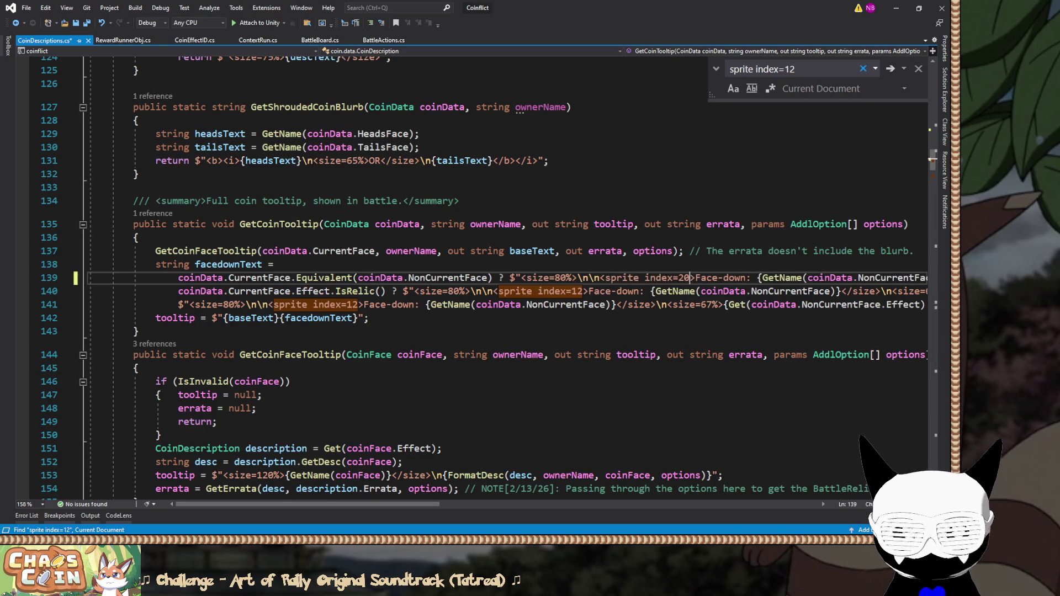
key("Down")
key("shift+Left")
key("shift+Left")
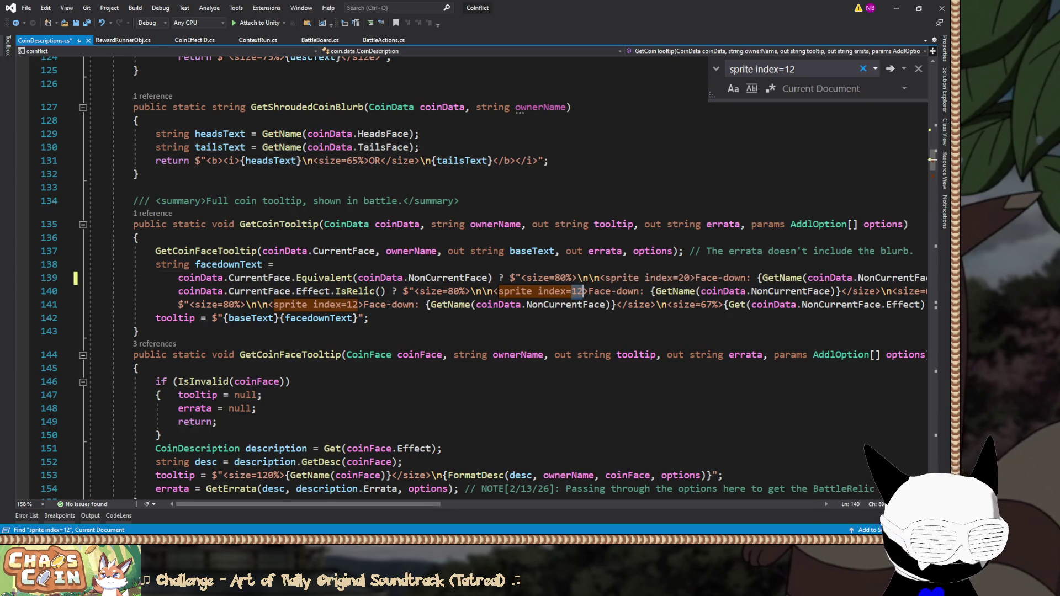
type("20")
left_click(355, 304)
key("BackSpace")
key("Delete")
type("20")
Change line 164's sprite index to 20, confirm no matches remain, and save CoinDescriptions.cs.
left_click(890, 68)
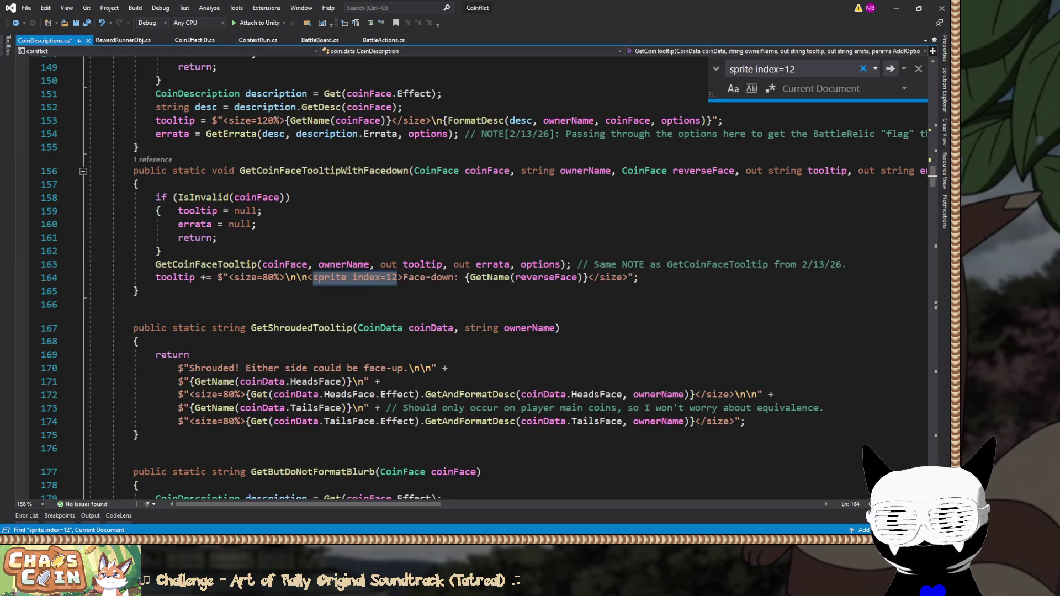
left_click(397, 277)
key("BackSpace")
key("BackSpace")
type("20")
key("F3")
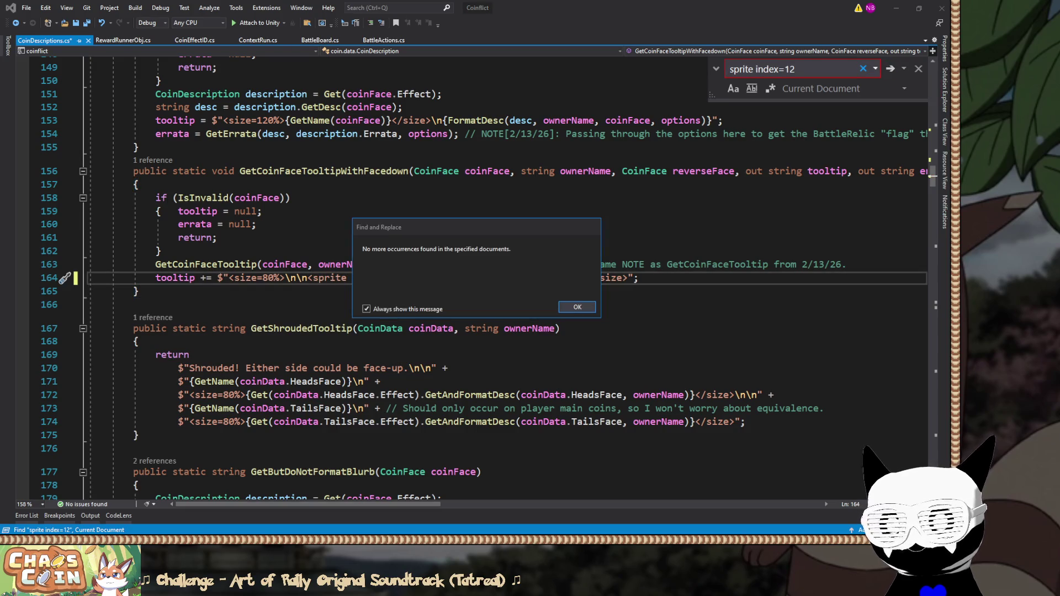
key("Return")
left_click(263, 211)
key("ctrl+s")
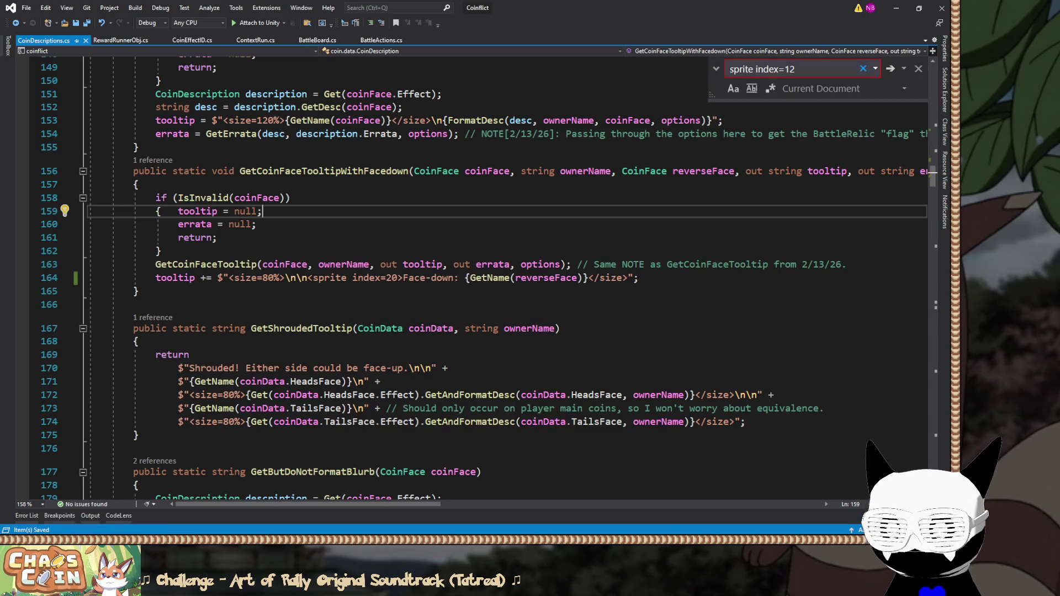
key("Escape")
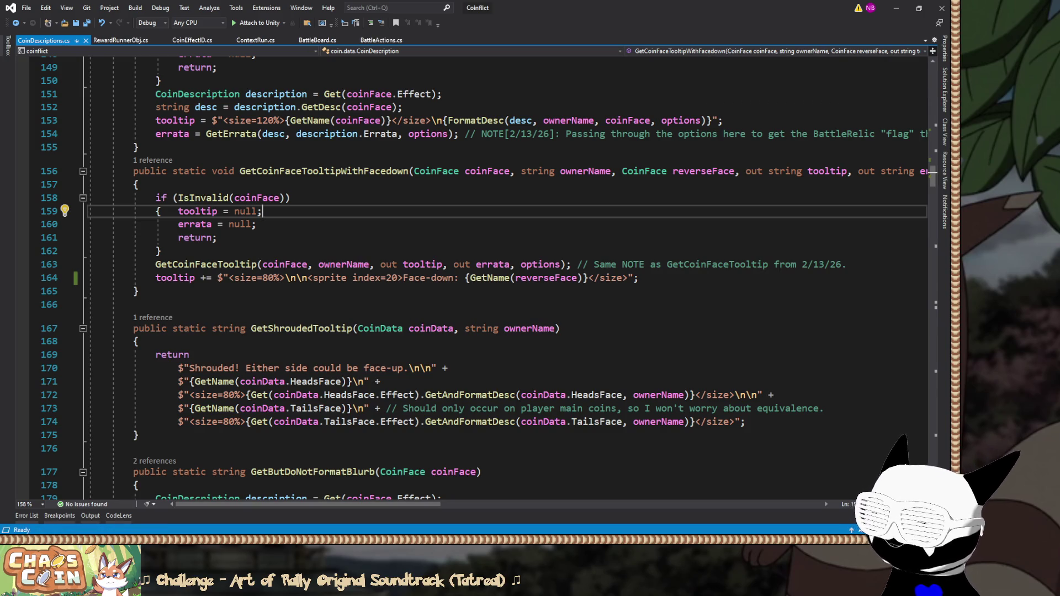
key("alt+Tab")
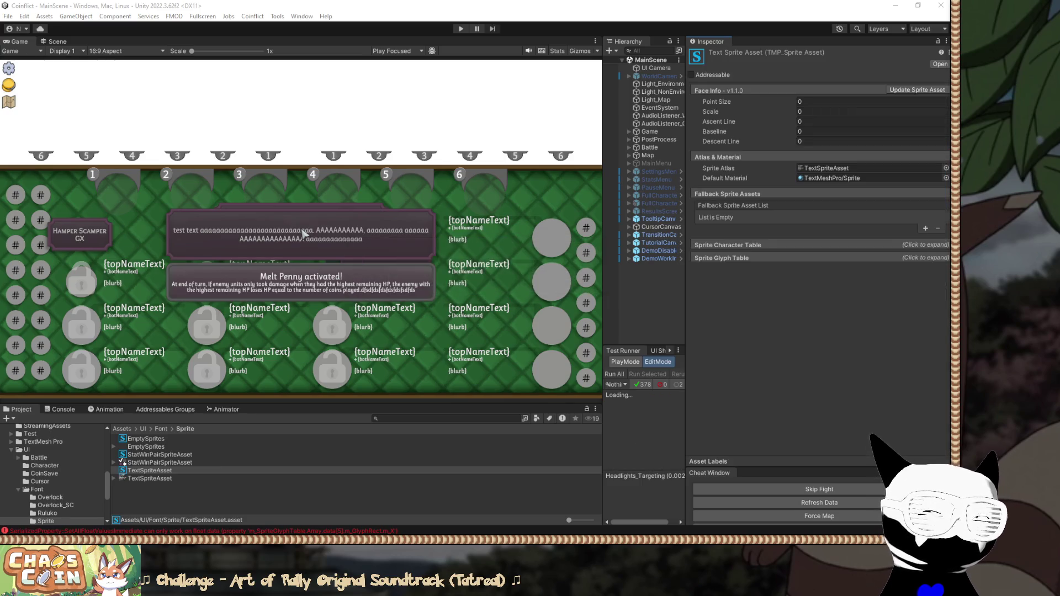
Switch to CoinEffectID.cs and read through its enum values, such as Relic_EnemyMarch = 6102.
key("alt+Tab")
key("ctrl+Tab")
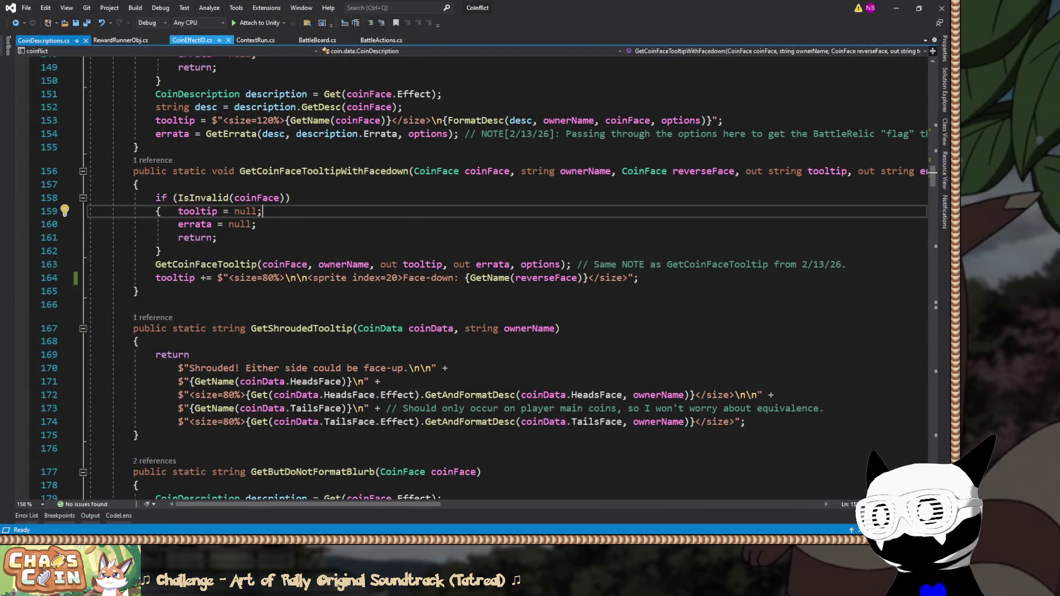
scroll(497, 277, "down", 6)
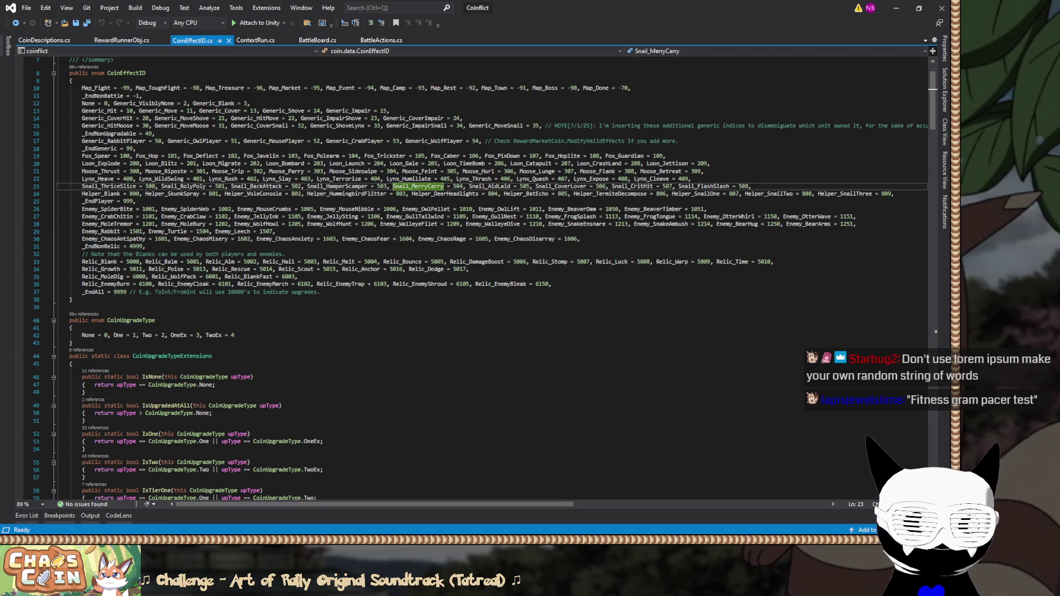
left_click(274, 284)
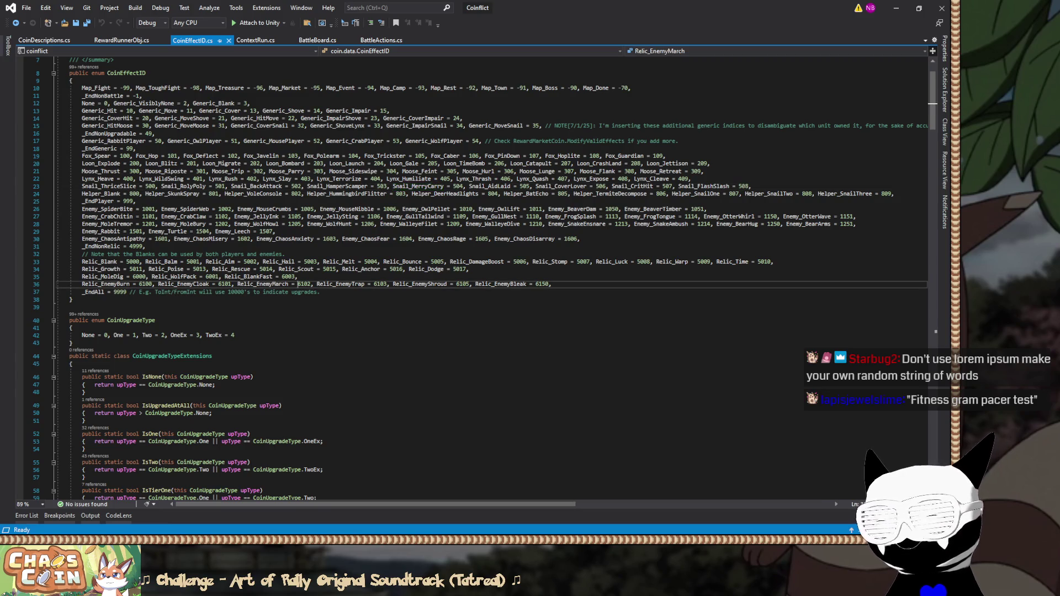
scroll(492, 276, "up", 5)
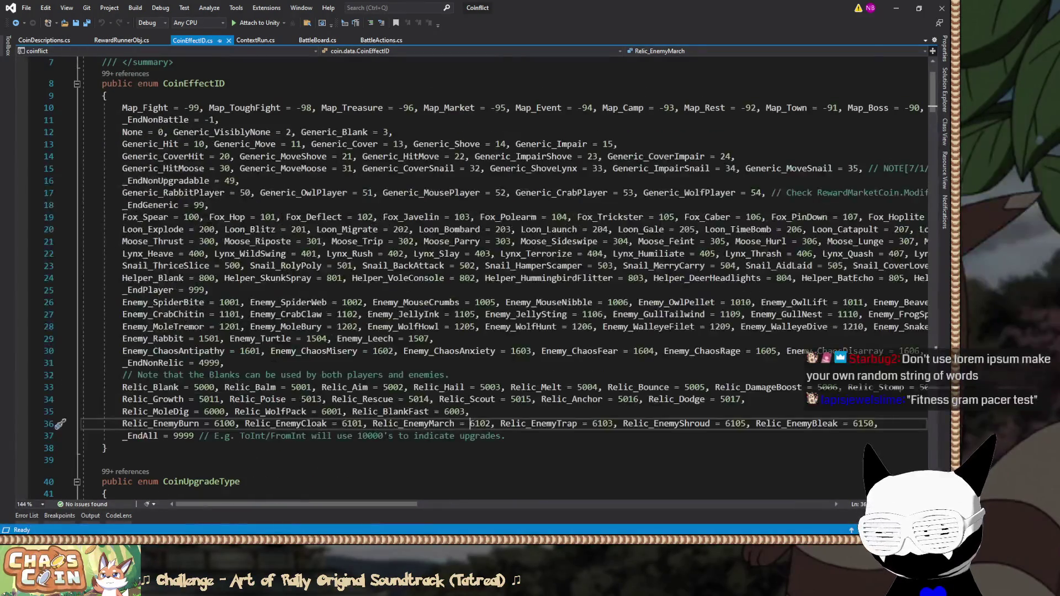
scroll(273, 275, "up", 1)
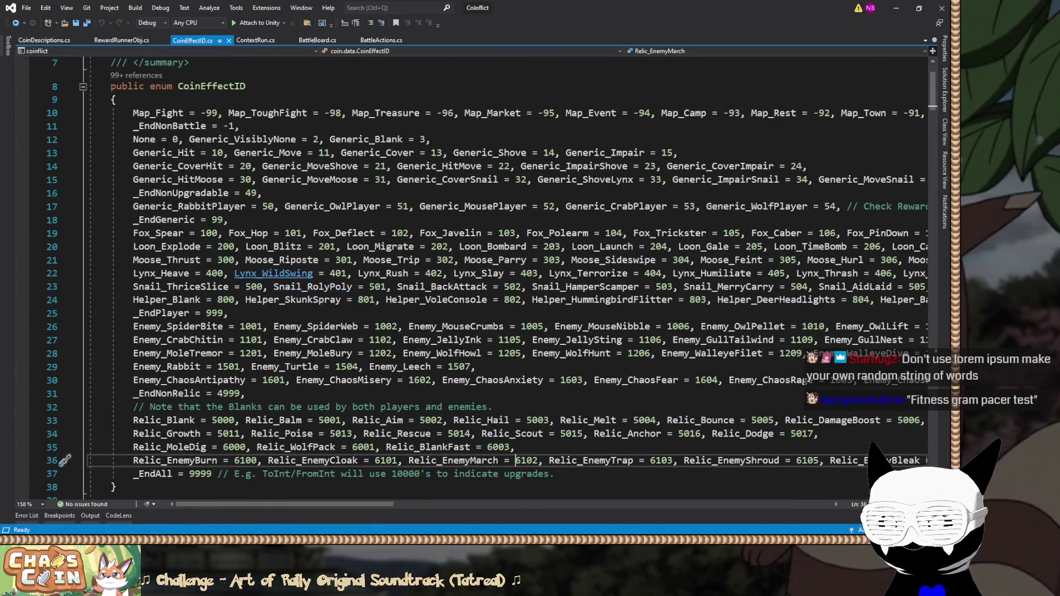
scroll(273, 274, "down", 2)
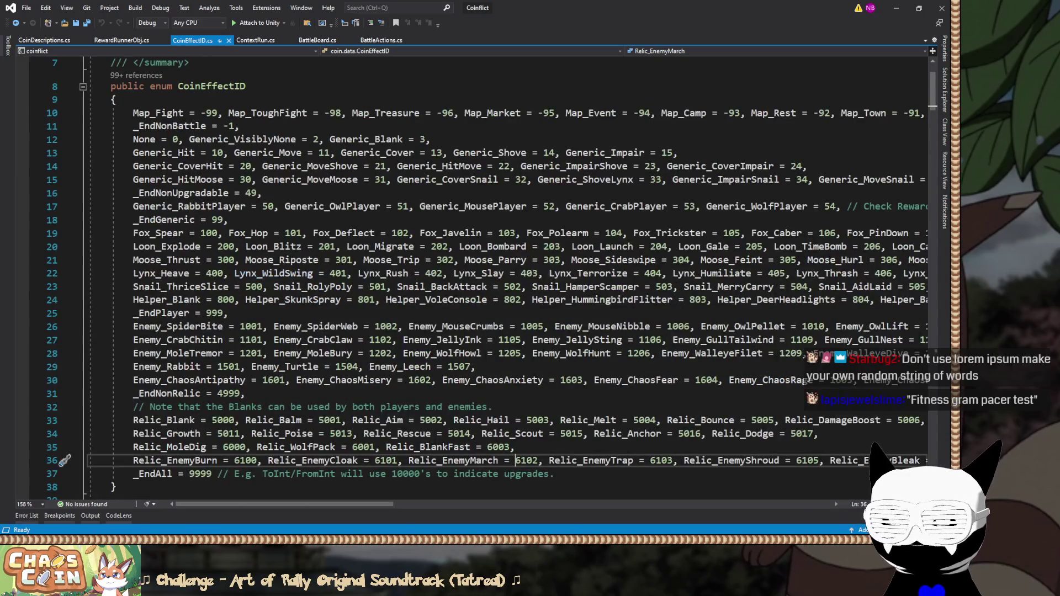
scroll(273, 275, "up", 2)
scroll(274, 275, "down", 1)
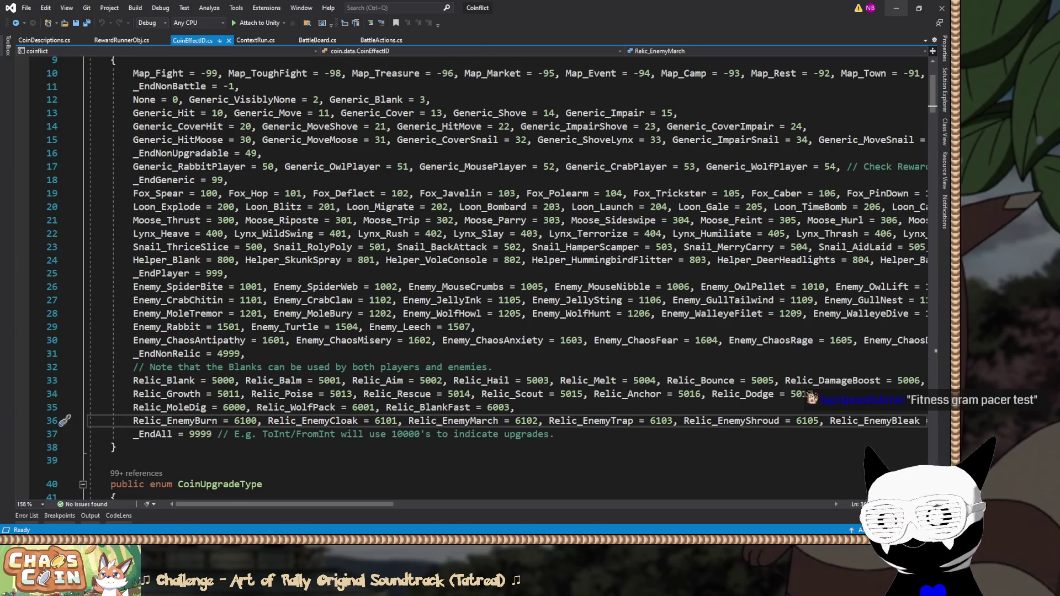
Back in Unity, set glyph #24's rect to X 4 and Y 484.
left_click(896, 8)
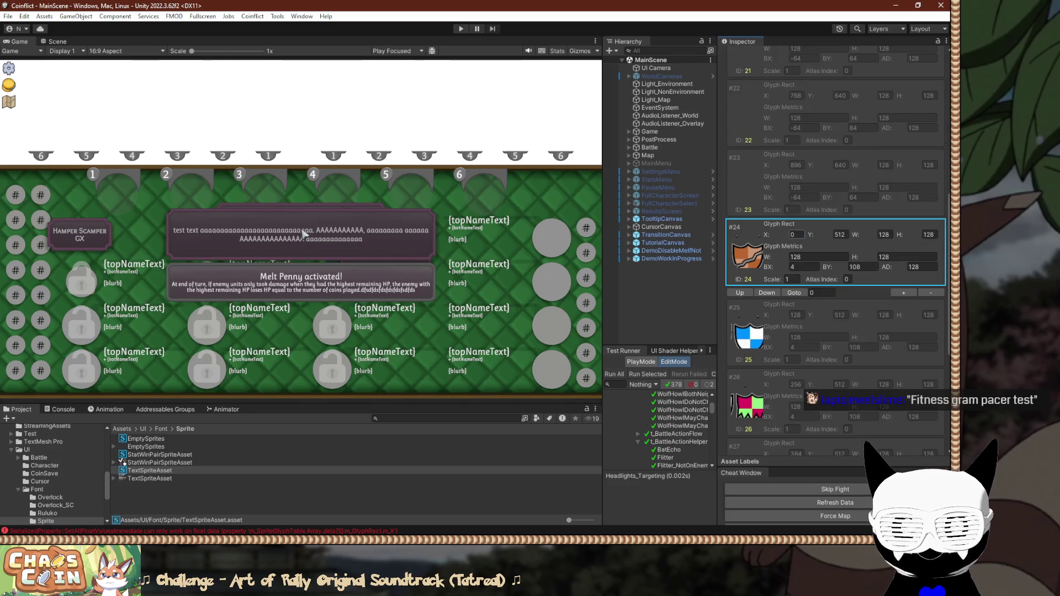
type("4")
key("Tab")
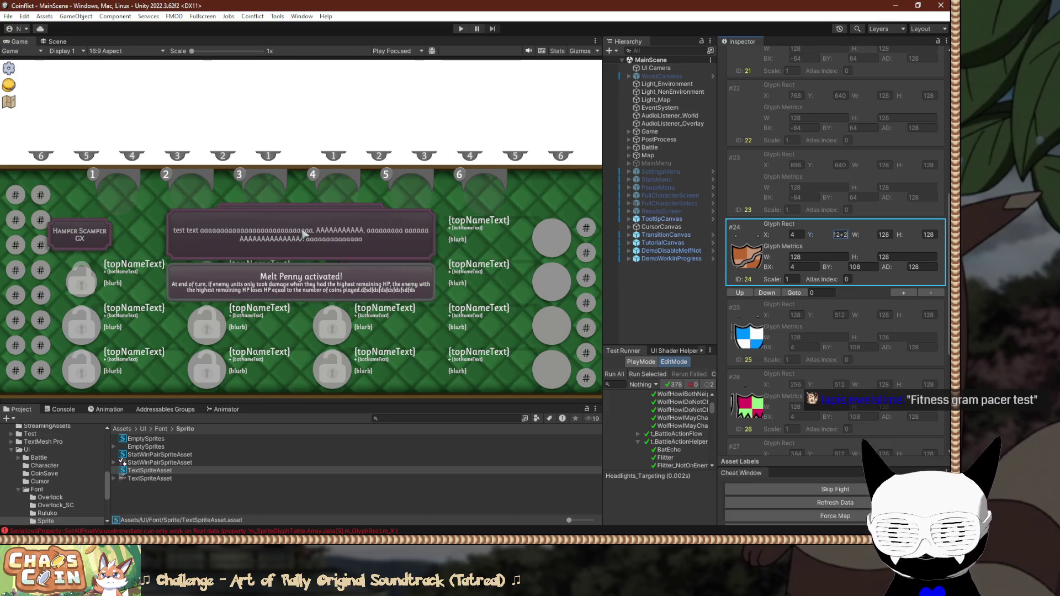
type("-128")
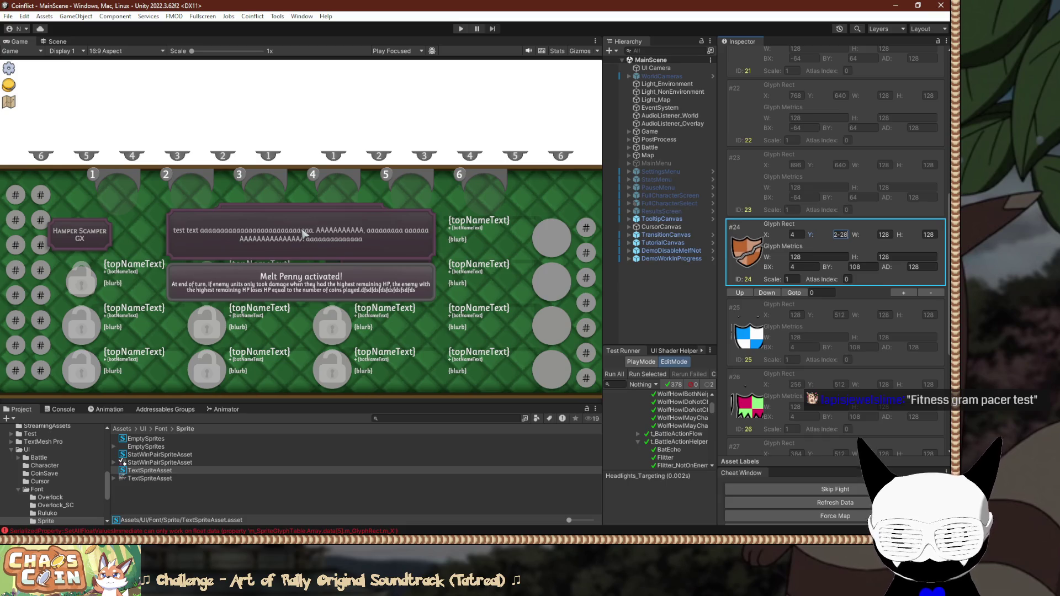
key("Tab")
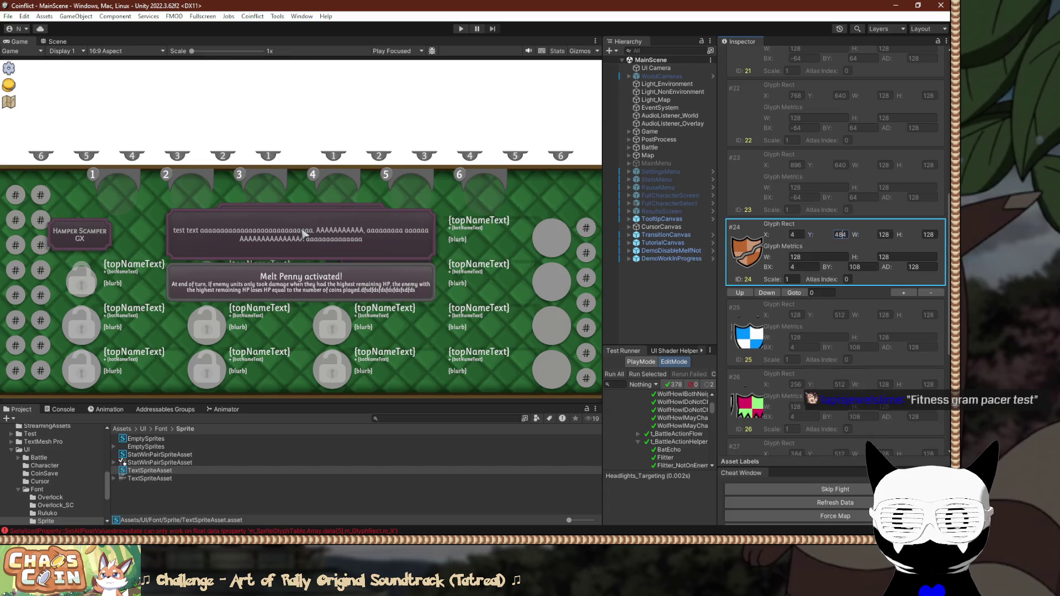
Set glyph #25 to X 140, Y 484 and glyph #26 to X 276, Y 484.
key("Down")
key("Tab")
type("140")
key("Tab")
type("484")
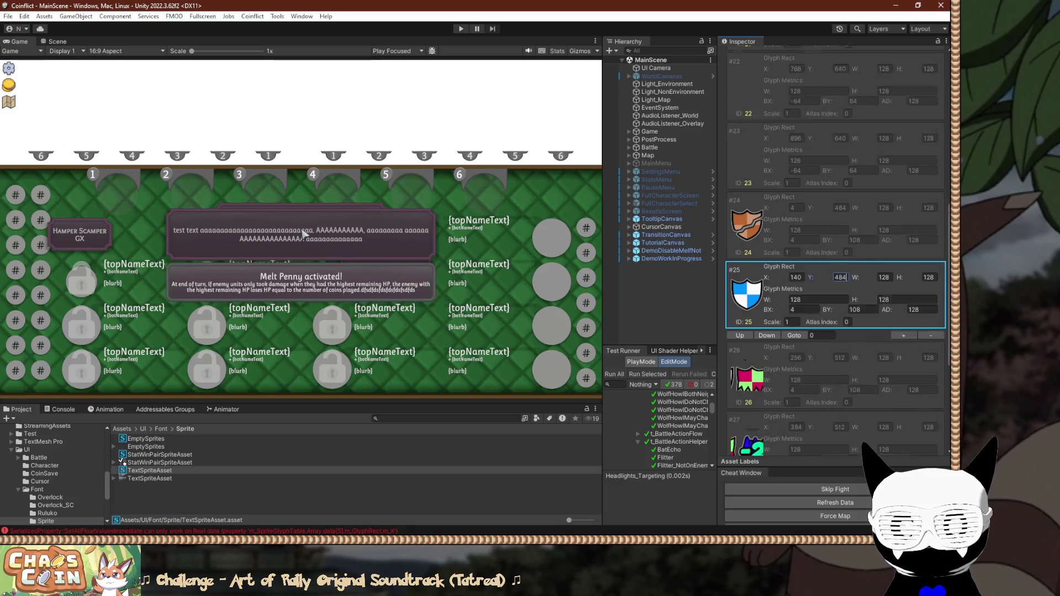
key("Return")
key("Down")
key("Tab")
key("Right")
key("BackSpace")
key("BackSpace")
type("76")
key("Tab")
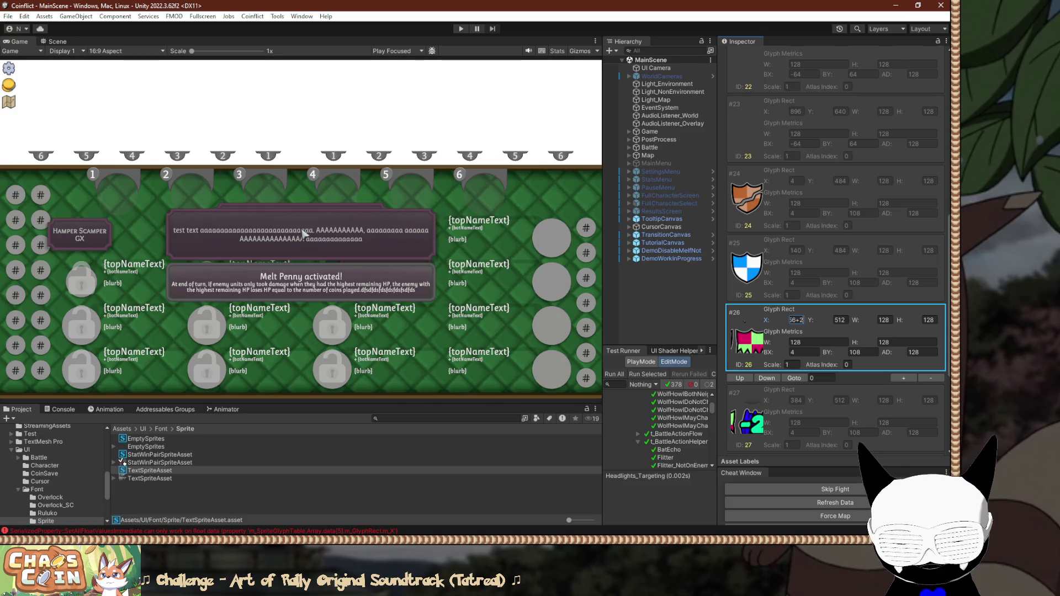
type("484")
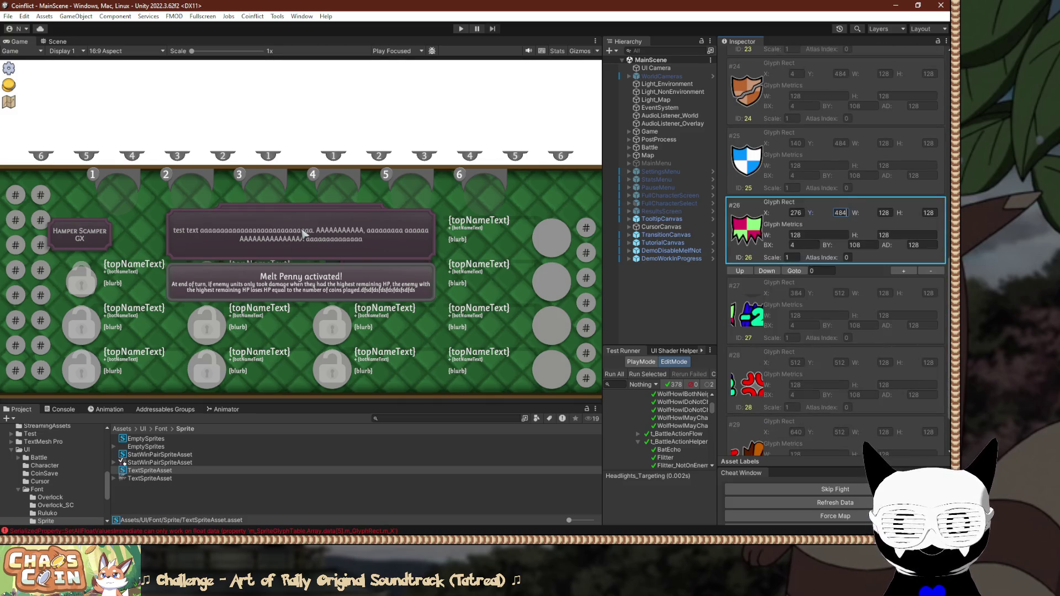
Set glyph #27 to X 412, Y 484 and glyph #28 to X 548, Y 484.
key("Tab")
type("412")
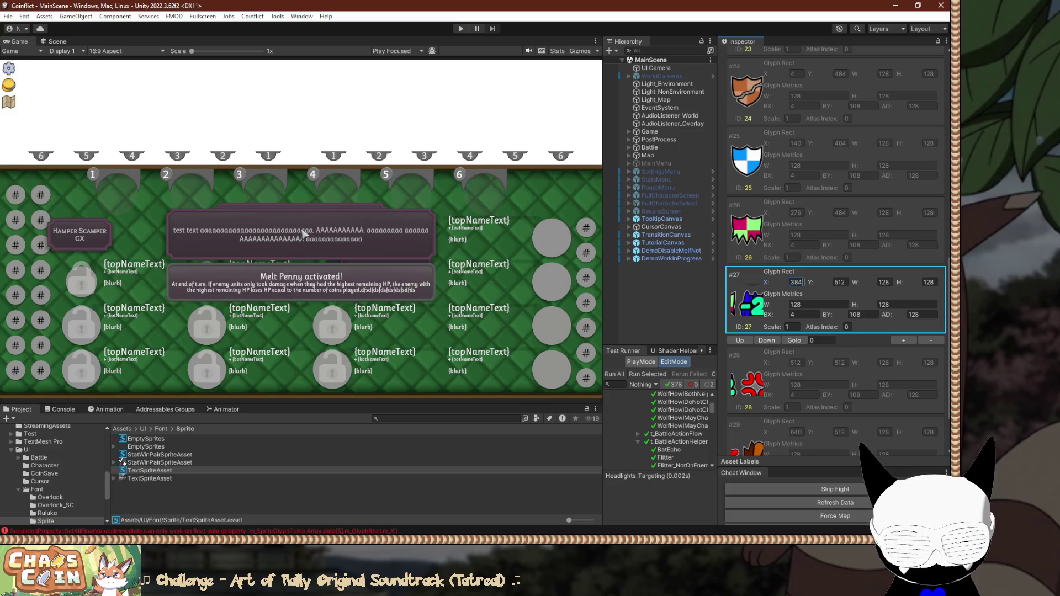
key("Tab")
type("484")
key("Tab")
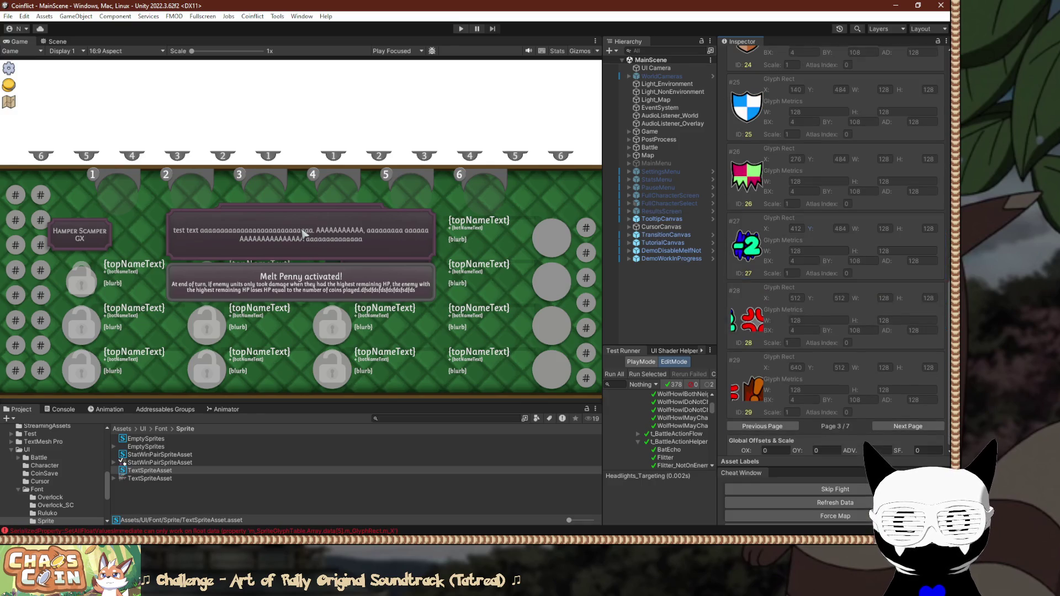
type("+36")
key("Tab")
type("484")
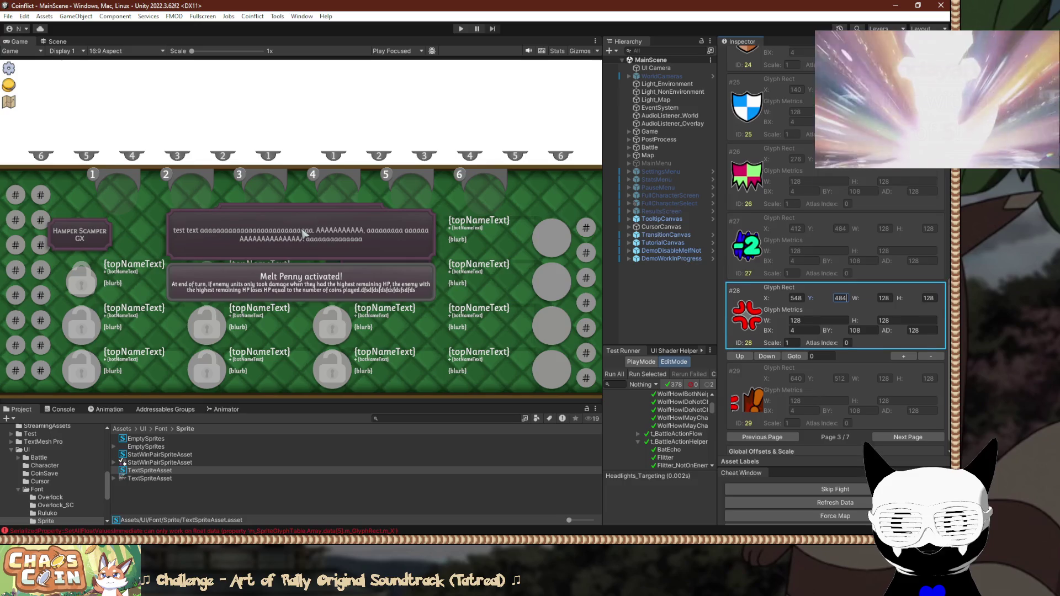
key("Tab")
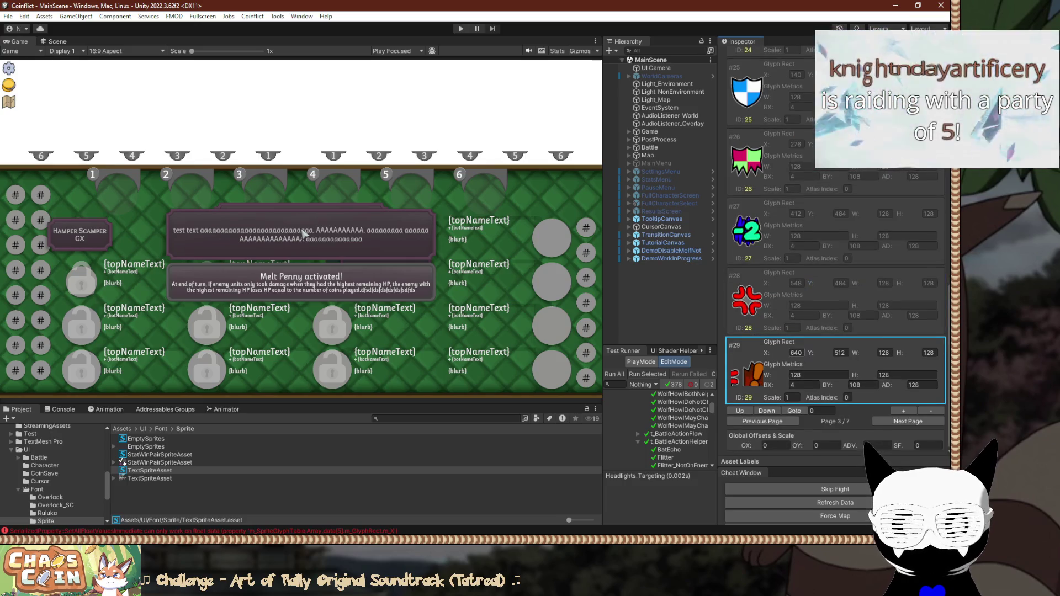
key("ctrl+a")
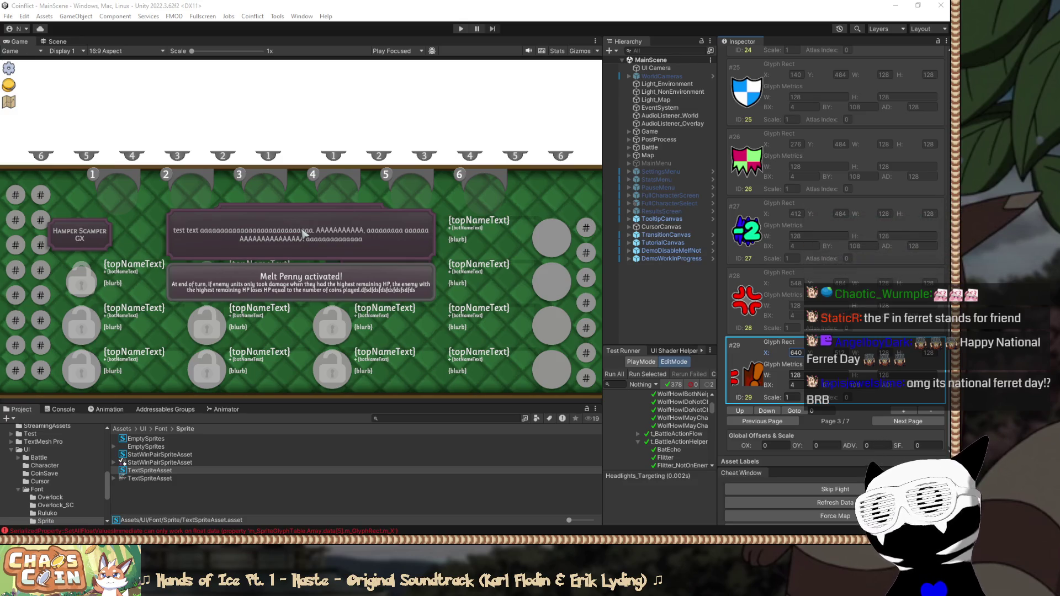
left_click(304, 234)
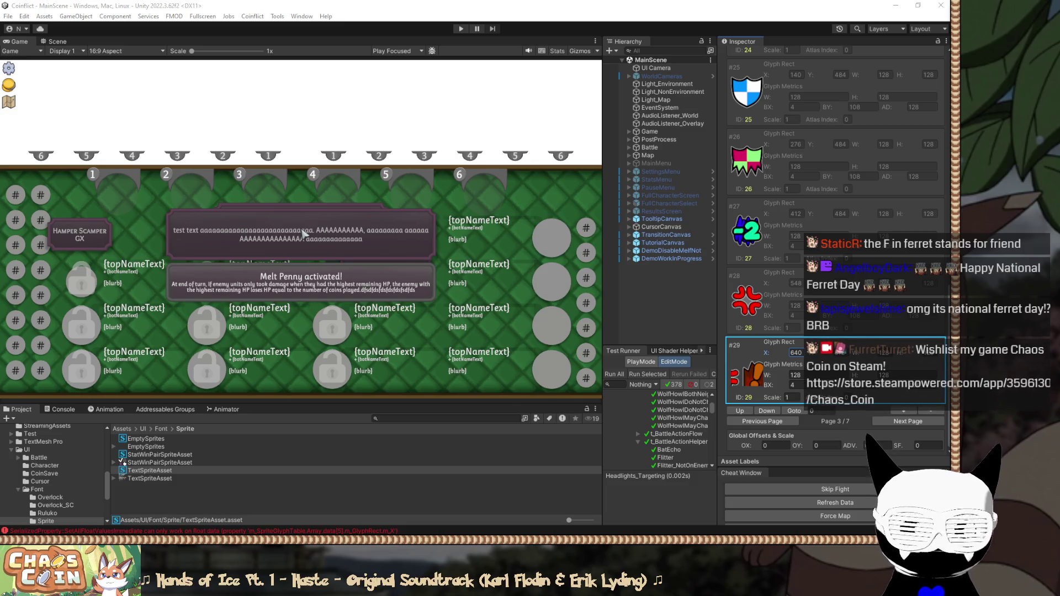
left_click(303, 234)
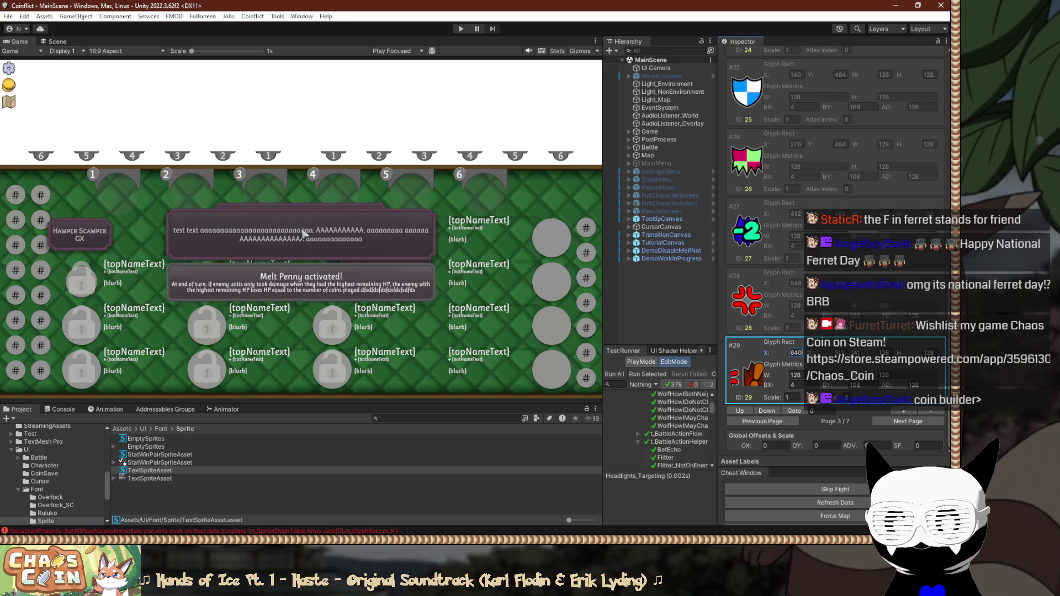
Shift glyph #29's X from 640 to 684 by appending +44.
key("Return")
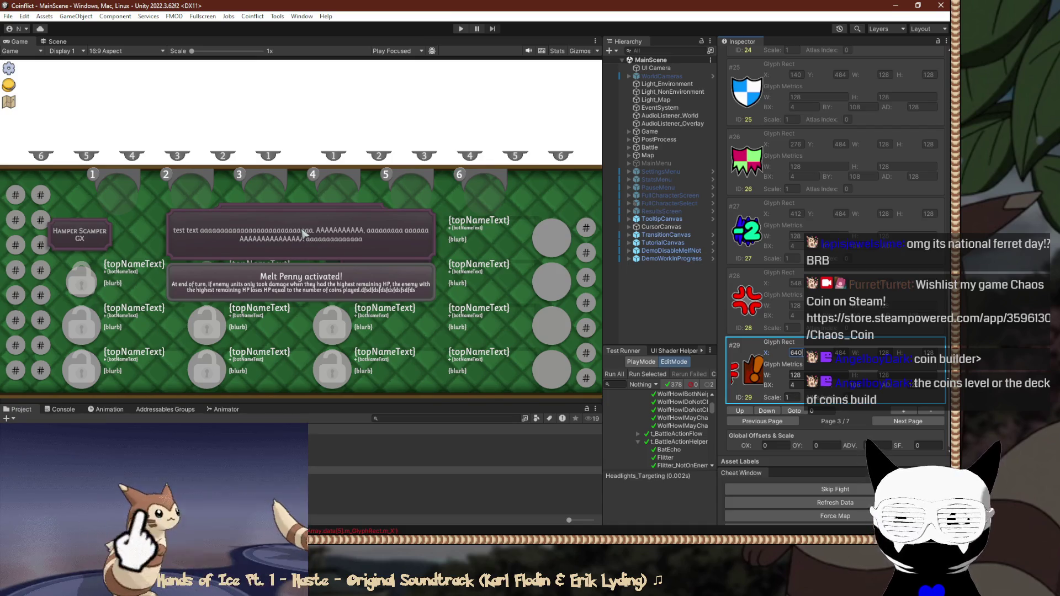
type("+")
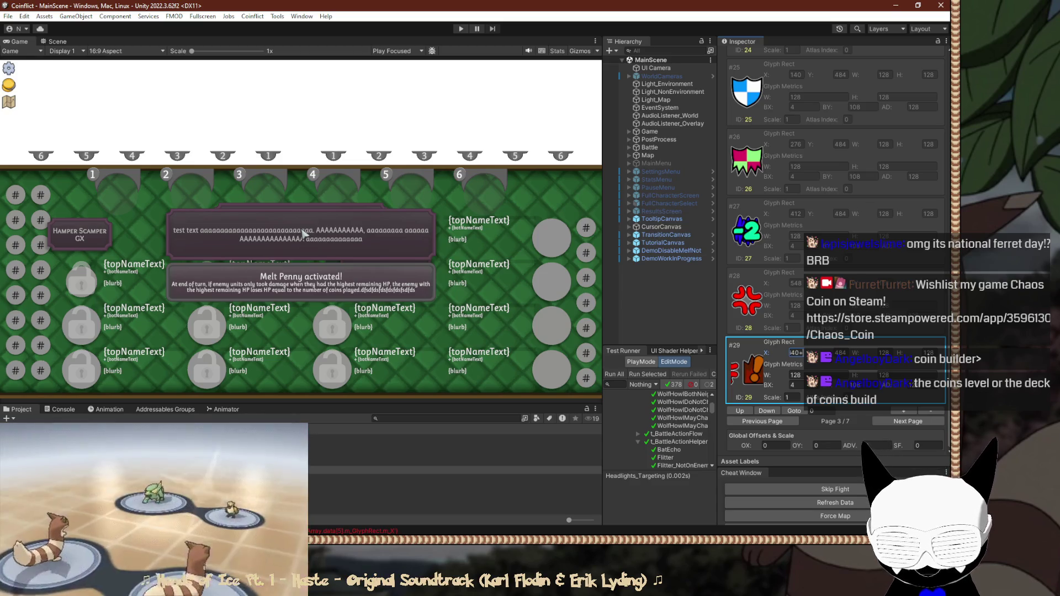
type("44")
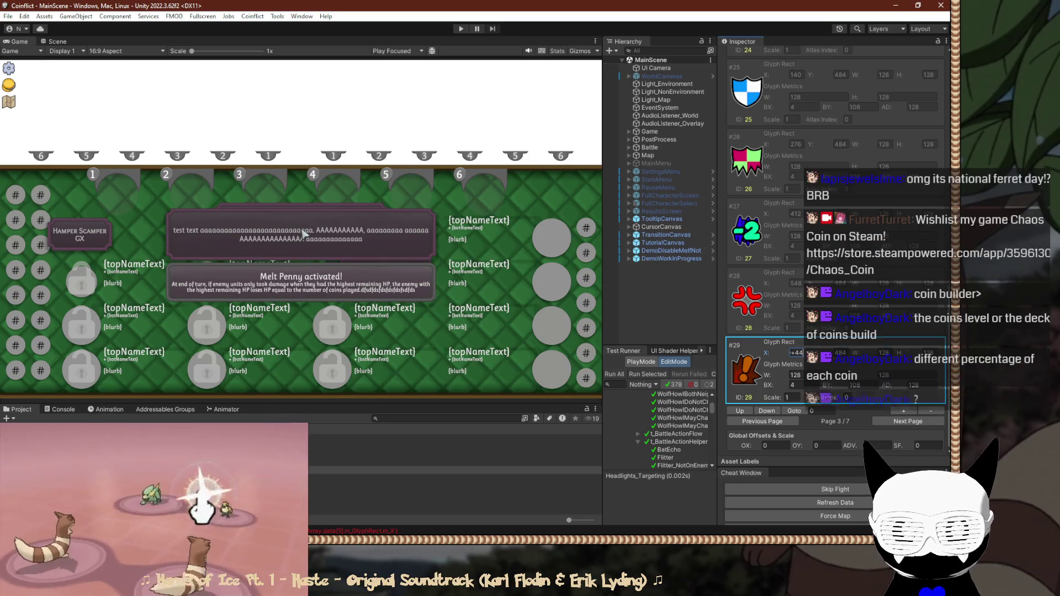
key("Return")
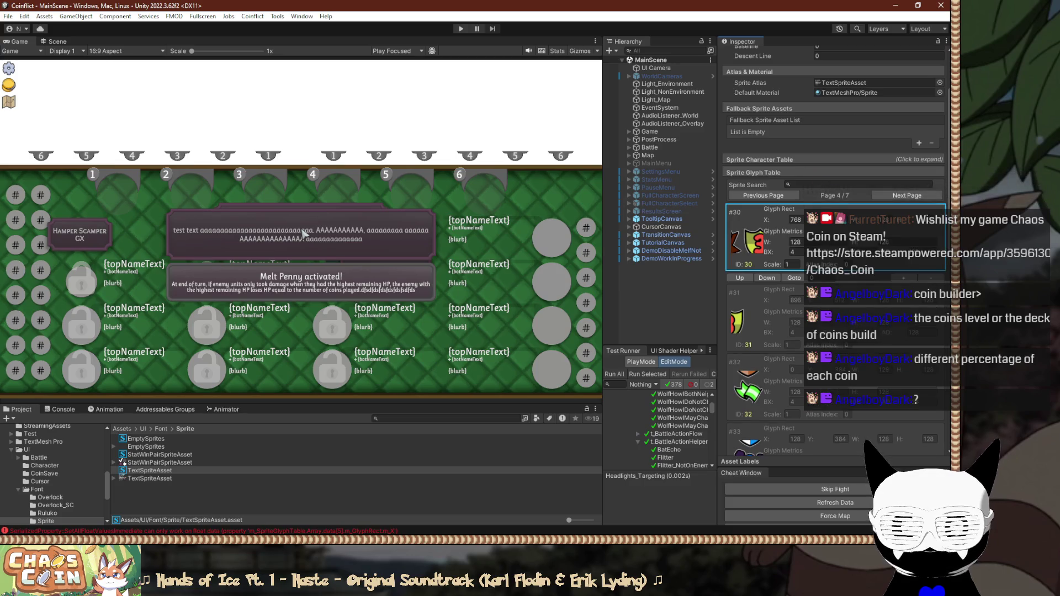
Change glyph #30's X from 768 to 820 by appending +52, then check the glyph table.
key("Tab")
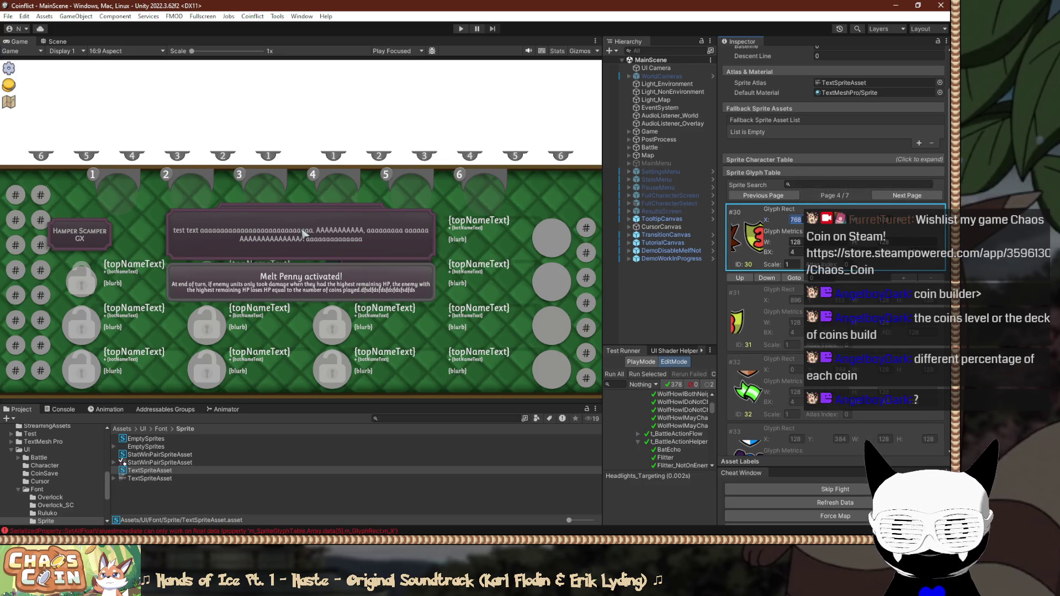
key("End")
type("+")
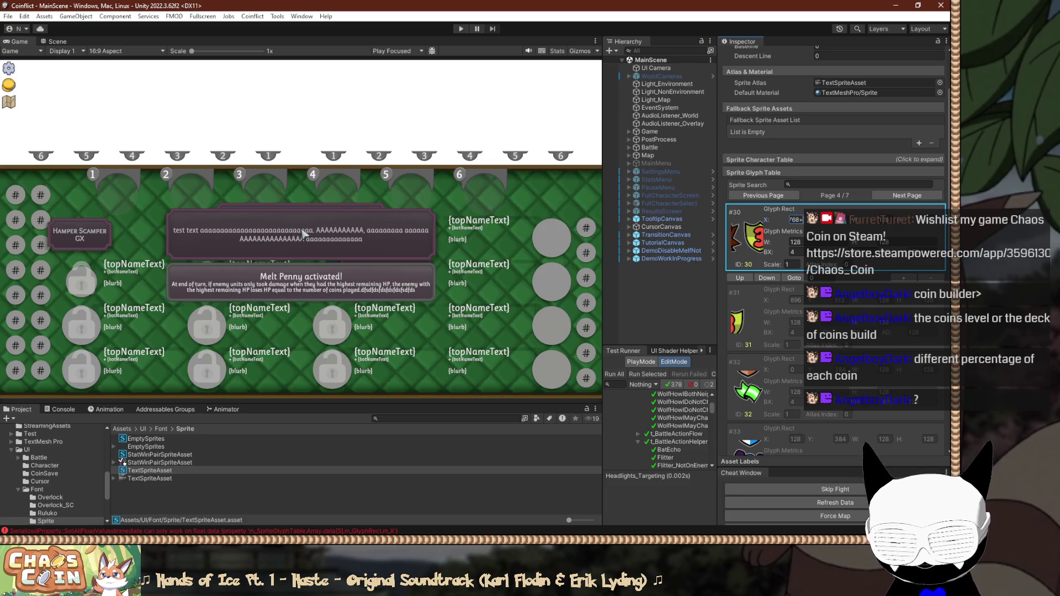
type("52")
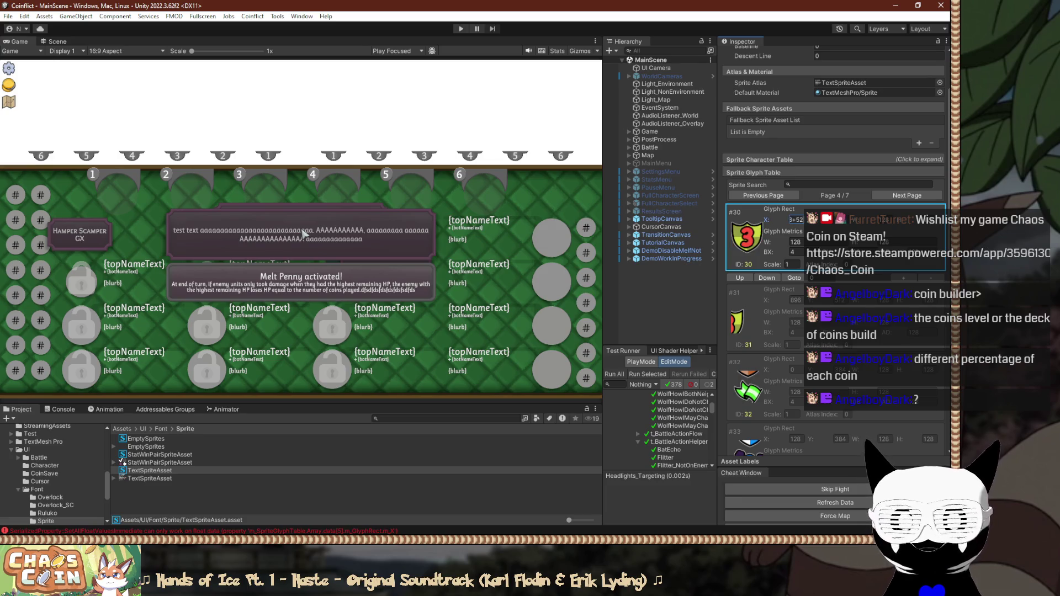
key("Tab")
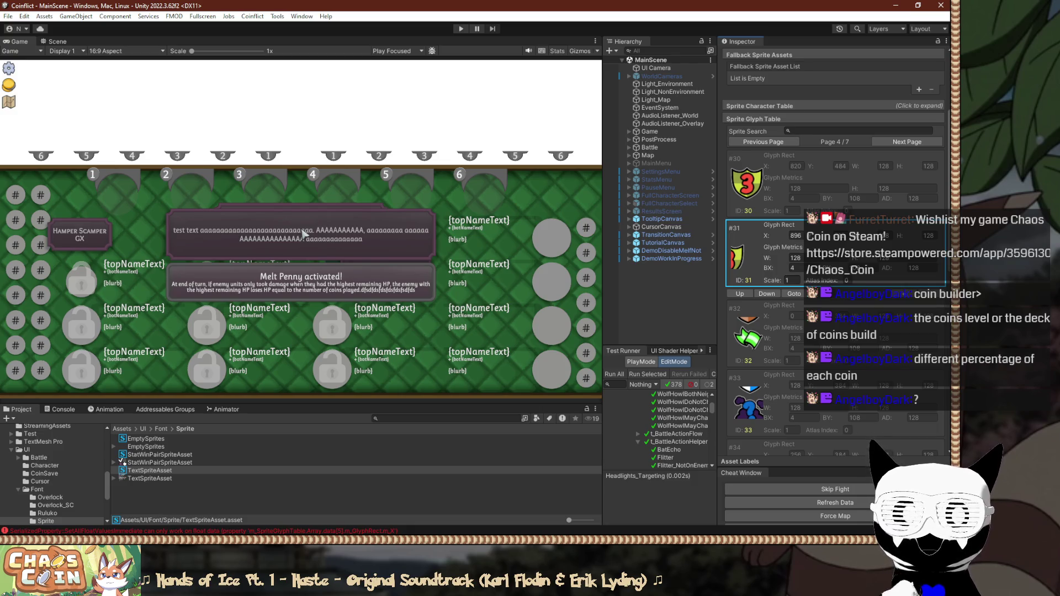
scroll(834, 248, "down", 5)
scroll(833, 249, "up", 4)
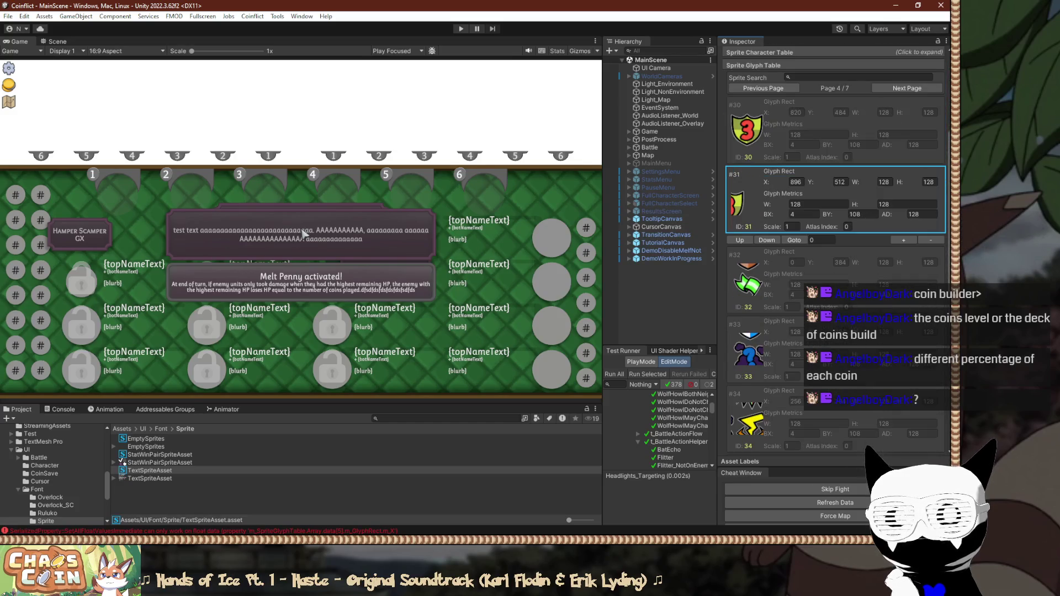
scroll(834, 249, "up", 1)
scroll(834, 248, "down", 1)
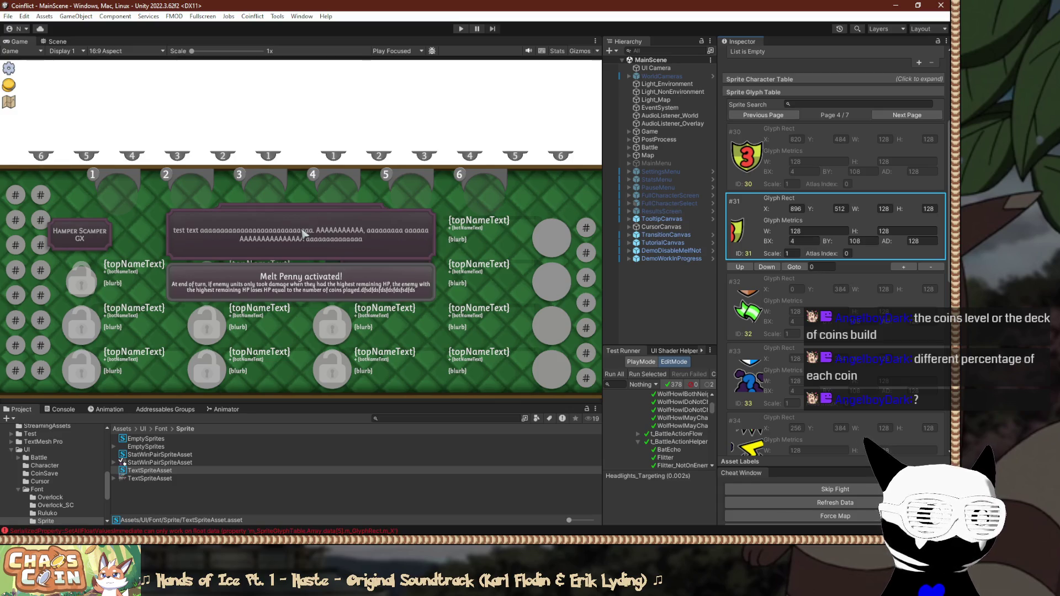
left_click(740, 298)
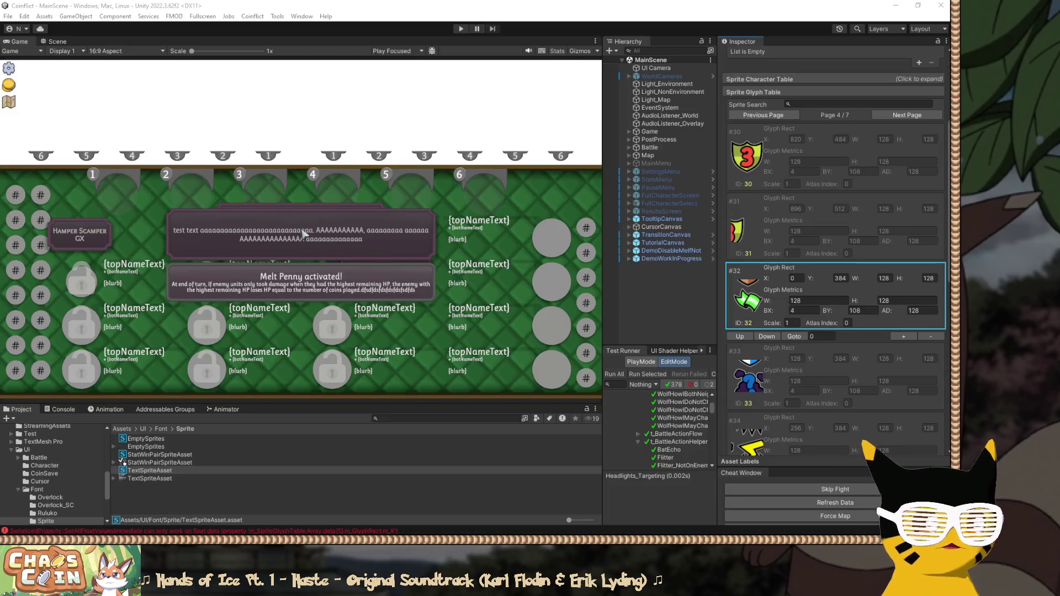
left_click(303, 234)
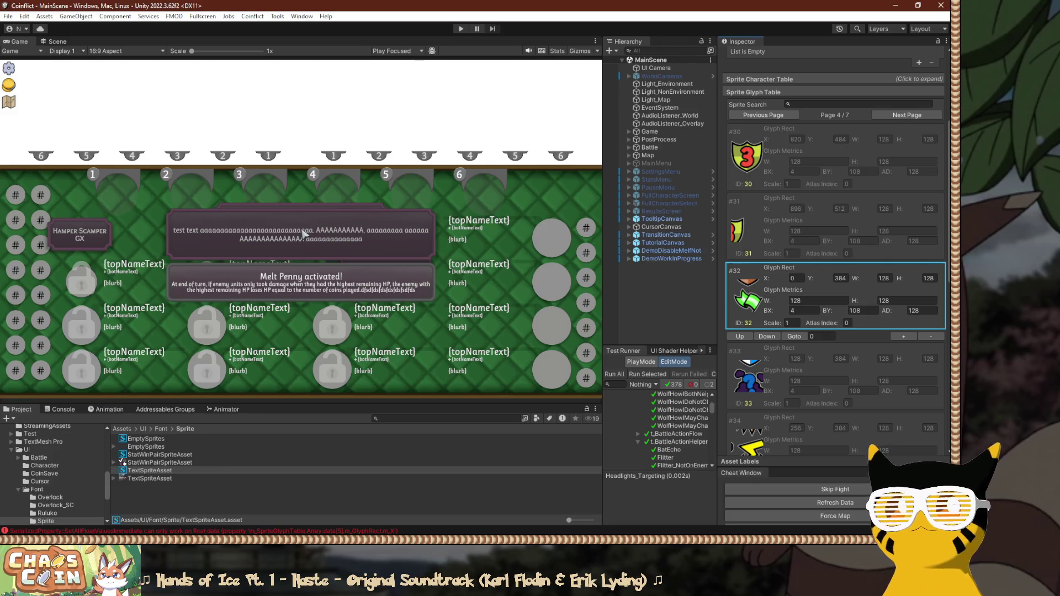
Set glyph #32 to X 4, Y 344 and glyph #33 to Y 344, X 140.
key("Tab")
key("Return")
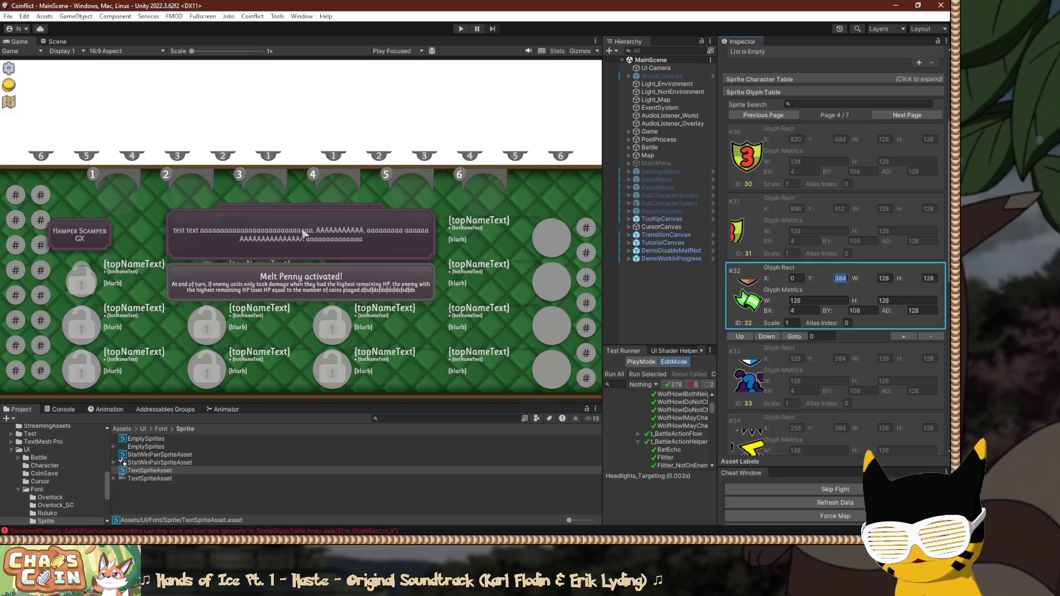
key("Right")
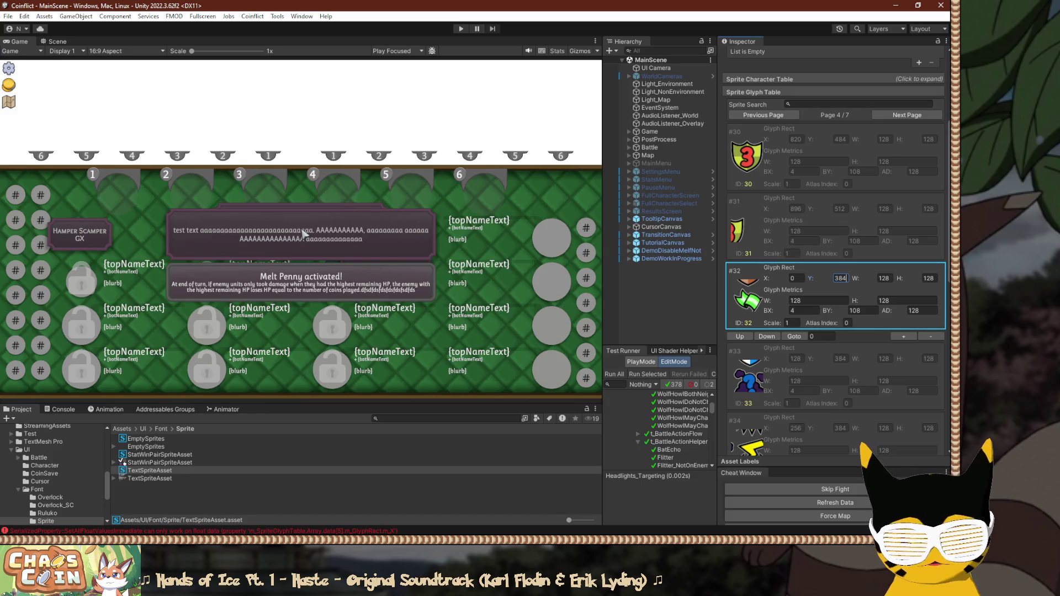
type("-32")
key("BackSpace")
key("BackSpace")
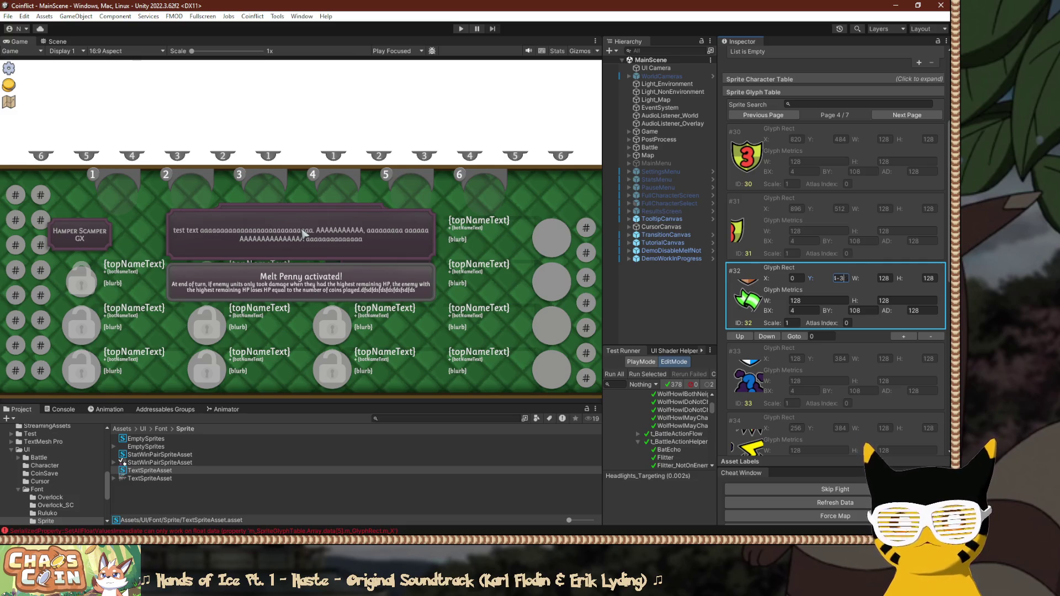
type("40")
key("shift+Tab")
type("4")
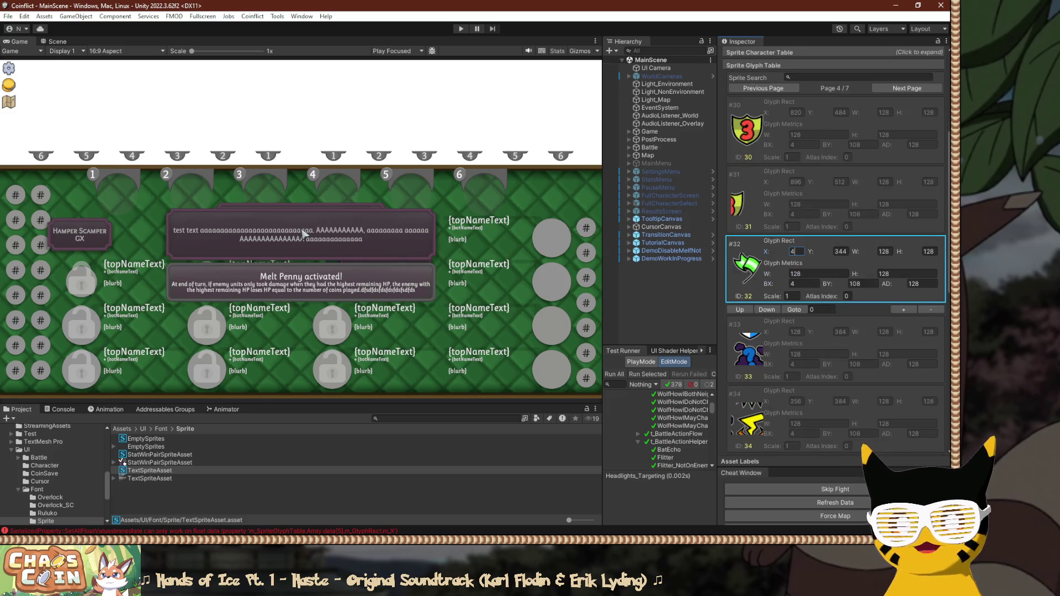
key("Tab")
left_click(841, 320)
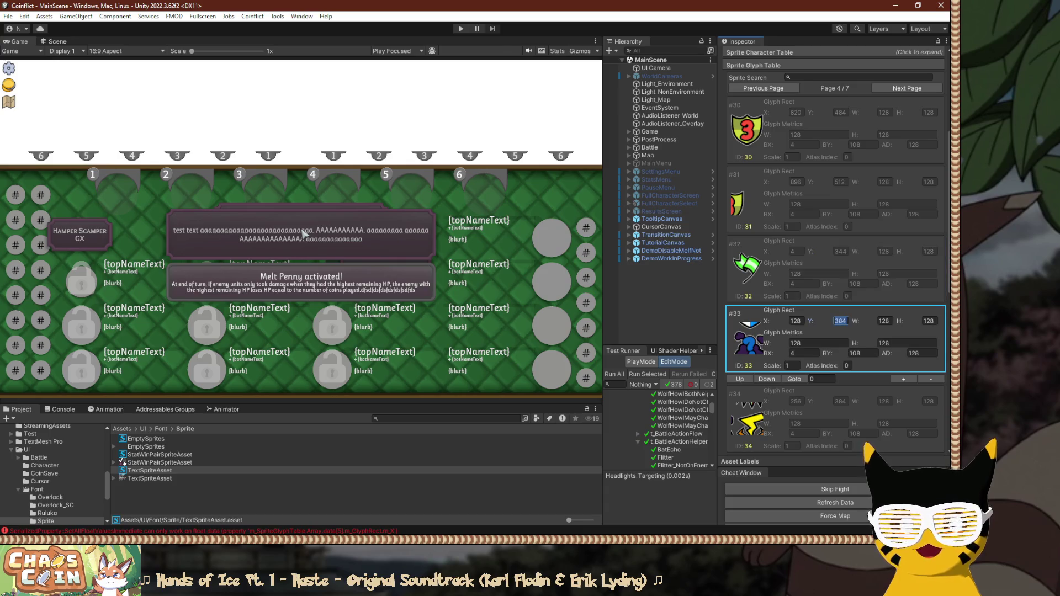
type("344")
key("shift+Tab")
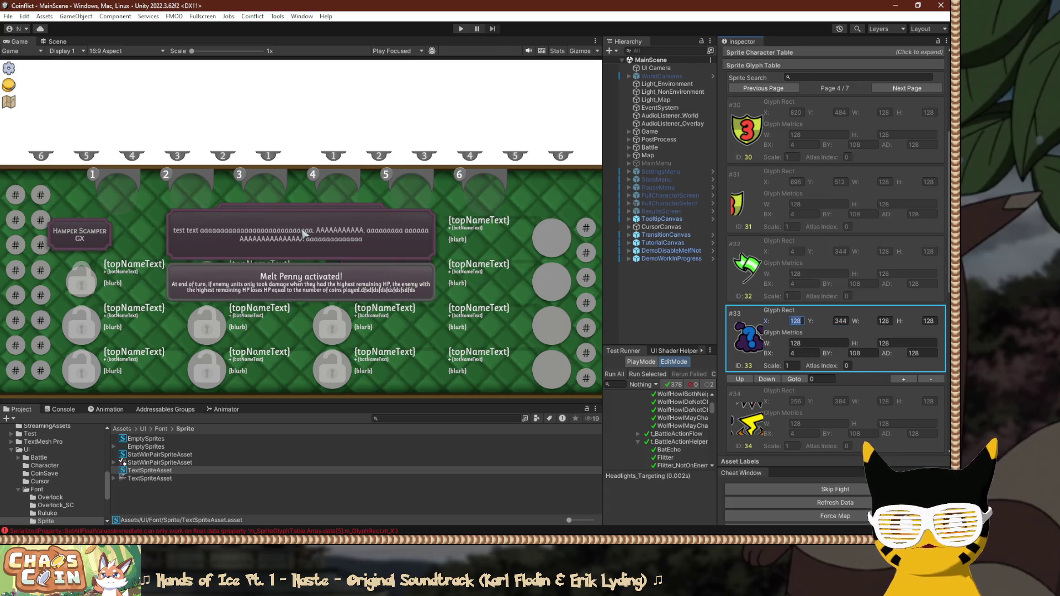
type("*3+12")
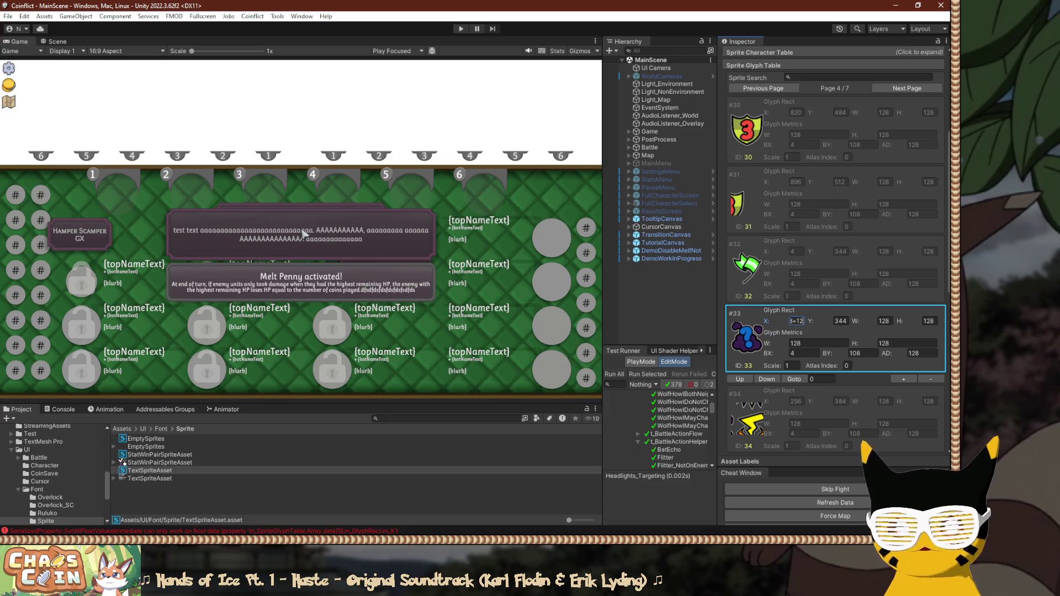
key("Return")
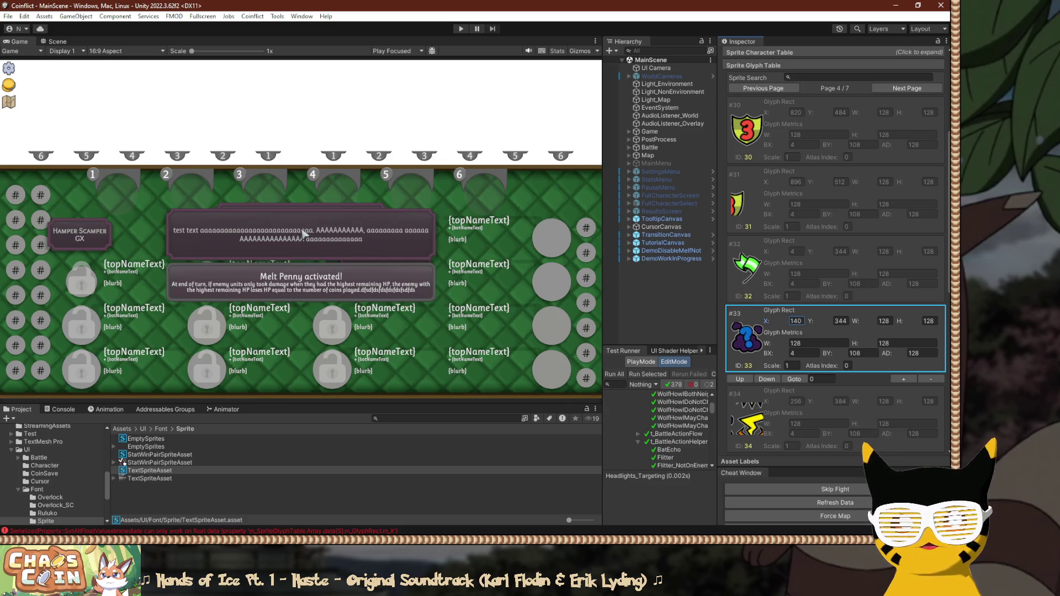
Correct glyphs #32 and #33 to Y 348, keeping X 4 and X 140.
key("shift+Tab")
key("Tab")
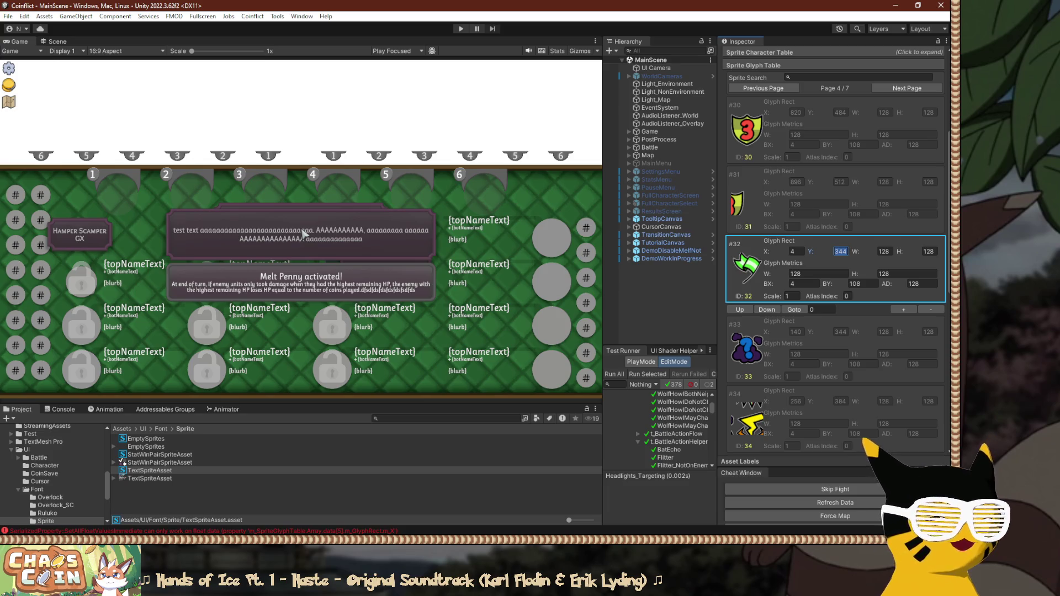
key("ctrl+z")
key("ctrl+z")
key("ctrl+z")
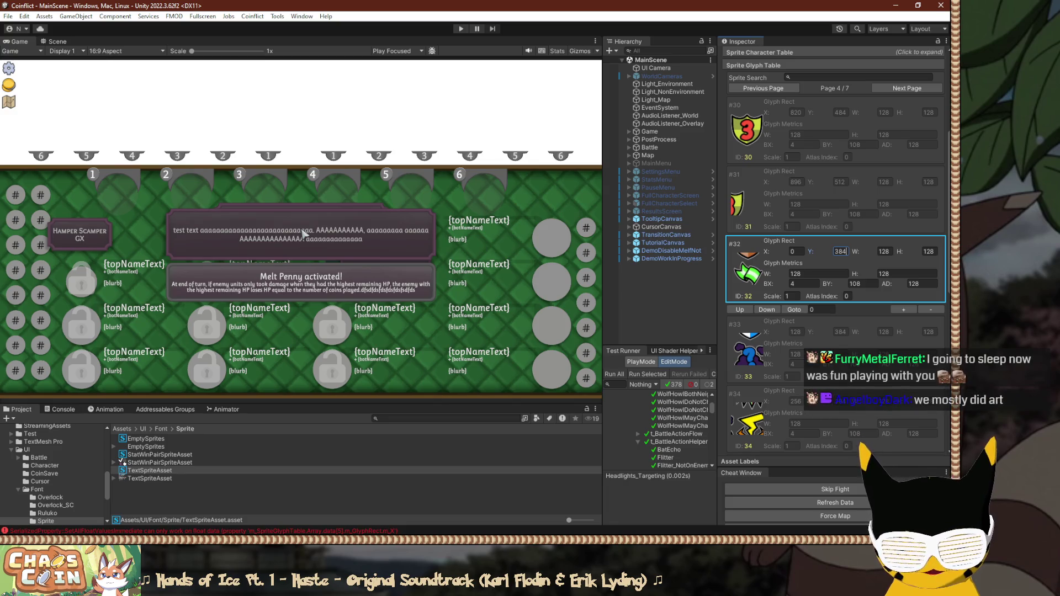
type("+36")
key("BackSpace")
key("BackSpace")
key("BackSpace")
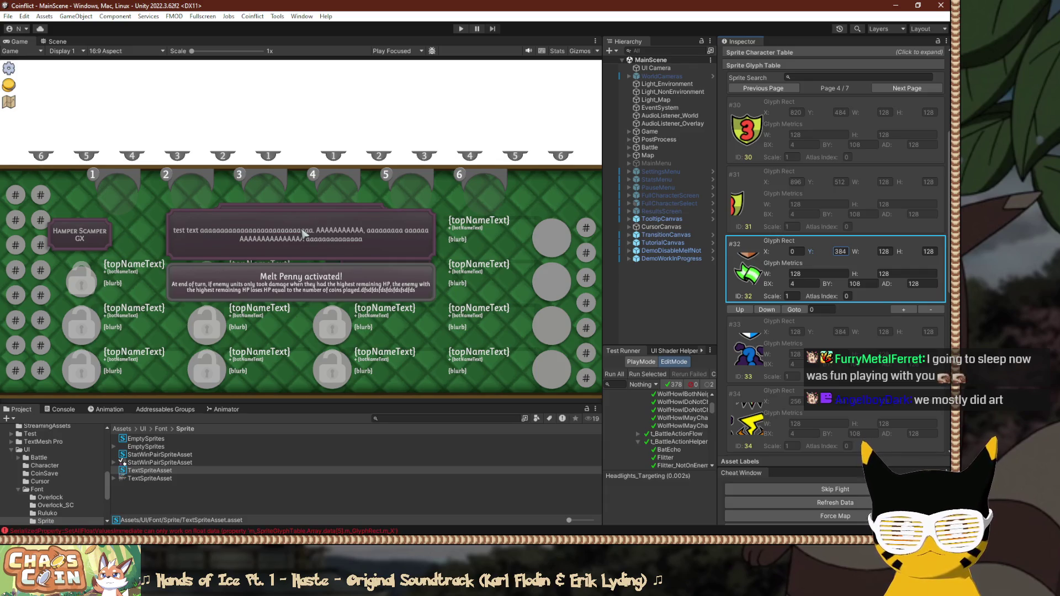
key("BackSpace")
key("BackSpace")
type("48")
key("shift+Tab")
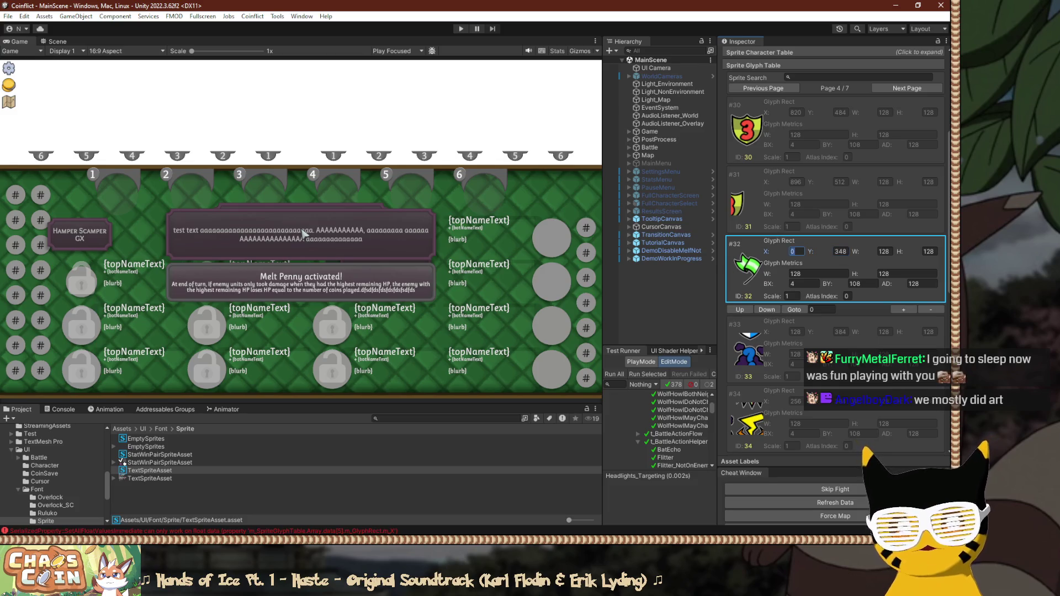
type("4")
key("Tab")
type("348")
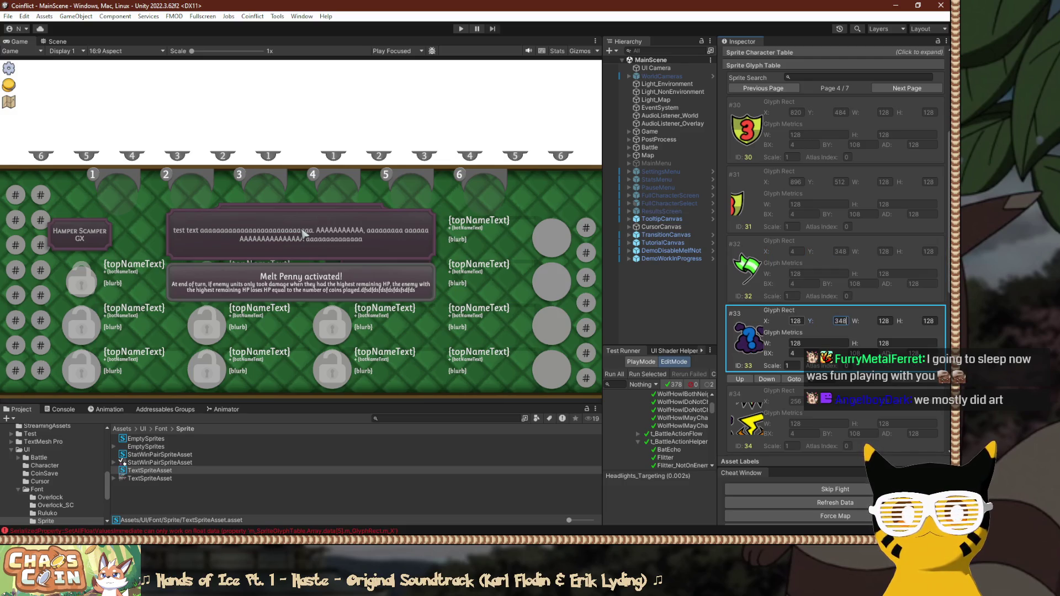
key("shift+Tab")
type("140")
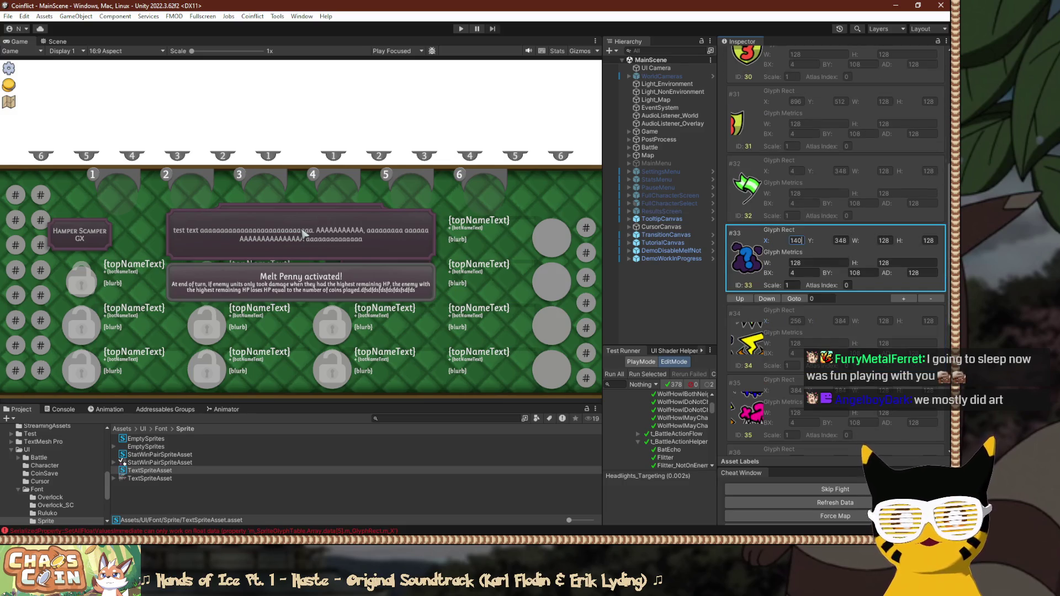
key("Tab")
key("Tab")
key("Tab")
Enter Y 348 for glyph #34 and scroll through the glyph table.
type("348")
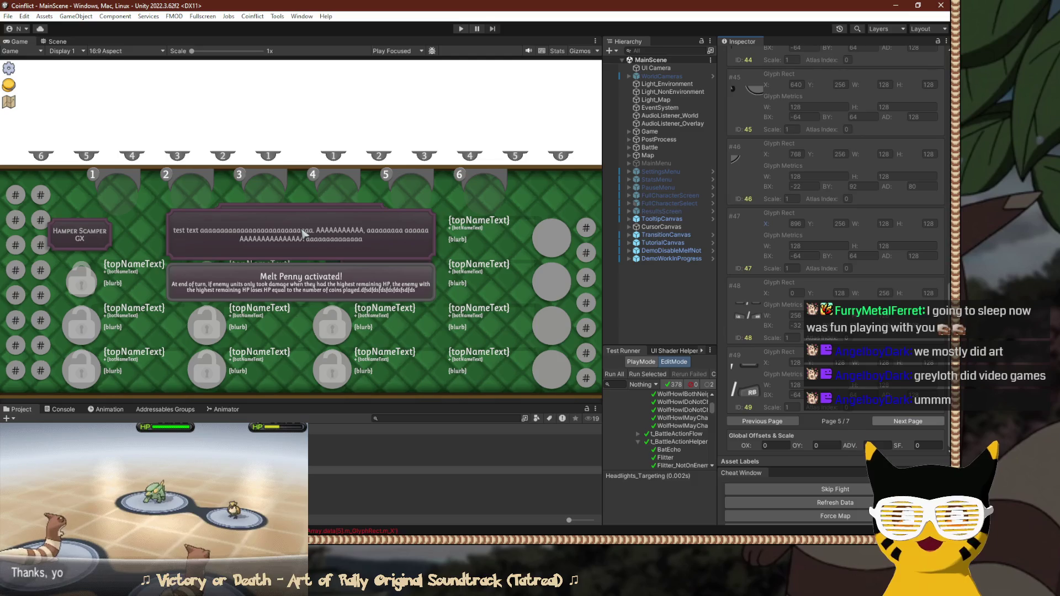
scroll(835, 249, "down", 10)
scroll(835, 249, "up", 2)
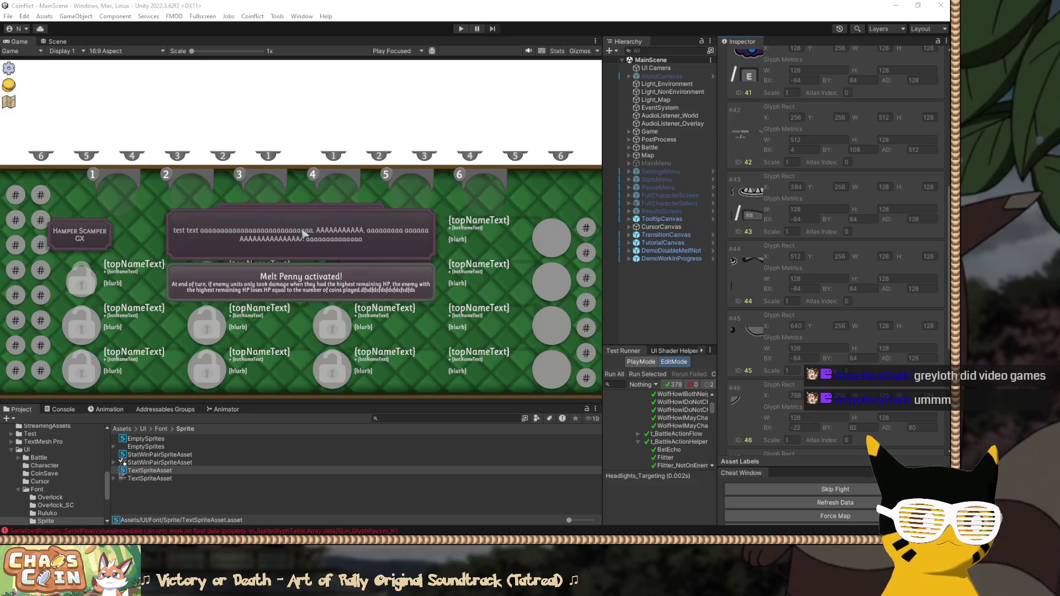
key("super+shift+Left")
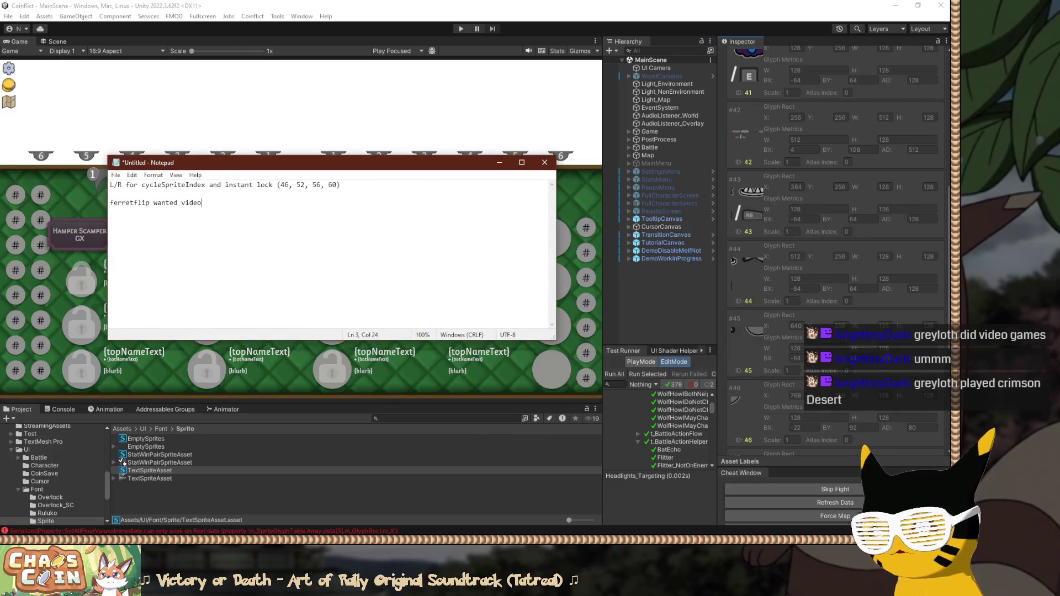
Select the sprite index list in the notes and pick glyph #45 in Unity's table.
left_click_drag(114, 185, 110, 194)
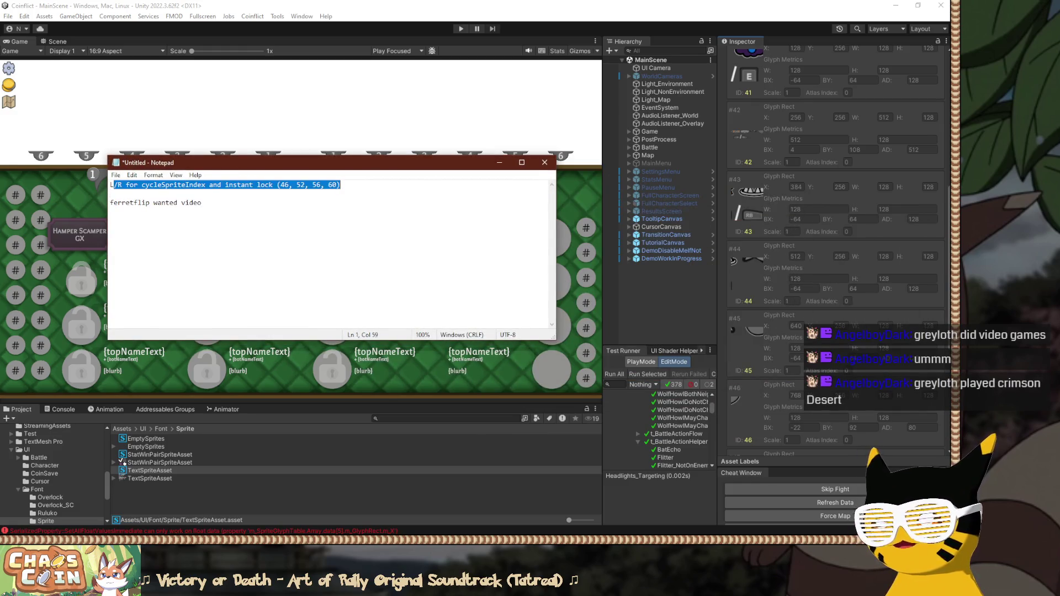
left_click_drag(341, 185, 283, 185)
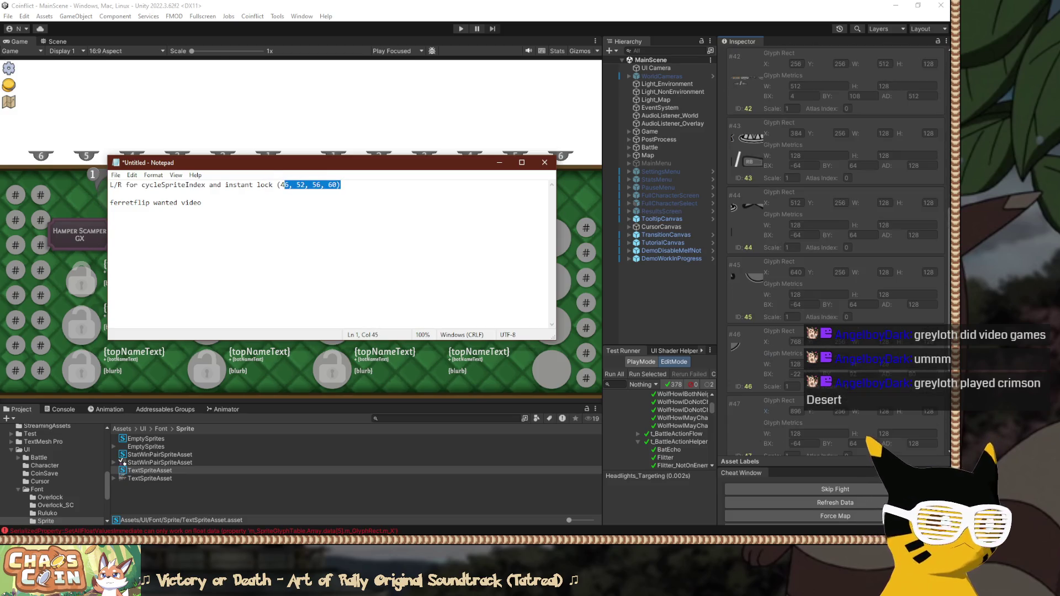
scroll(837, 249, "up", 5)
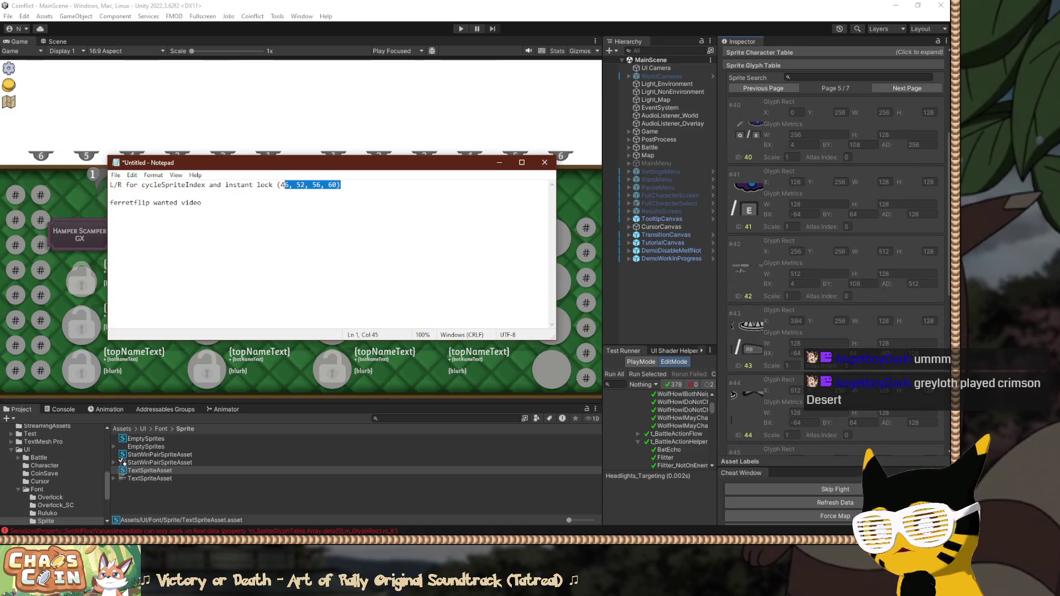
scroll(837, 248, "down", 4)
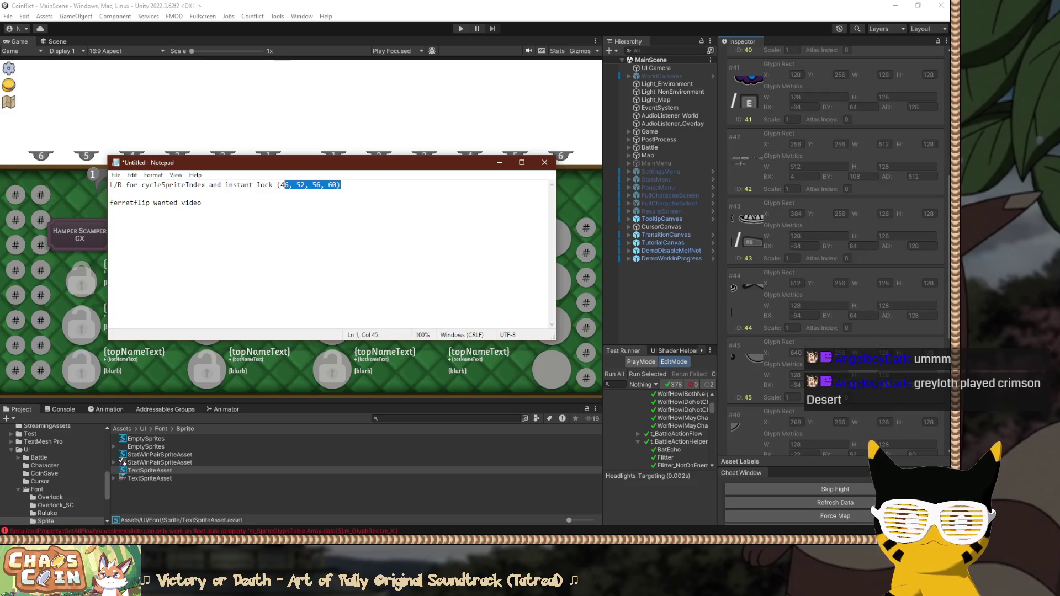
scroll(836, 249, "down", 2)
left_click(828, 315)
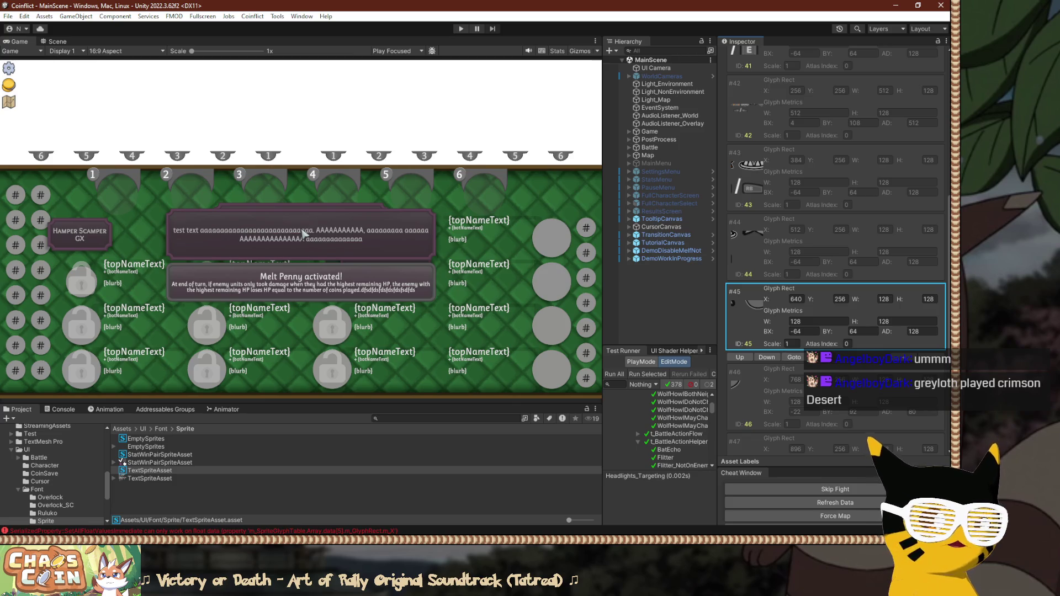
key("alt+Tab")
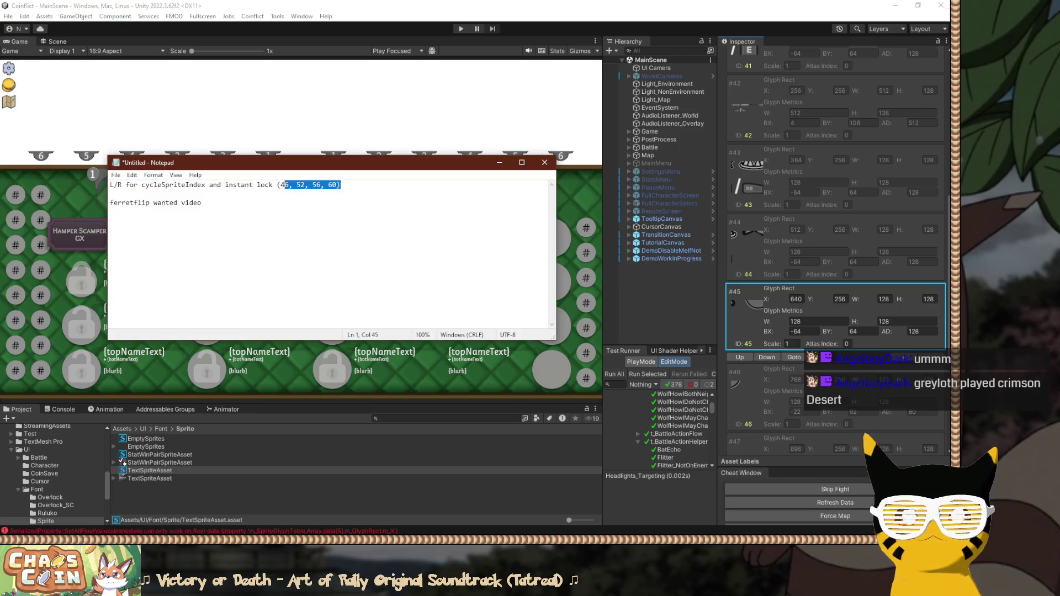
scroll(837, 248, "down", 2)
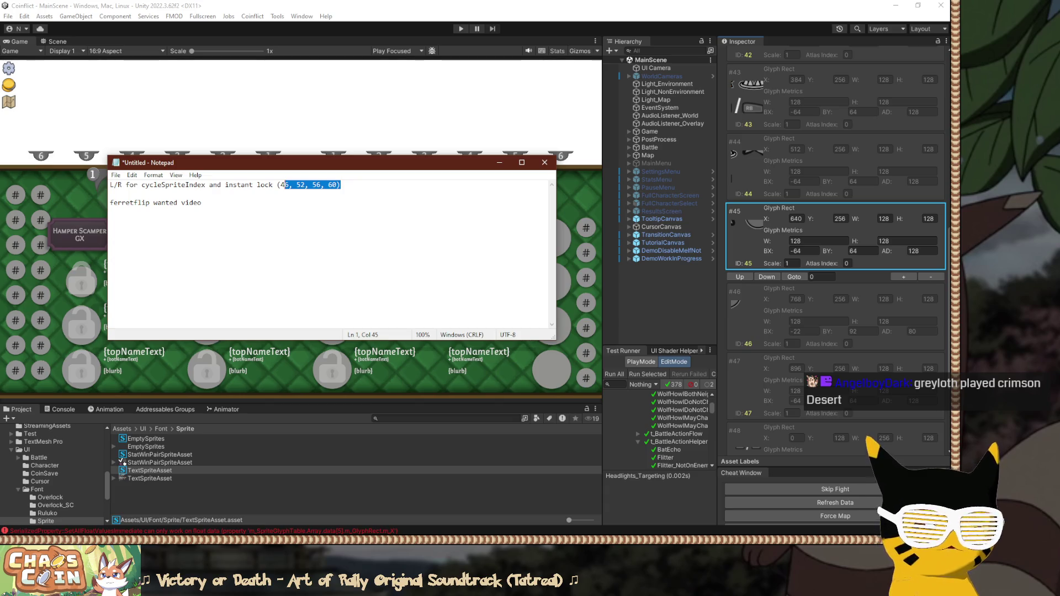
Search the solution for 46 and open InputSettingsController.cs at the sprite index code.
key("alt+Tab")
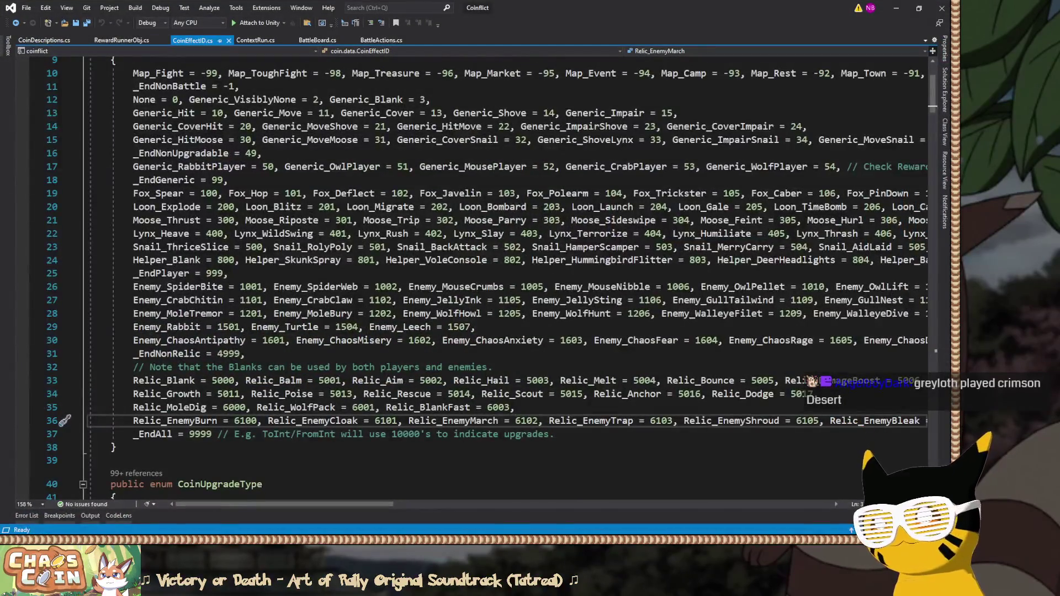
key("ctrl+Tab")
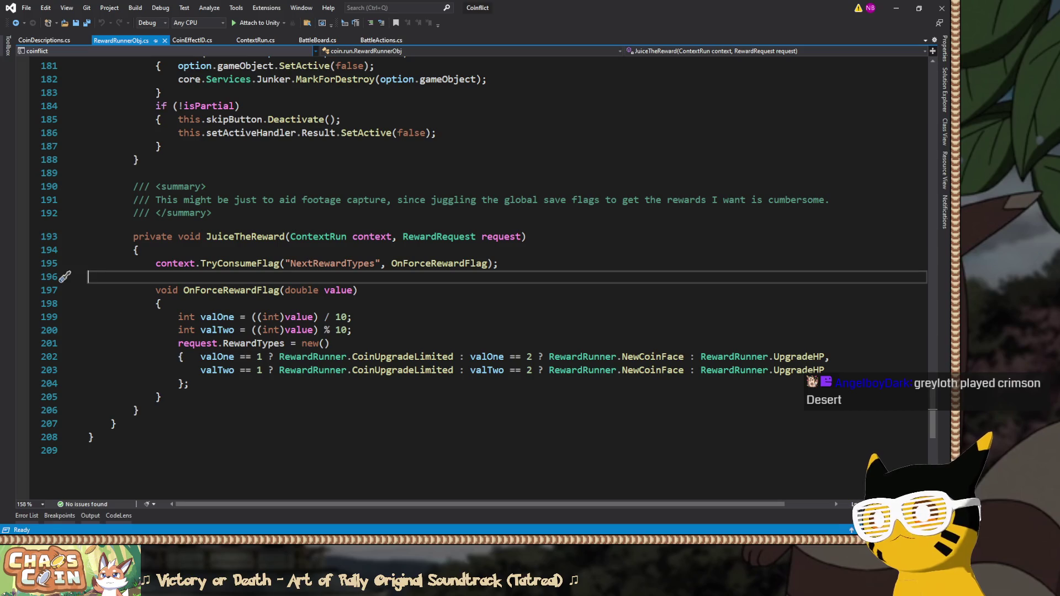
key("ctrl+Tab")
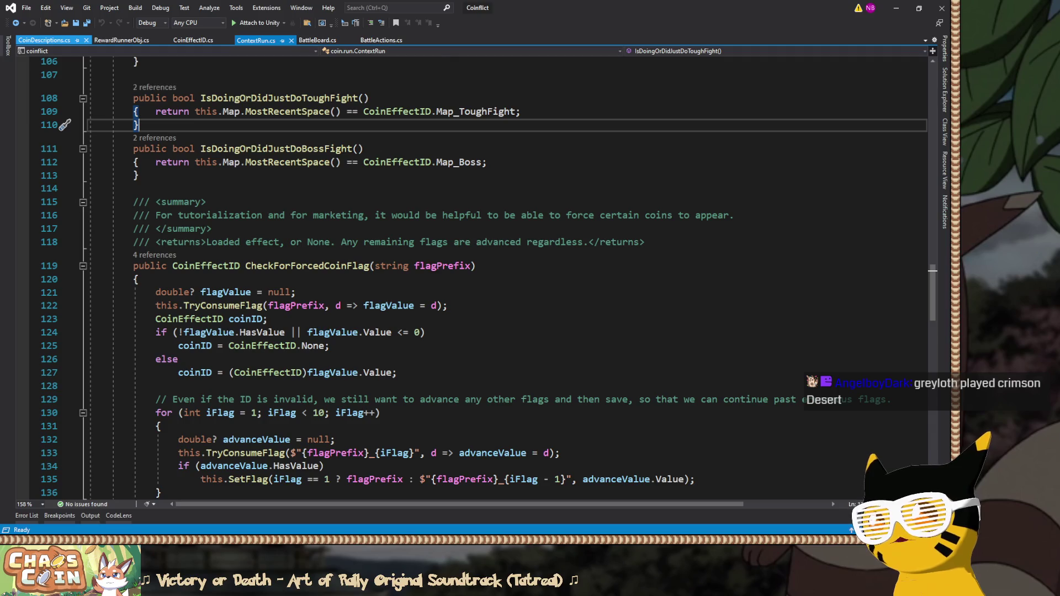
left_click(303, 162)
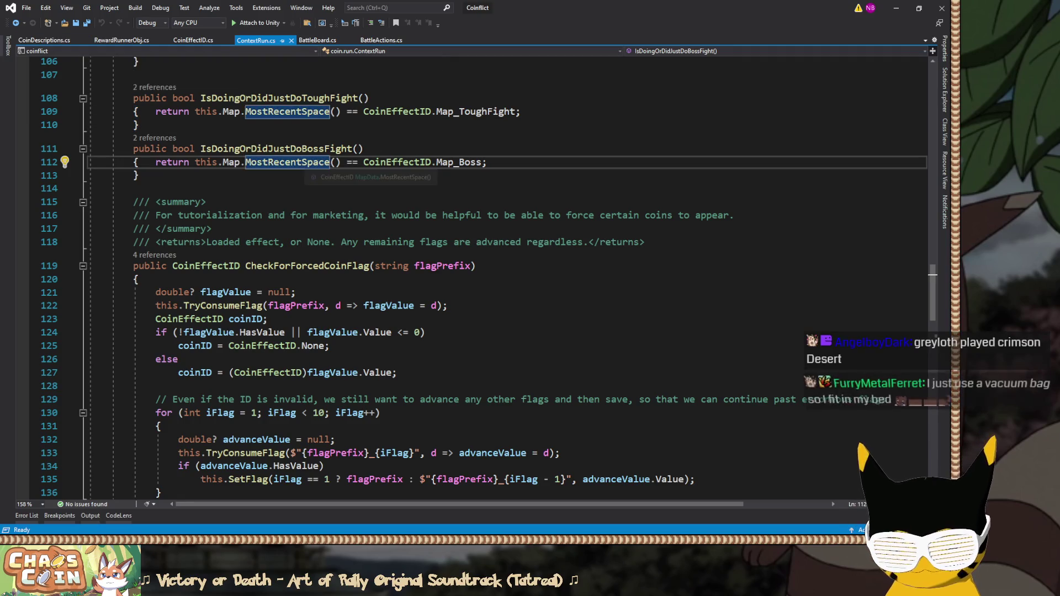
key("Return")
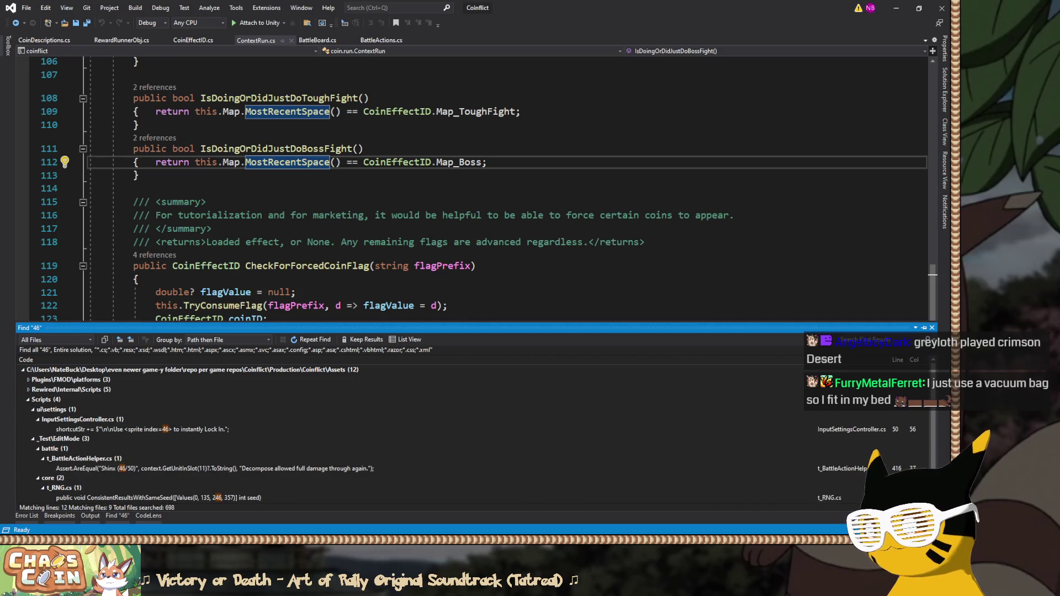
key("Return")
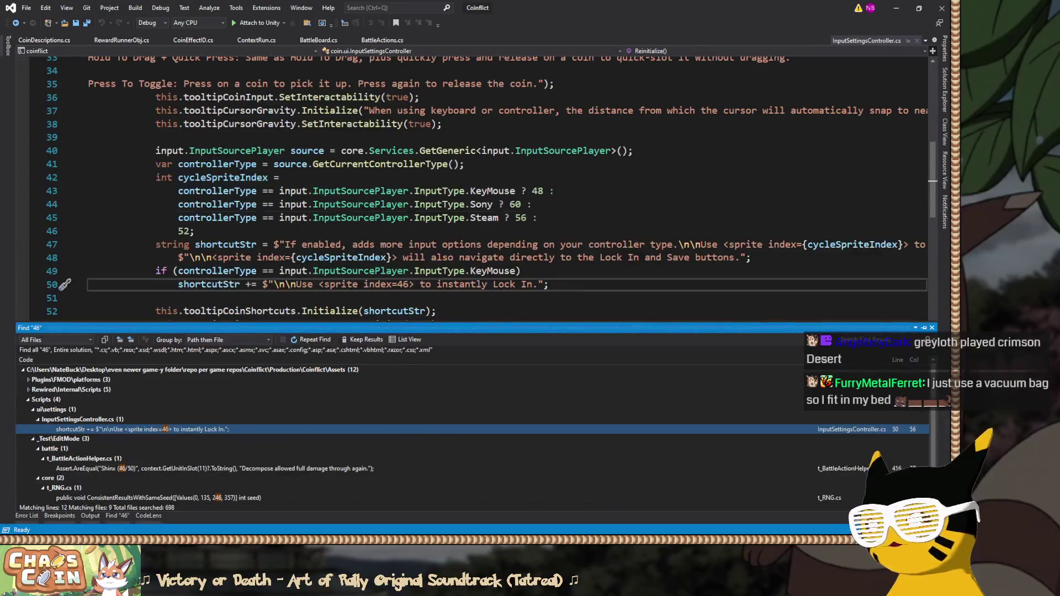
key("shift+Escape")
left_click(439, 258)
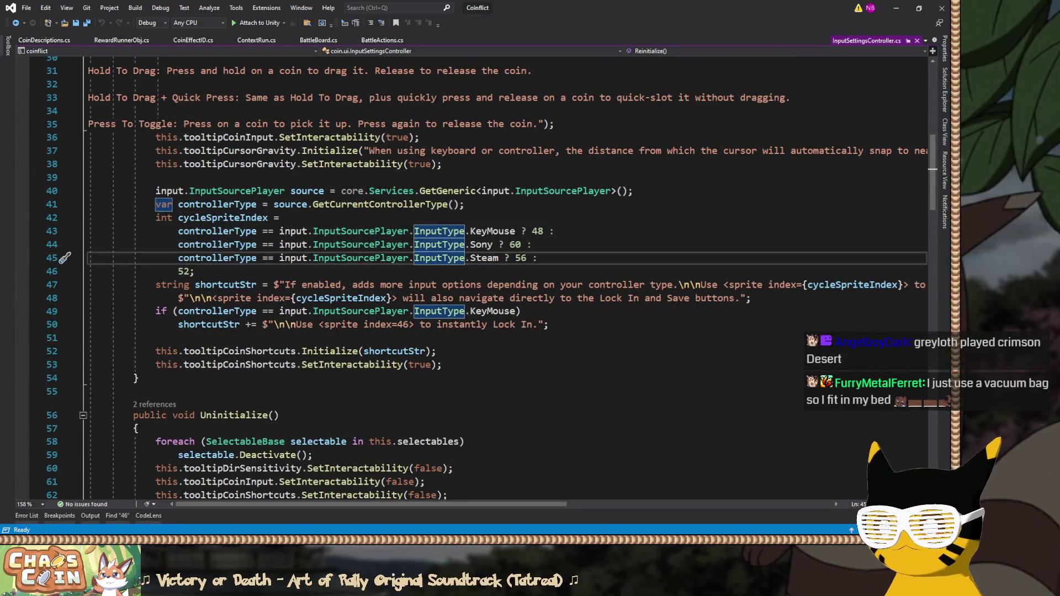
left_click(555, 231)
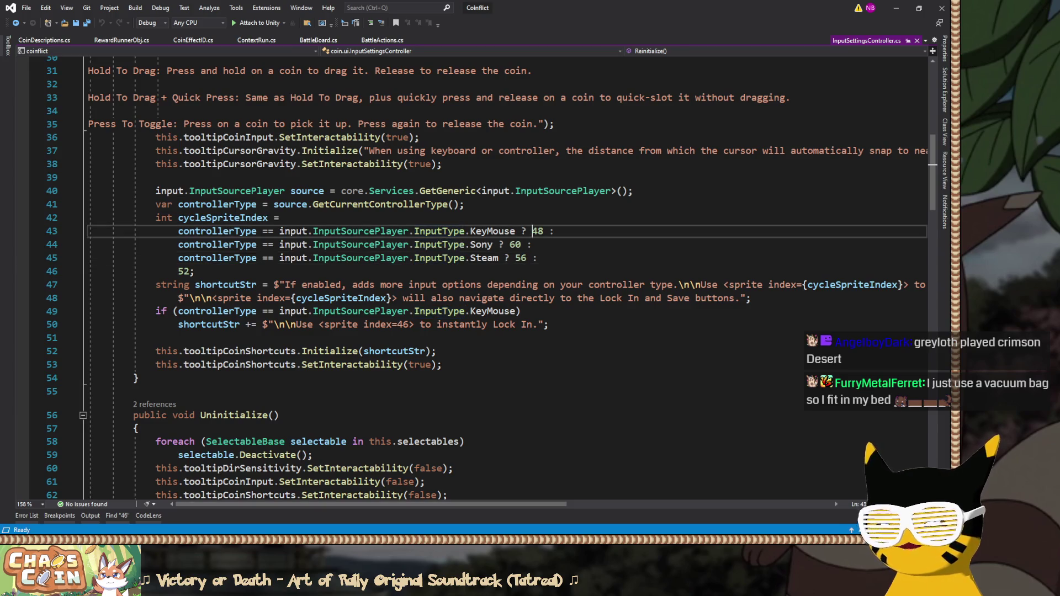
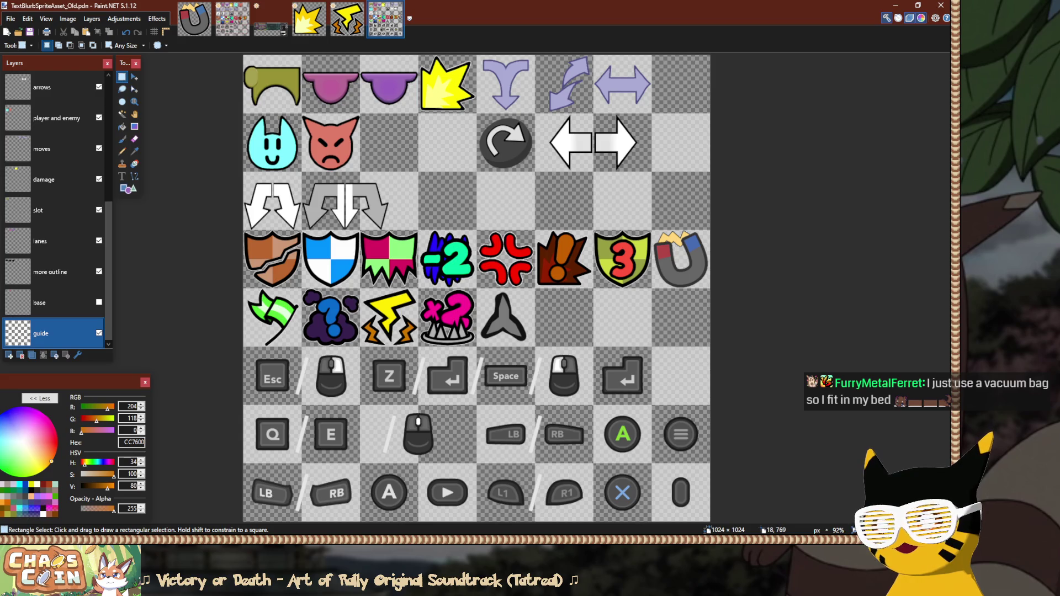
Select the 128×128 enter-key cell in TextBlurbSpriteAsset_Old.pdn, then move to TextSpriteAsset.png.
left_click_drag(251, 406, 331, 444)
key("ctrl+d")
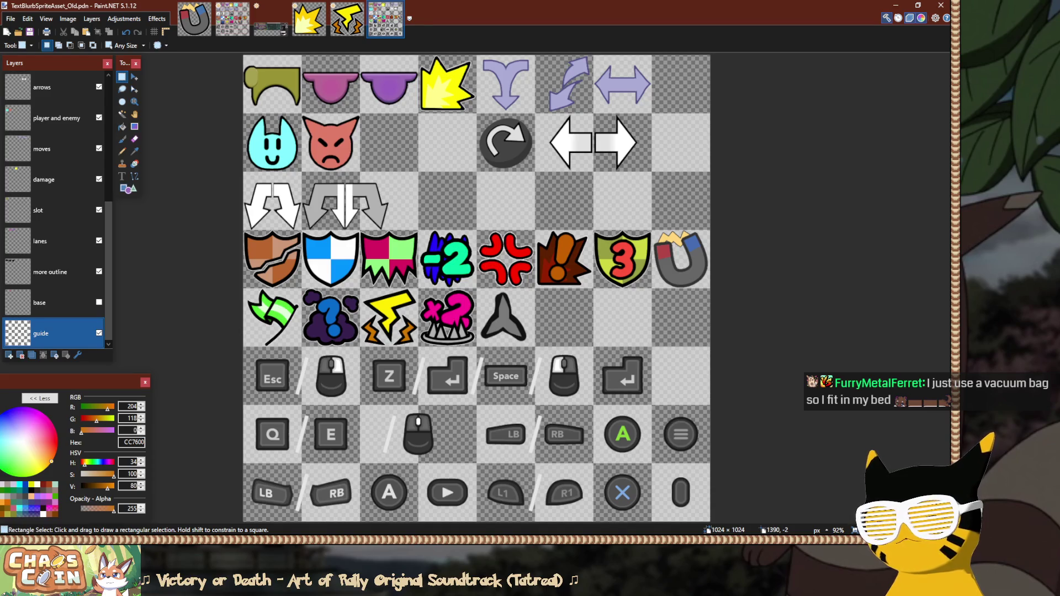
mouse_move(649, 400)
left_mouse_down()
mouse_move(626, 352)
mouse_move(588, 331)
mouse_move(583, 344)
left_mouse_up()
left_click(546, 328)
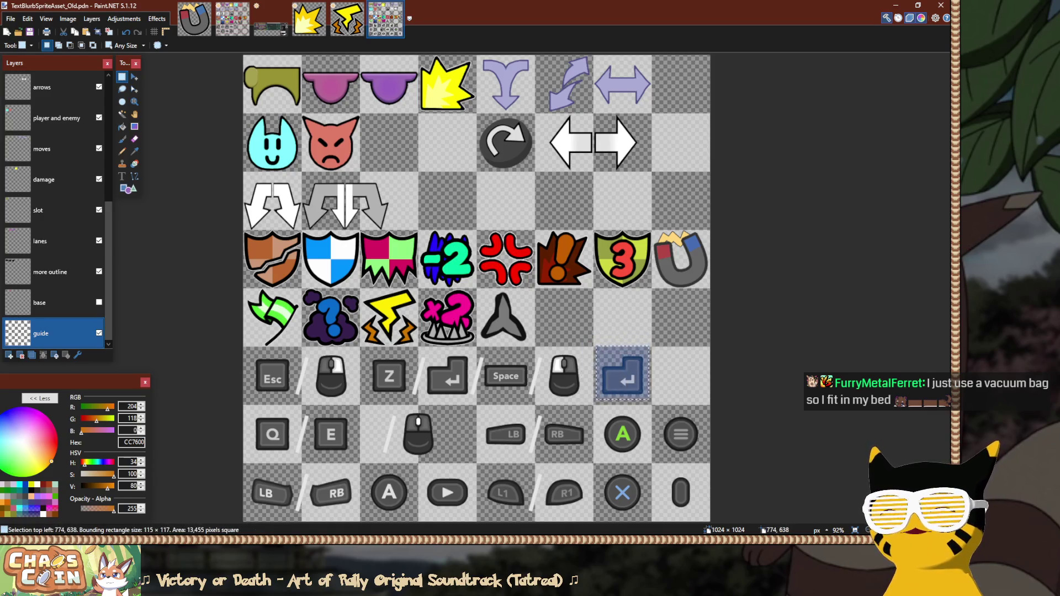
scroll(569, 320, "up", 6)
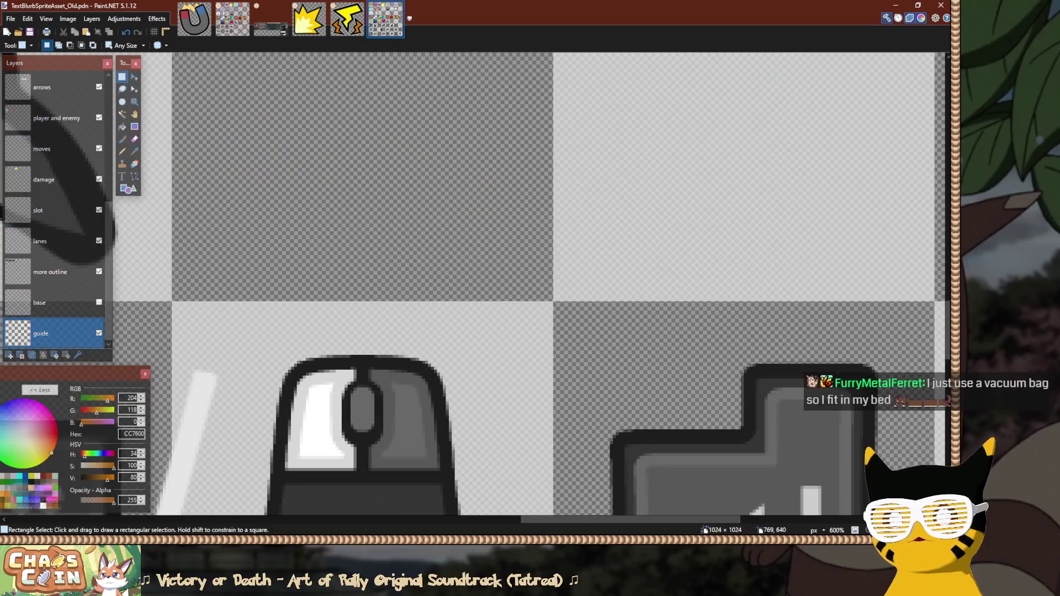
mouse_move(554, 301)
left_mouse_down()
mouse_move(888, 426)
mouse_move(663, 355)
left_mouse_up()
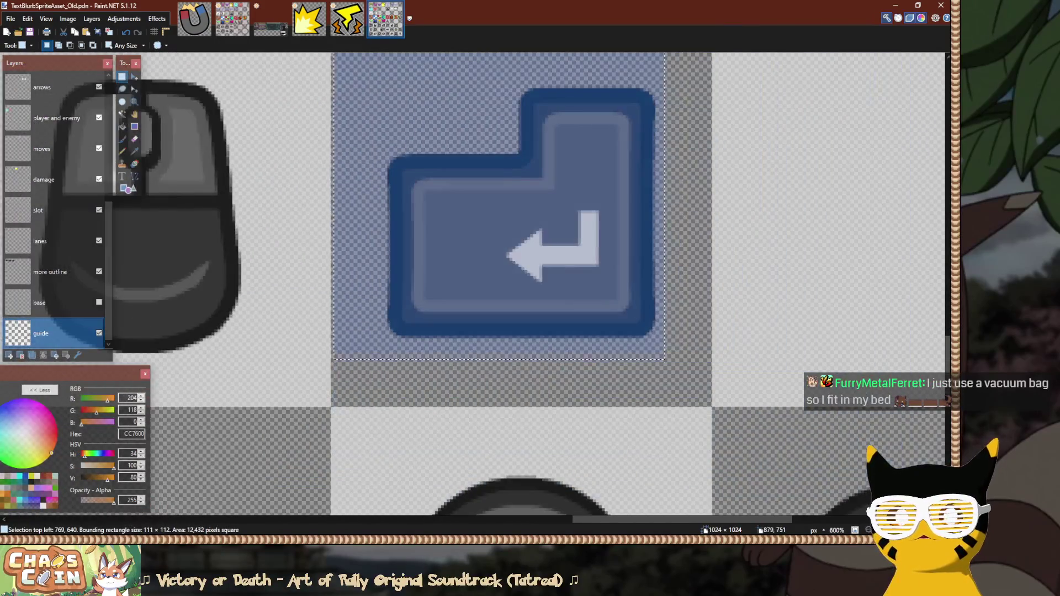
scroll(458, 223, "up", 2)
mouse_move(331, 146)
left_mouse_down()
mouse_move(333, 331)
mouse_move(359, 497)
mouse_move(712, 519)
mouse_move(711, 287)
left_mouse_up()
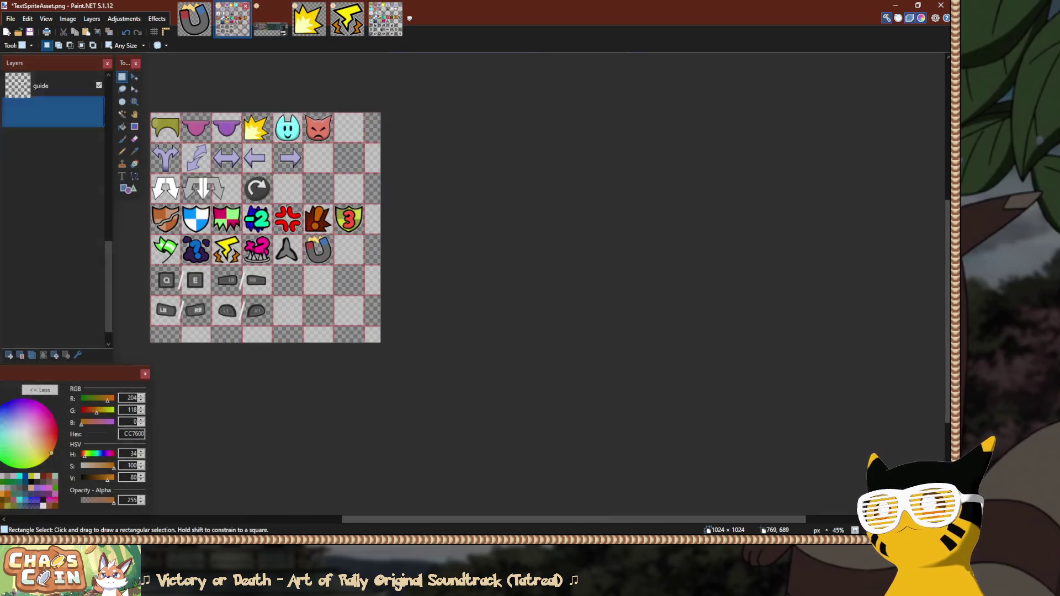
left_click(232, 19)
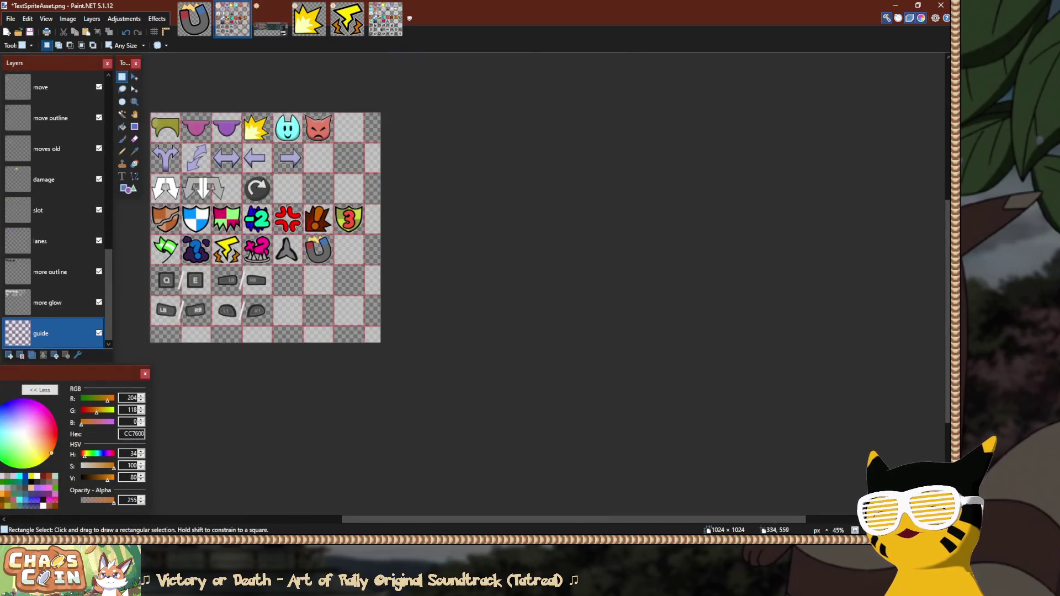
Make the keymouse layer the paste target for the copied enter-key cell.
scroll(368, 326, "up", 5)
scroll(55, 210, "up", 5)
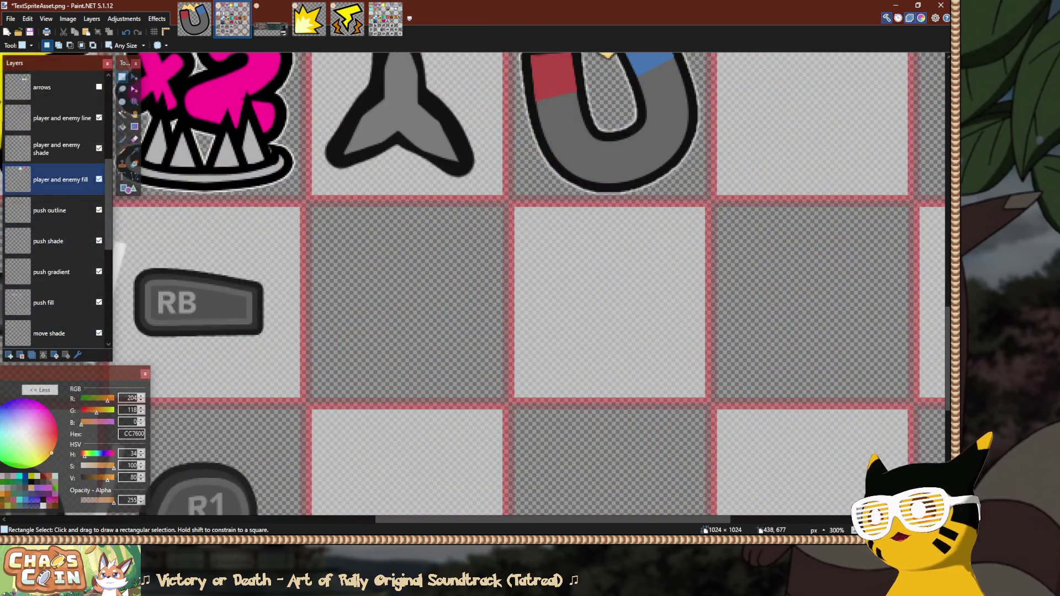
scroll(55, 210, "up", 3)
scroll(530, 276, "right", 3)
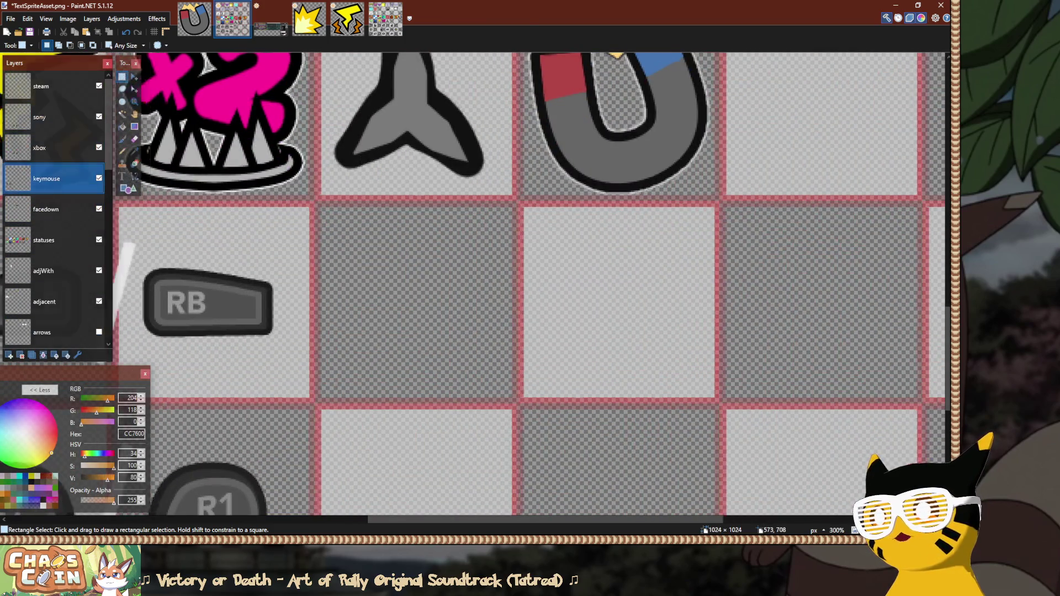
key("ctrl+v")
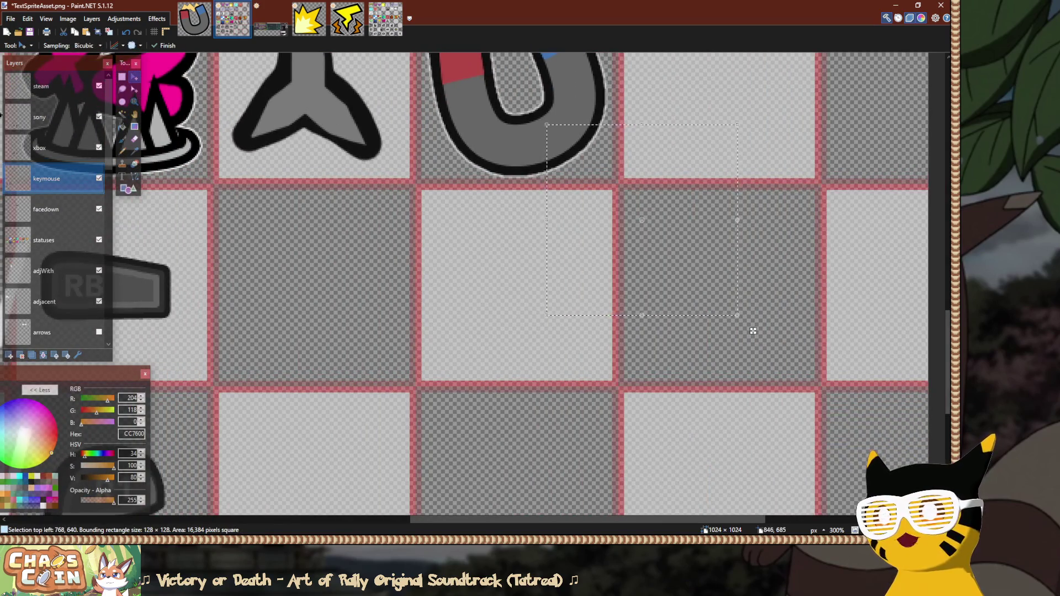
key("ctrl+shift+Tab")
key("ctrl+shift+Tab")
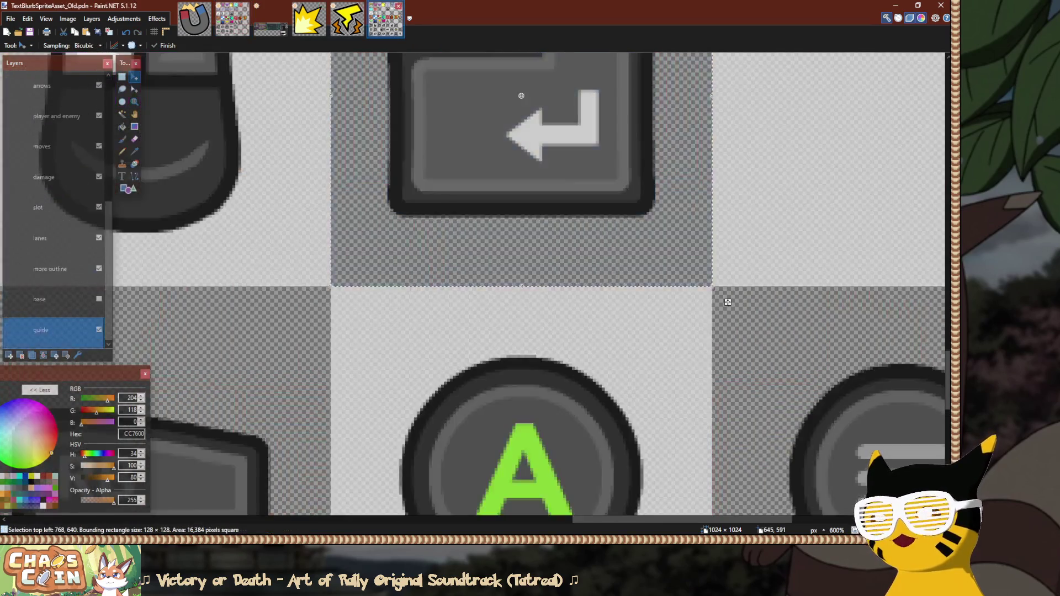
key("alt+Page_Up")
key("alt+Page_Up")
key("alt+Page_Up")
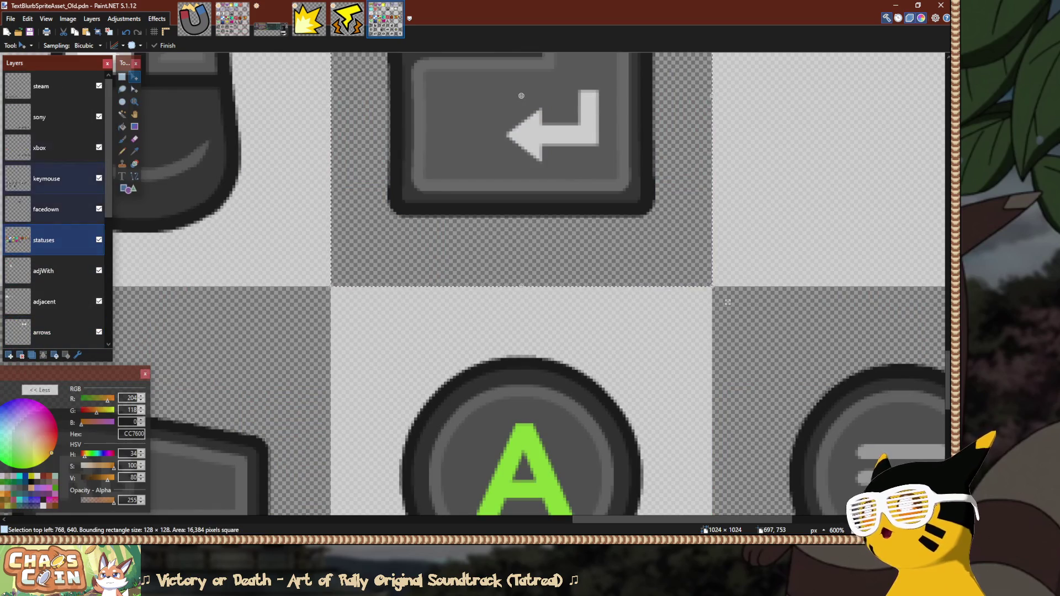
key("alt+Page_Down")
key("alt+Page_Down")
key("ctrl+Tab")
key("ctrl+Tab")
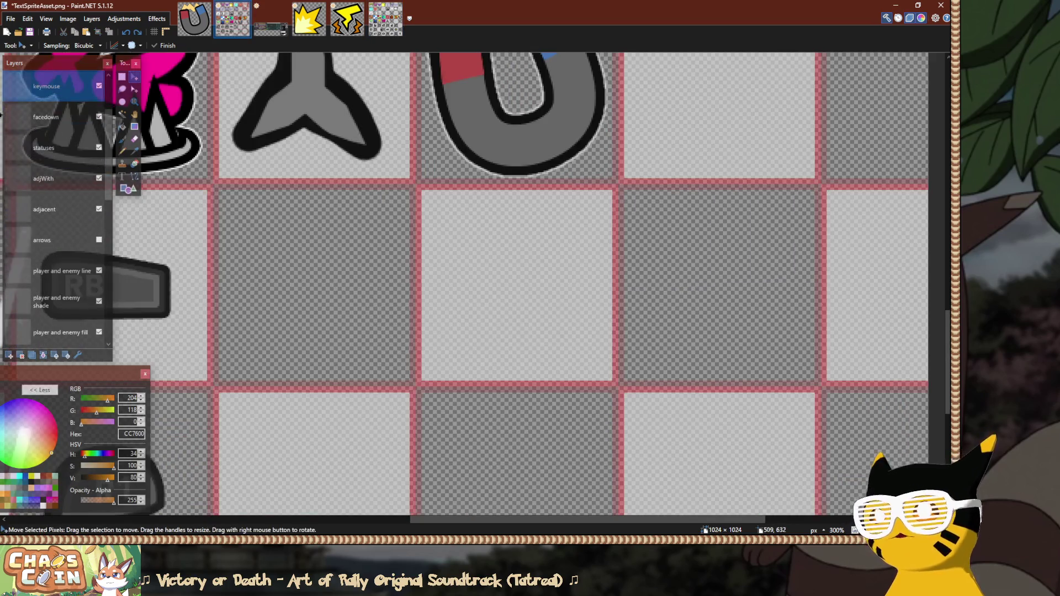
Paste the enter-key sprite into the keymouse layer and drop it in the empty cell beneath the magnet.
key("ctrl+v")
mouse_move(754, 362)
left_mouse_down()
mouse_move(682, 370)
mouse_move(628, 397)
left_mouse_up()
scroll(434, 209, "up", 6)
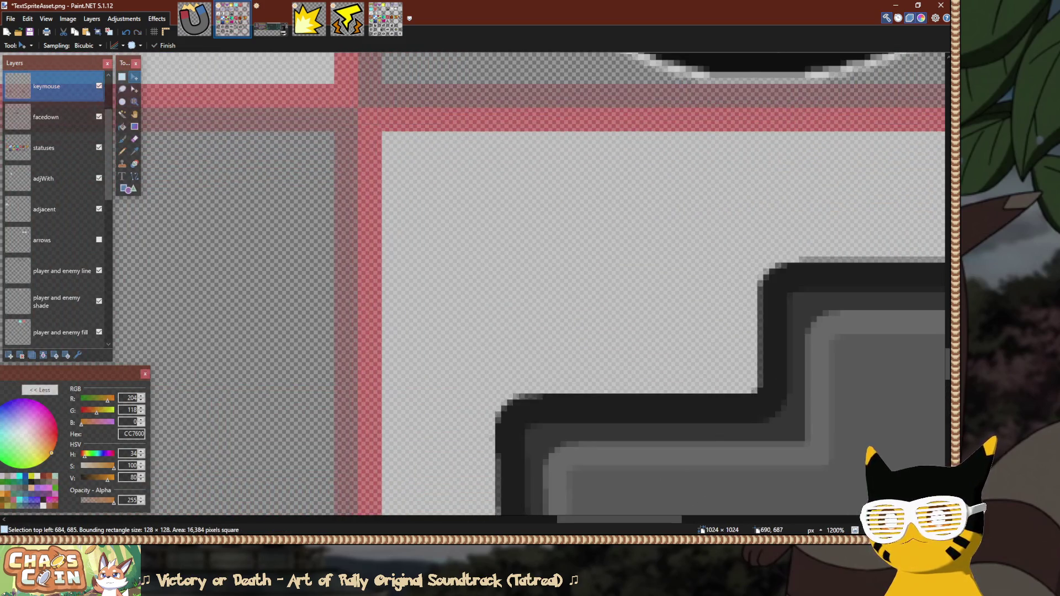
scroll(421, 151, "down", 12)
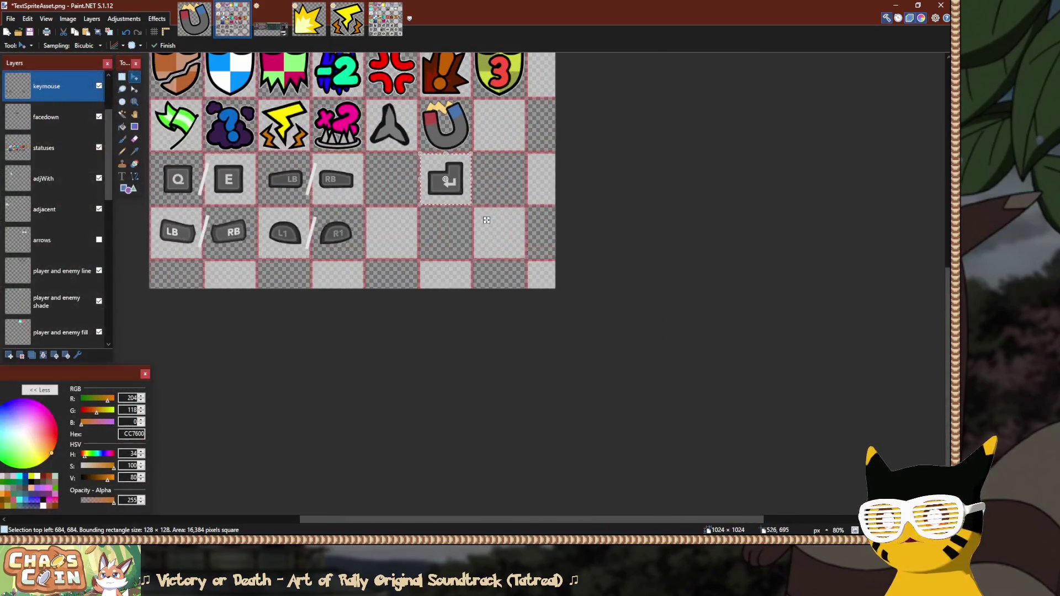
key("s")
scroll(53, 210, "down", 5)
Select the guide layer and toggle its grid overlay off and back on.
left_click(56, 334)
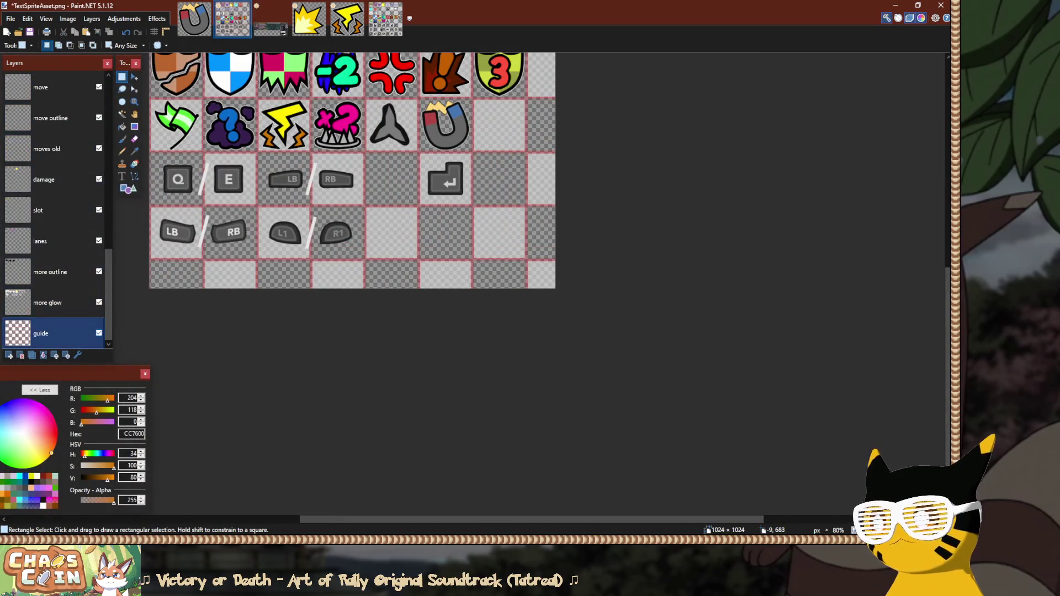
left_click(98, 333)
left_click(99, 333)
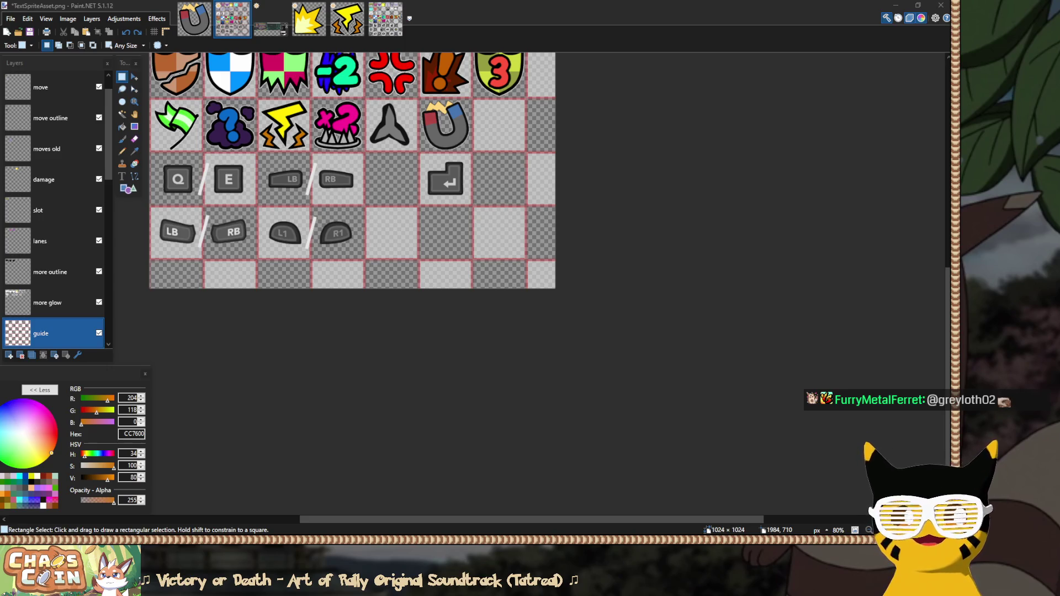
Check both sprite sheets, minimize Paint.NET, and bring up the Unity editor's glyph list.
key("alt+Tab")
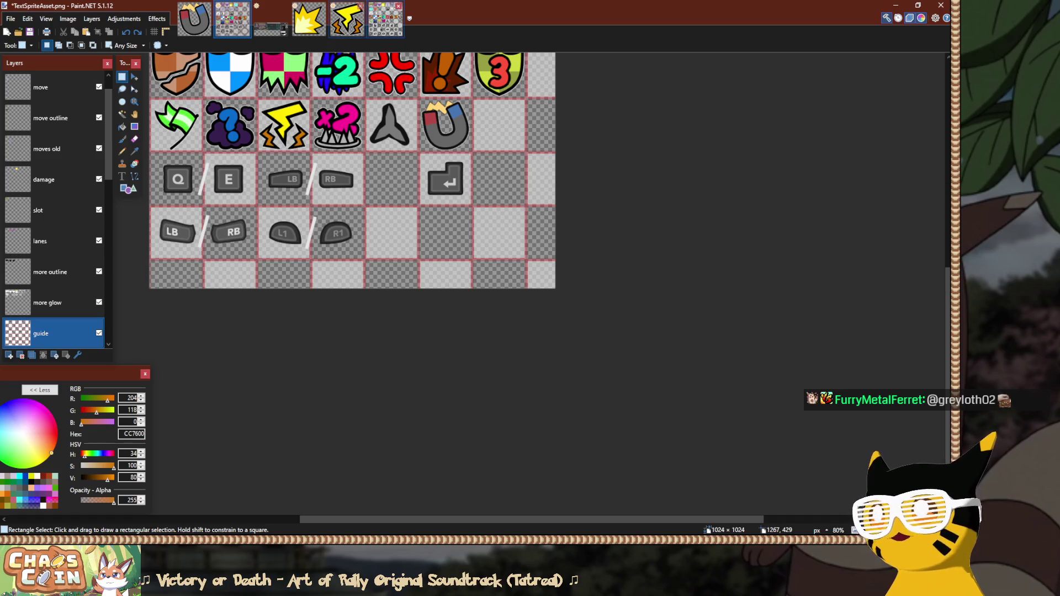
left_click(385, 19)
left_click(232, 18)
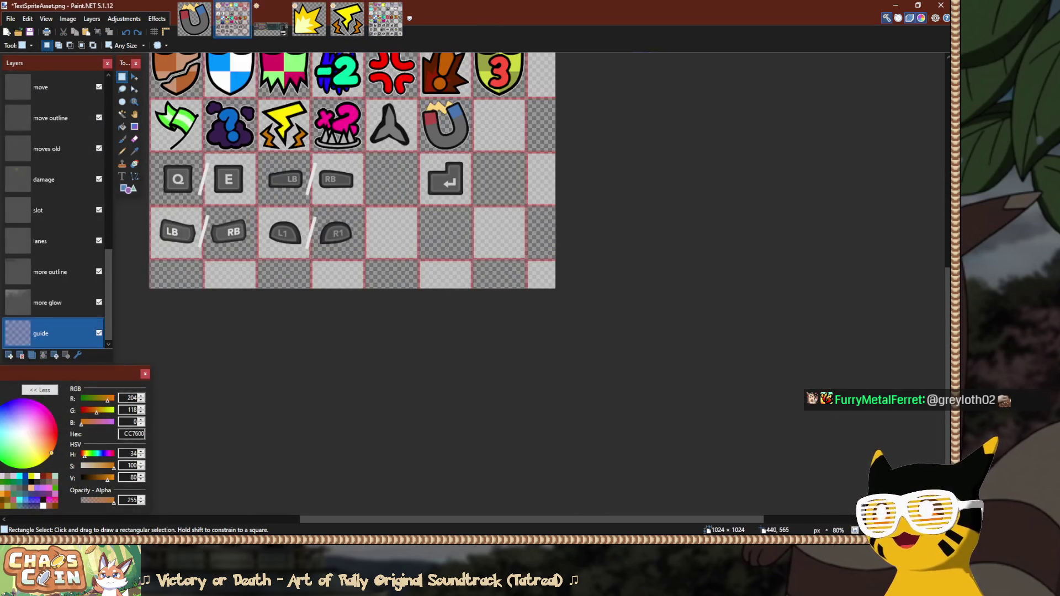
key("super+Down")
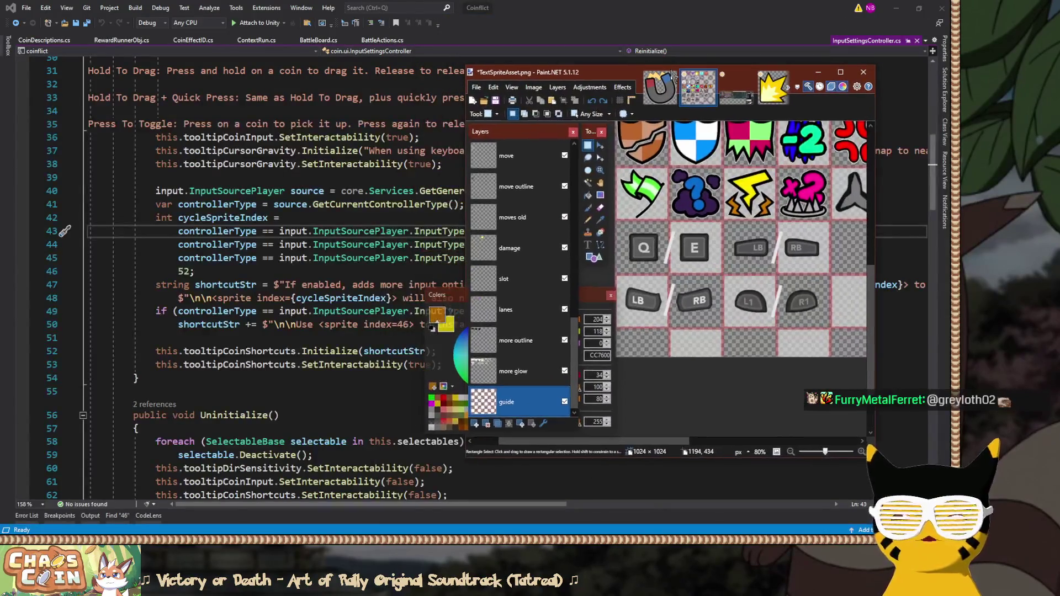
key("super+Down")
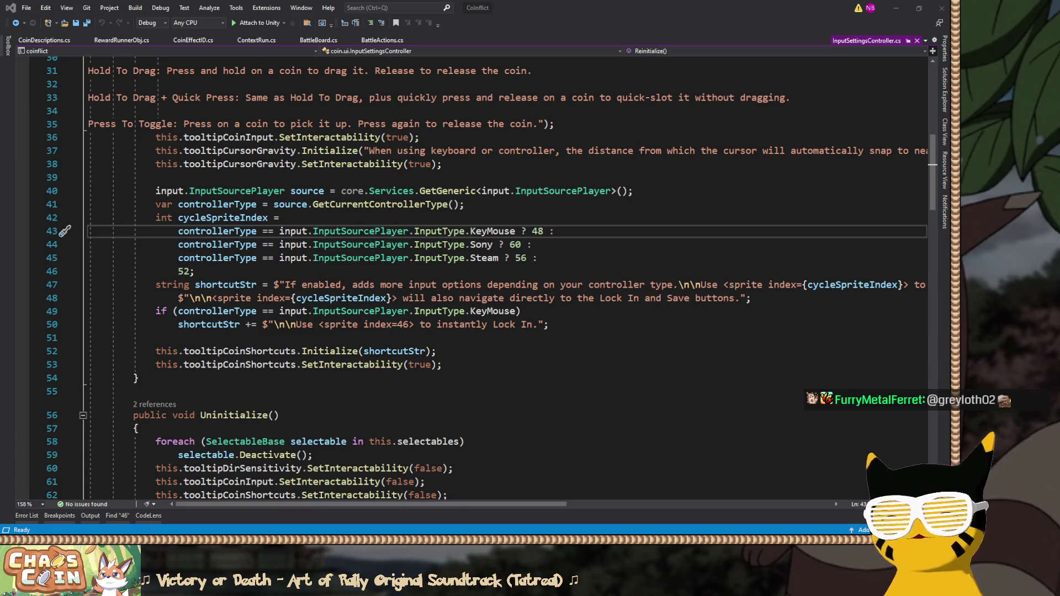
key("alt+Tab")
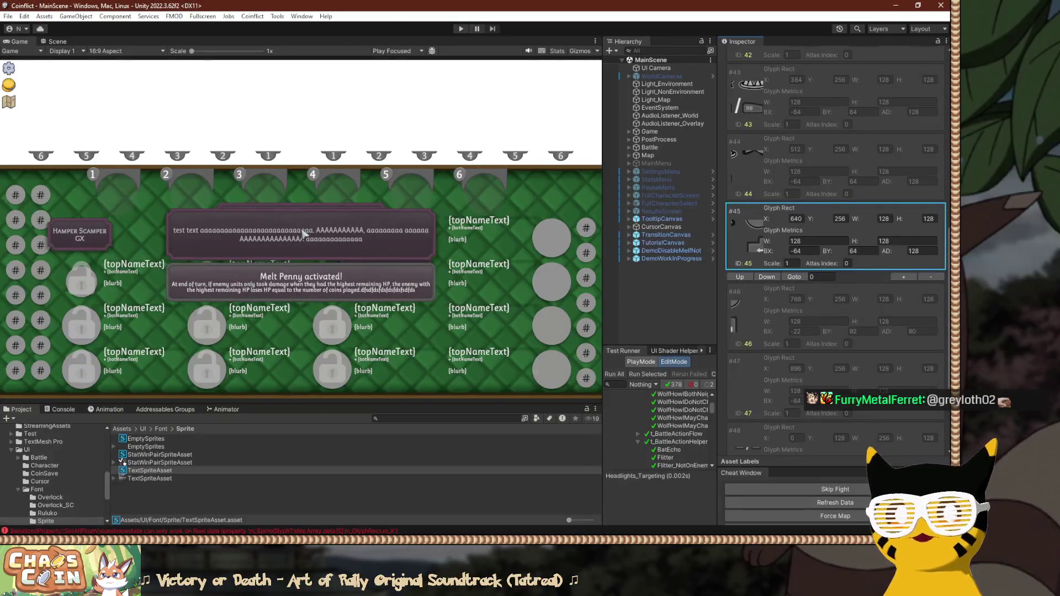
Go to glyph #46 and set its rect X to 640+40 = 680, after trying 704, 693 and 768.
key("Down")
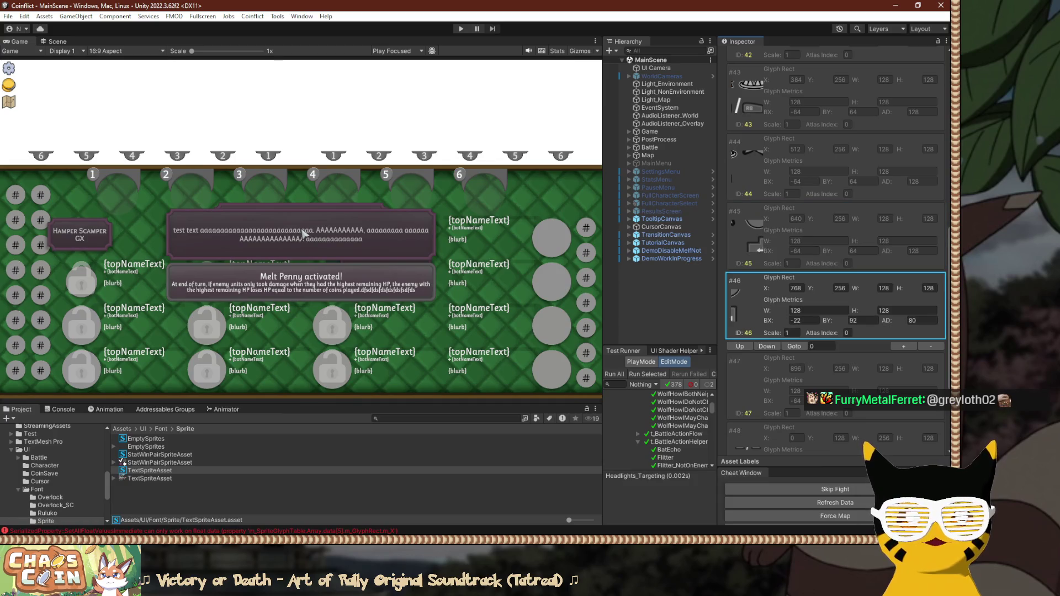
key("Tab")
type("704")
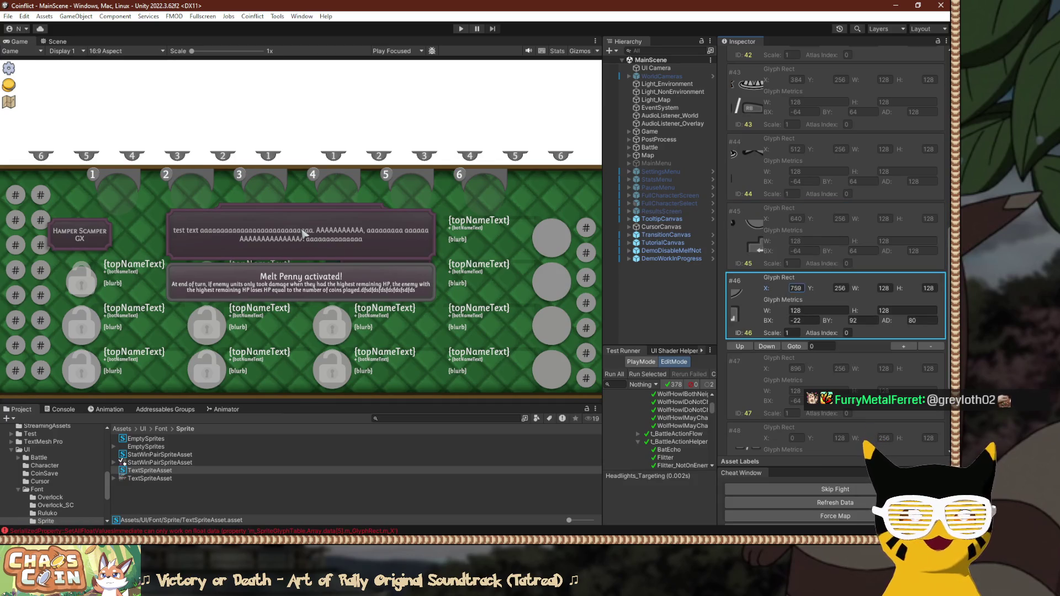
key("BackSpace")
key("BackSpace")
key("BackSpace")
type("693")
key("BackSpace")
key("BackSpace")
key("BackSpace")
type("768")
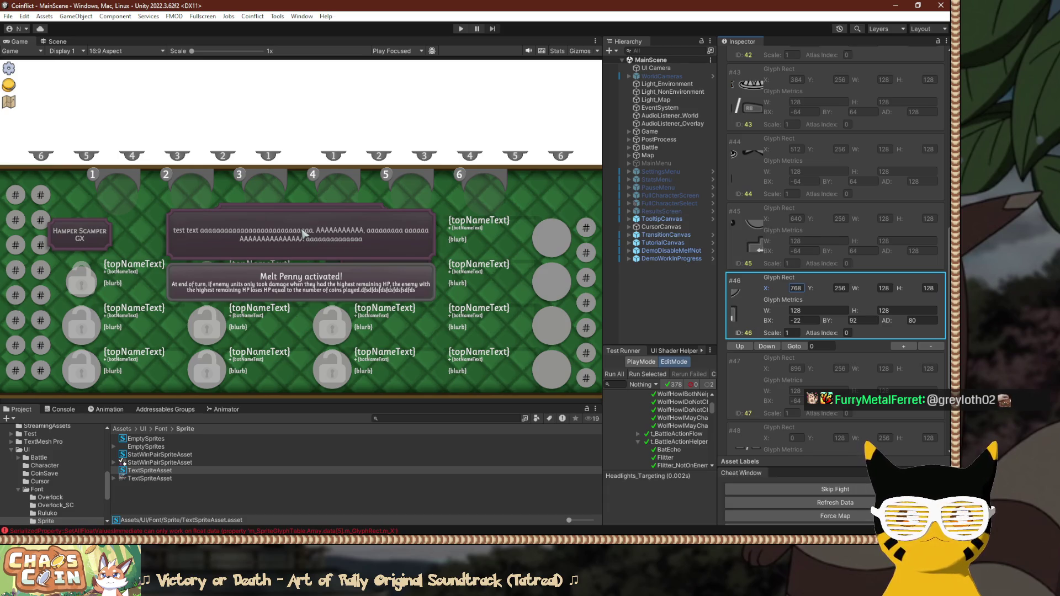
key("Tab")
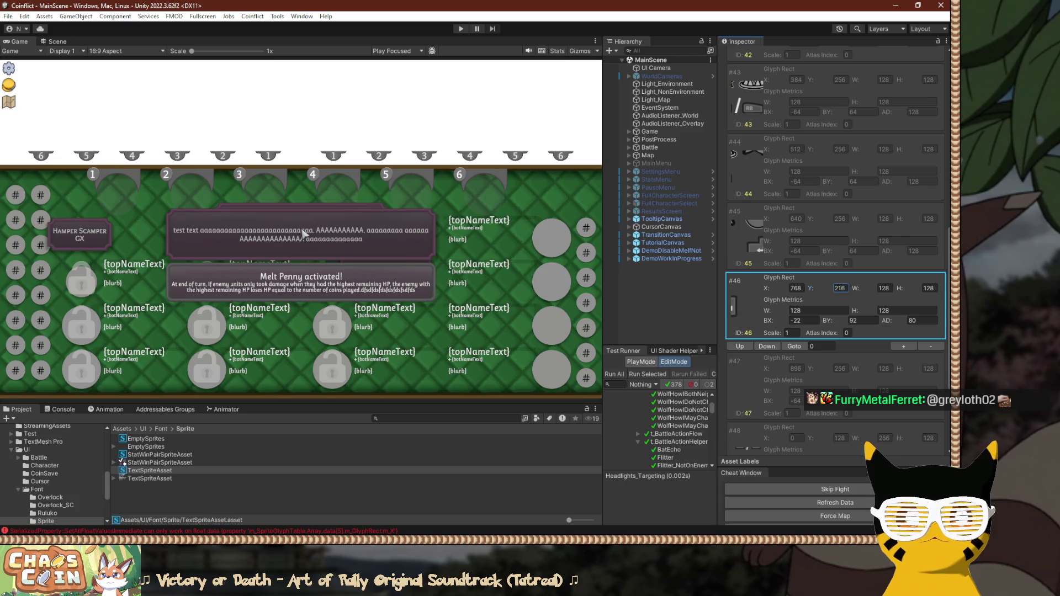
key("shift+Tab")
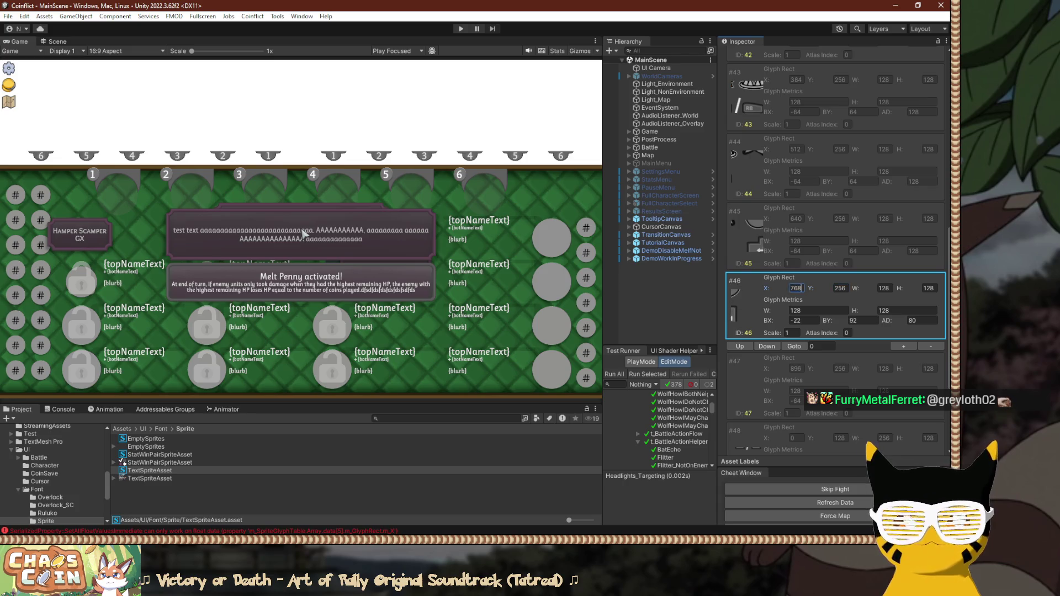
type("640")
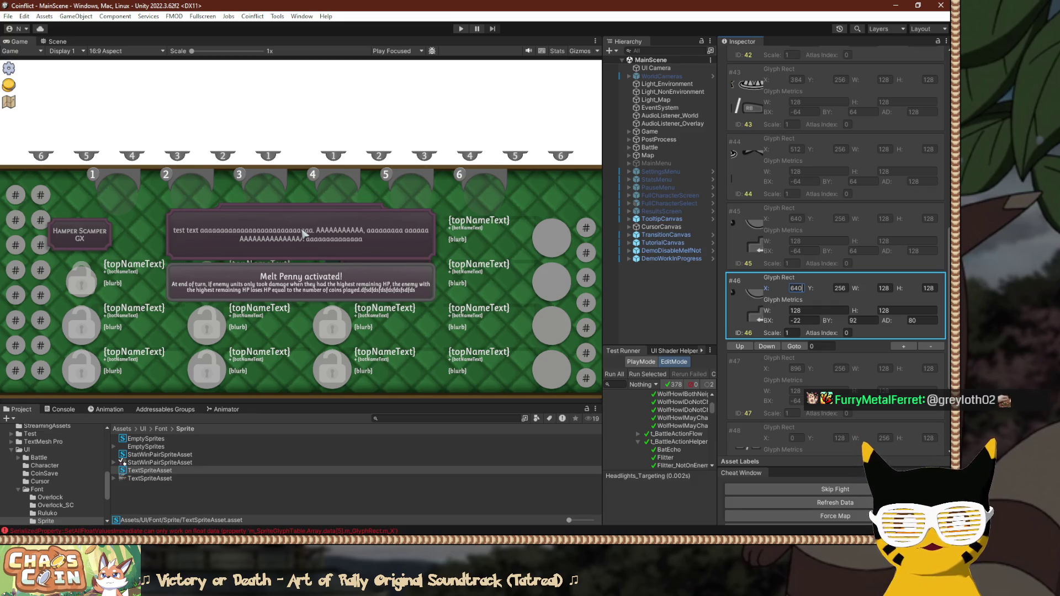
key("Return")
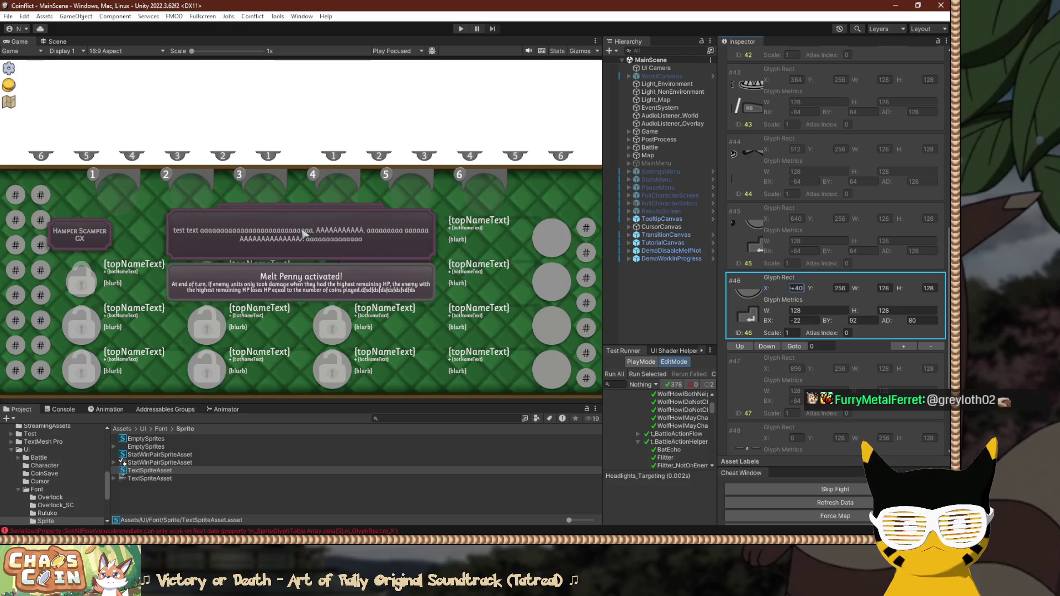
key("Return")
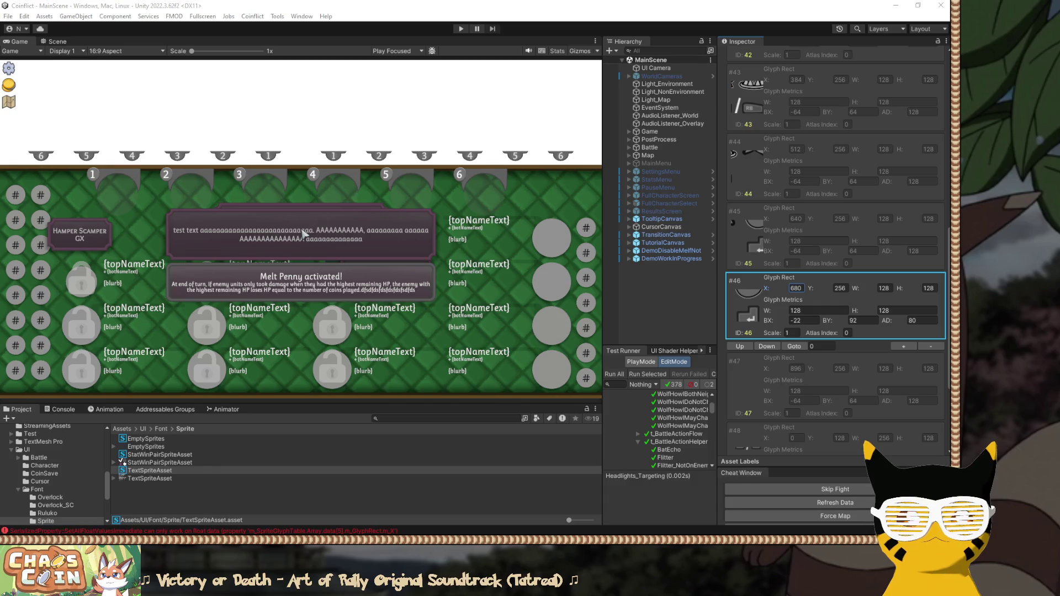
Change glyph #46's Glyph Rect X to 684.
scroll(835, 249, "up", 15)
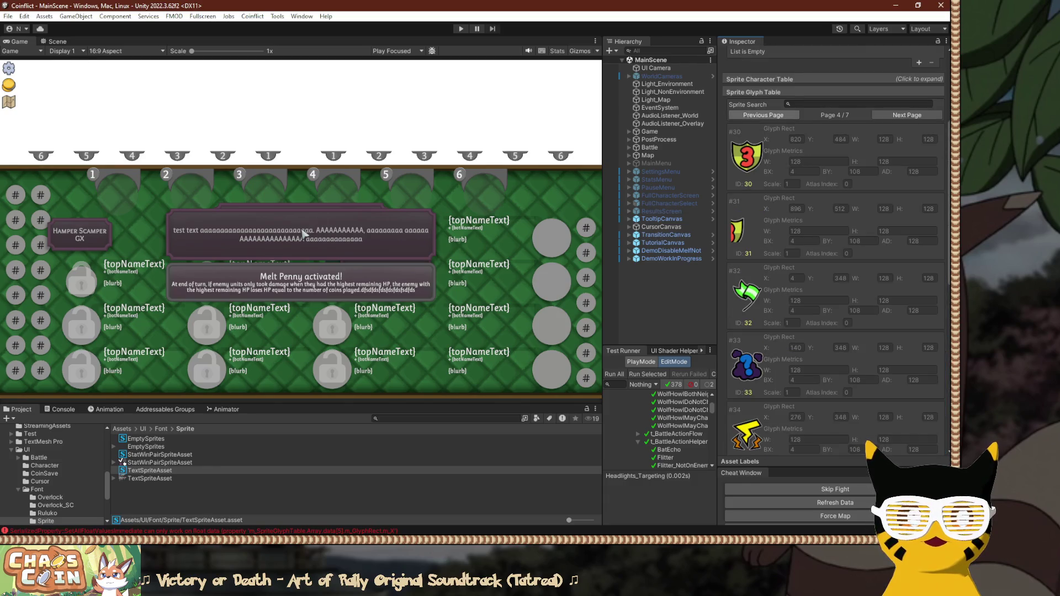
scroll(835, 249, "down", 10)
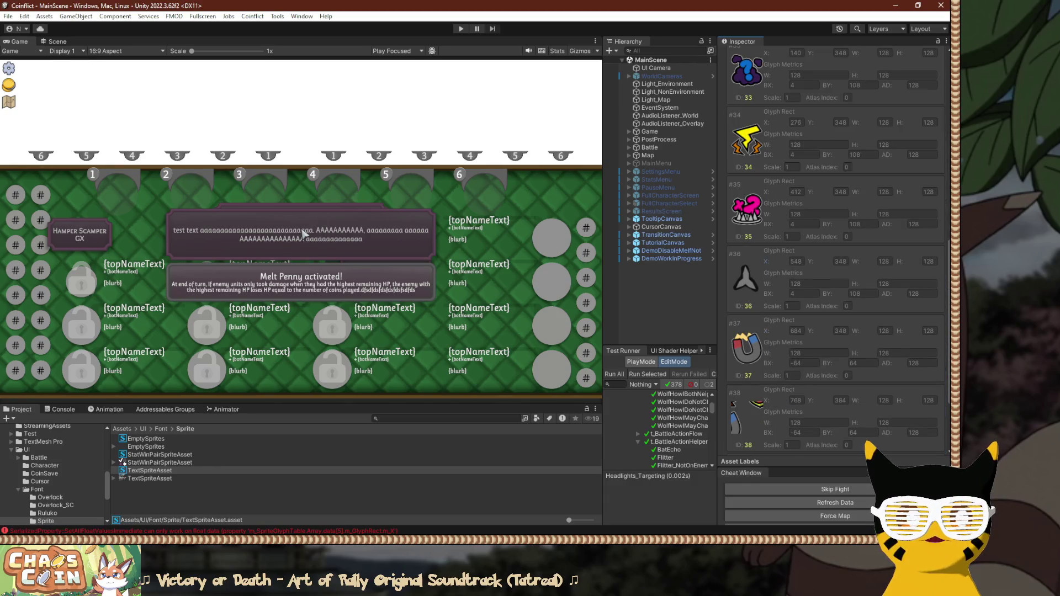
scroll(835, 249, "down", 1)
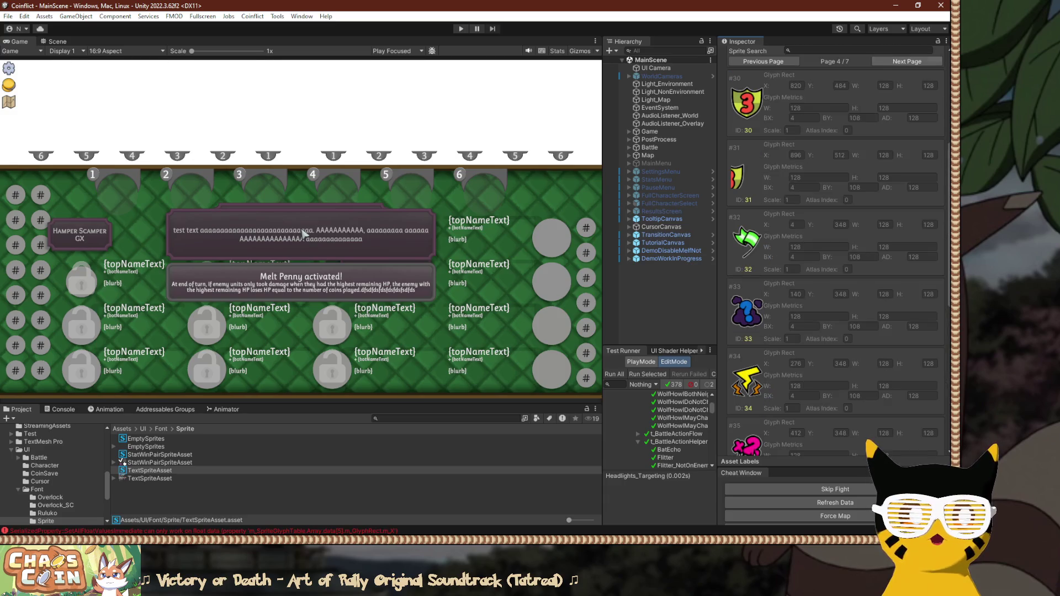
key("Tab")
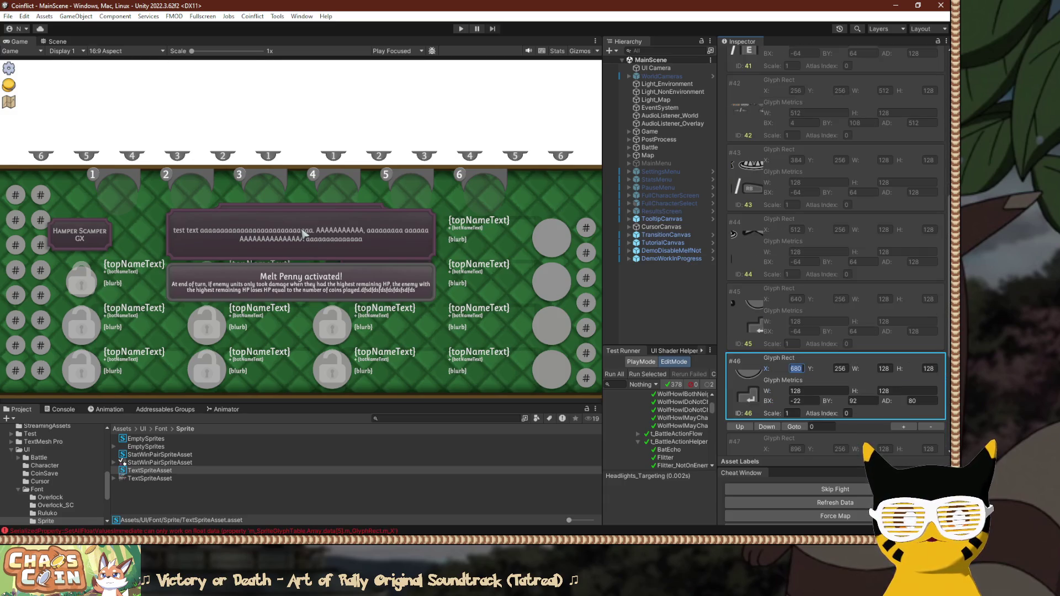
key("BackSpace")
type("4")
key("Tab")
Set glyph #46's Y to 212 after trying 348 and -136, then switch to Visual Studio.
type("348")
key("BackSpace")
key("BackSpace")
key("BackSpace")
type("-136")
key("BackSpace")
key("BackSpace")
key("BackSpace")
type("212")
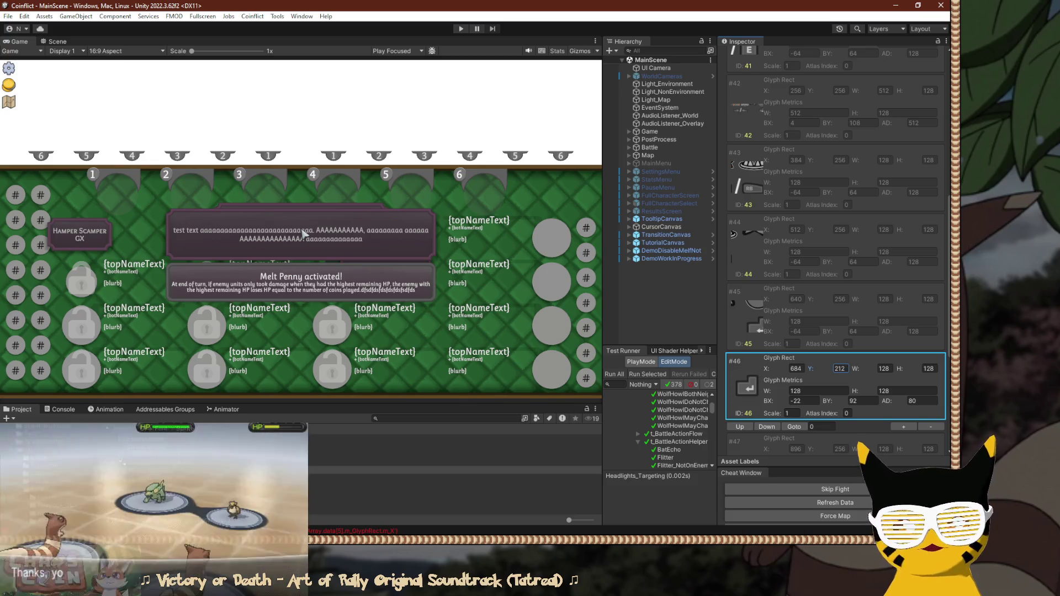
scroll(837, 249, "down", 3)
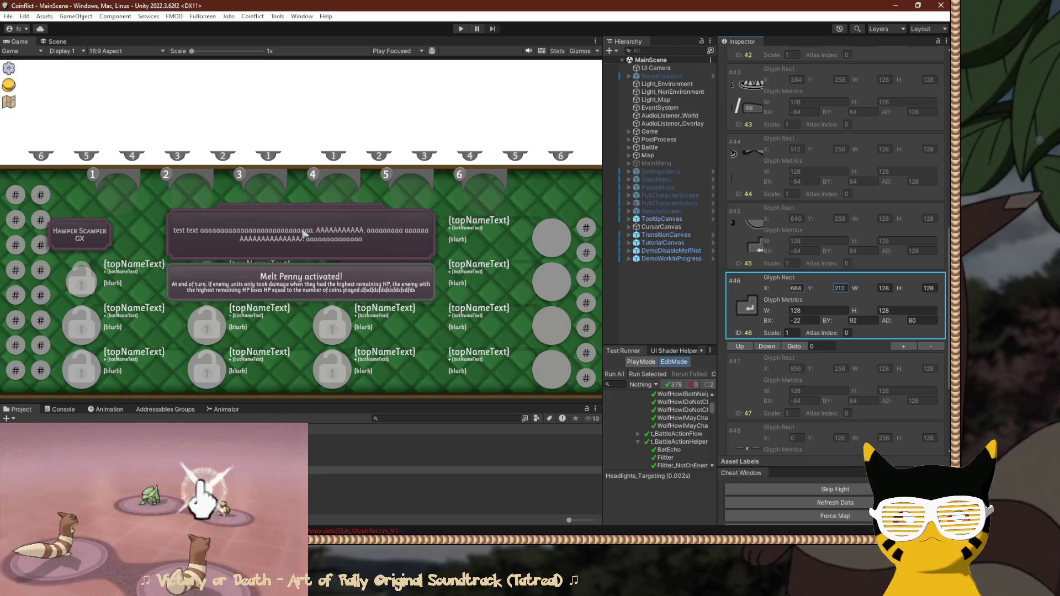
key("shift+Tab")
type("675")
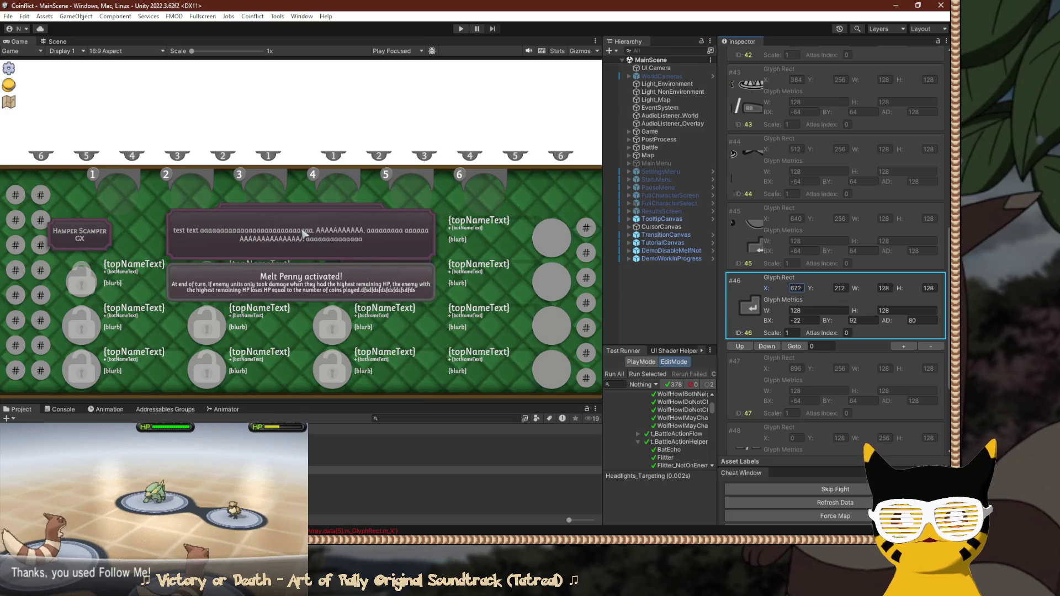
type("690")
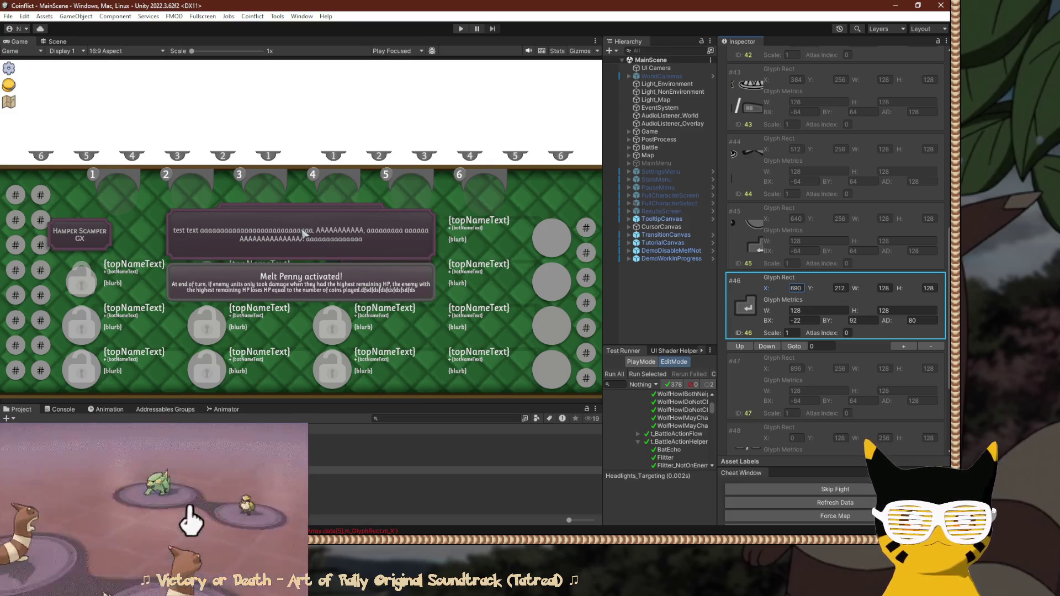
type("688")
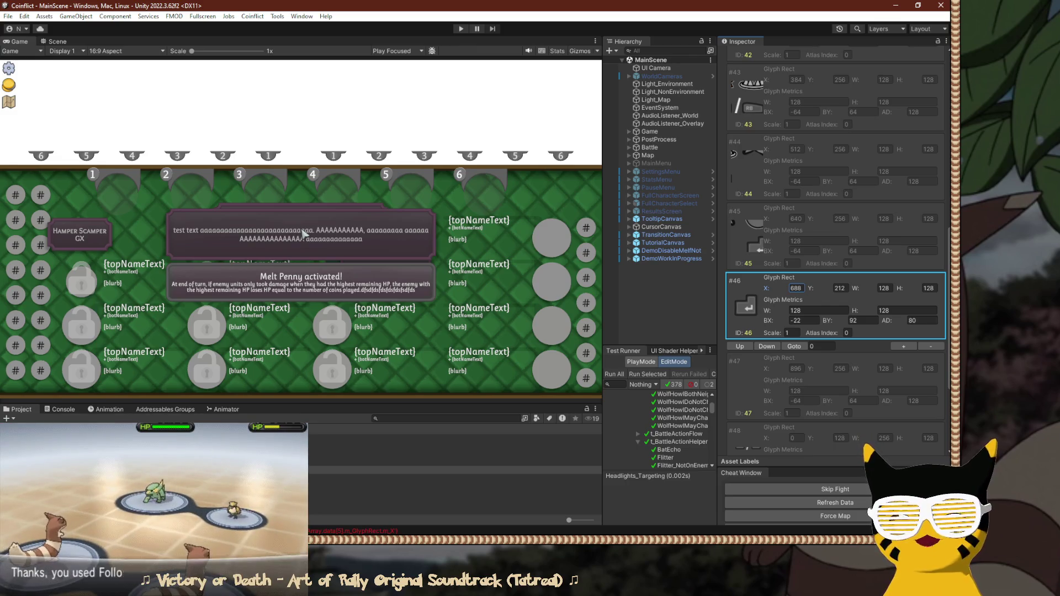
type("686")
type("667")
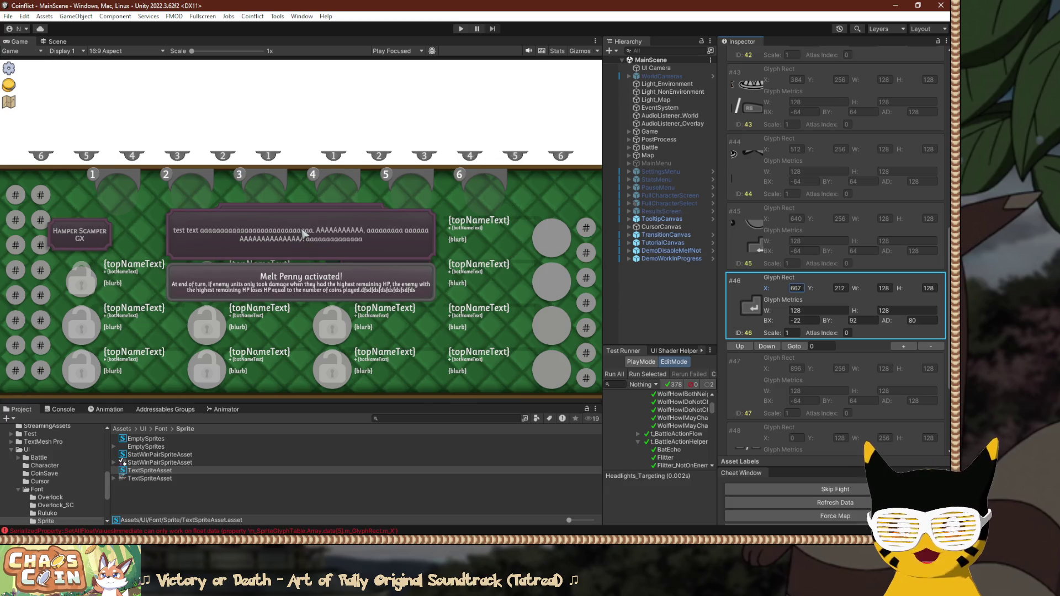
type("684")
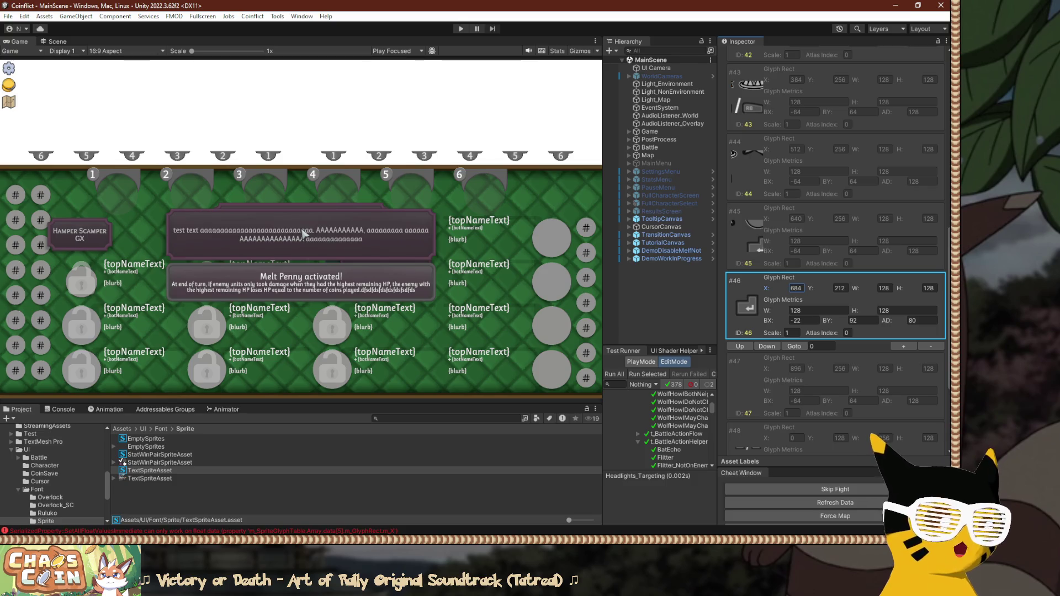
key("alt+Tab")
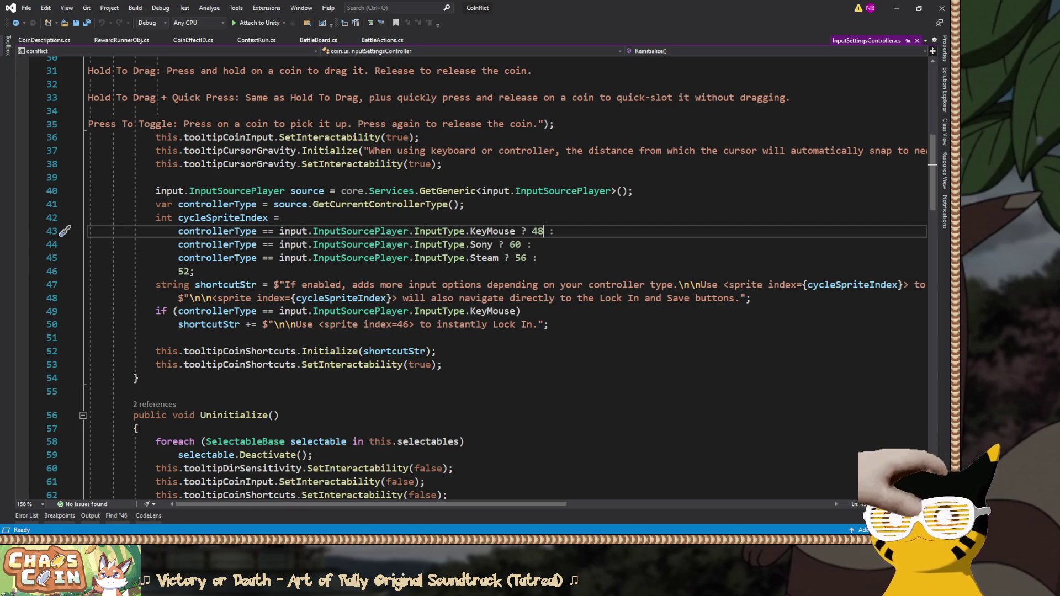
Set glyph #48's rect to X 4, Y 212 after trying 192, 202 and 128+64, then return to Visual Studio.
key("alt+Tab")
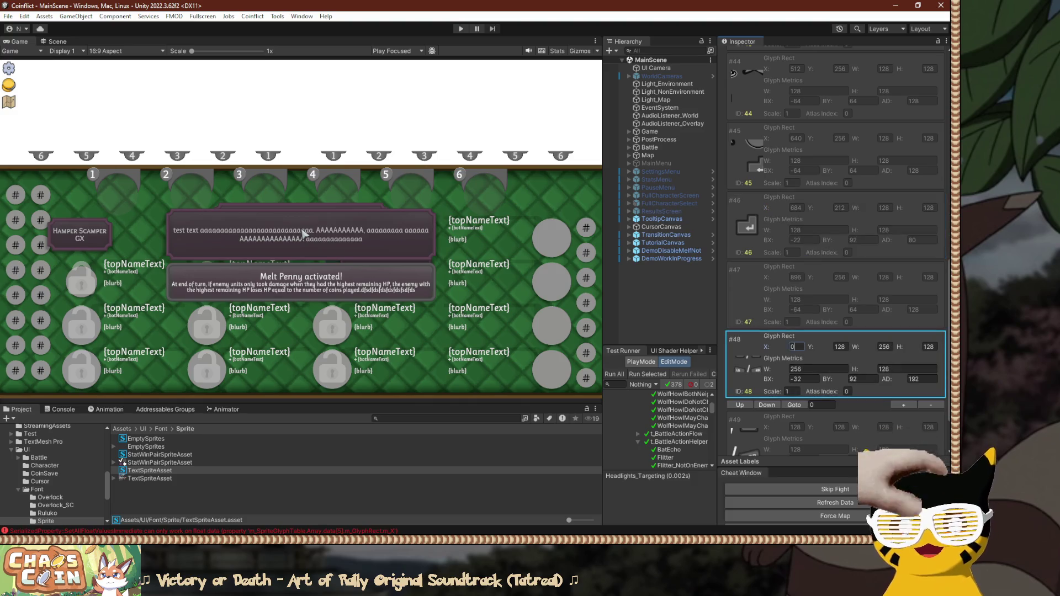
key("Tab")
type("192")
key("BackSpace")
key("BackSpace")
key("BackSpace")
type("202")
key("BackSpace")
key("BackSpace")
key("BackSpace")
type("128")
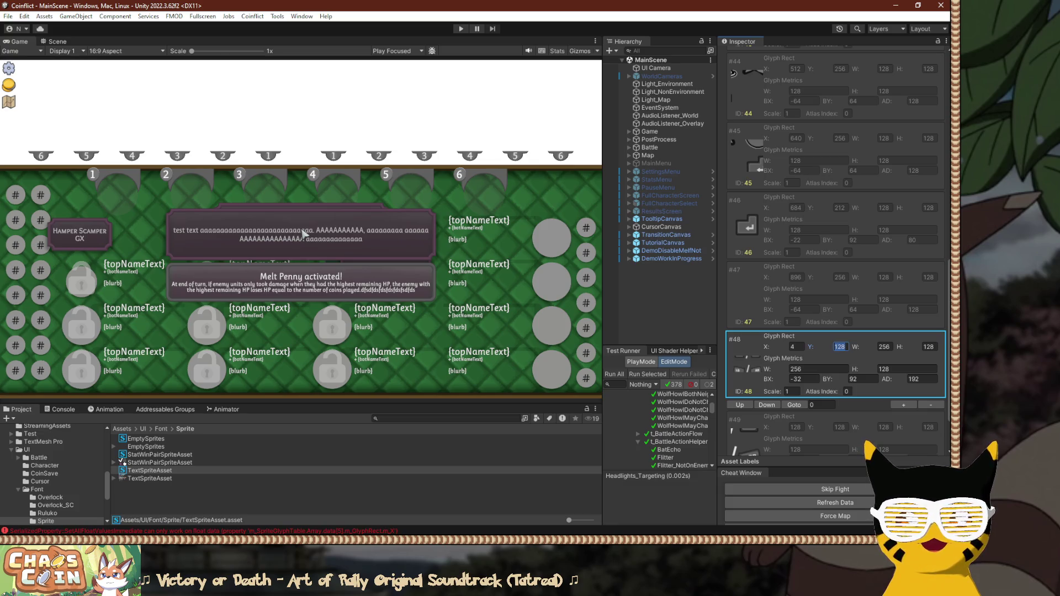
type("+")
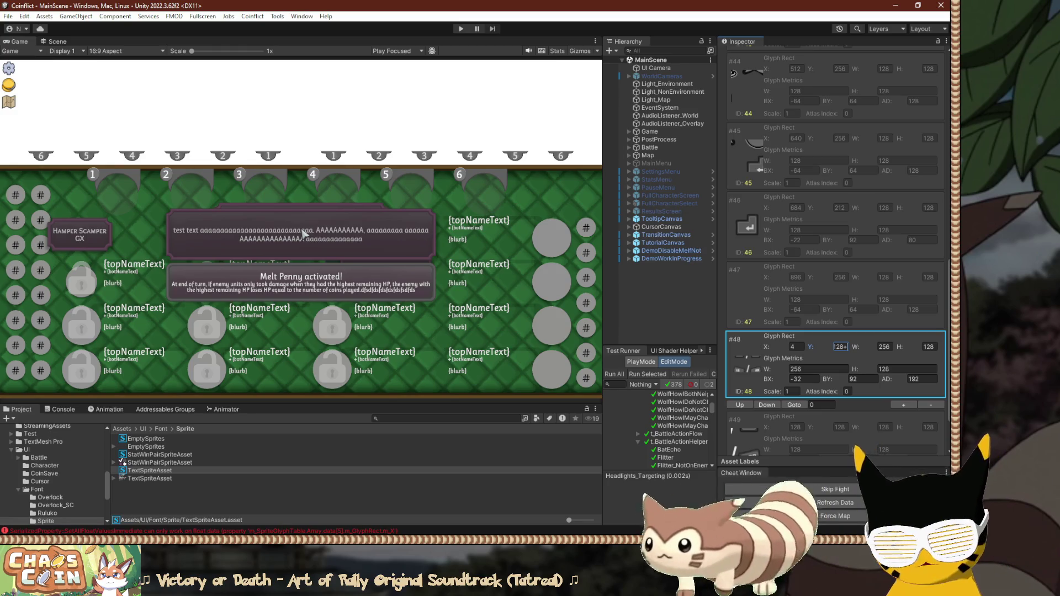
type("64")
key("Return")
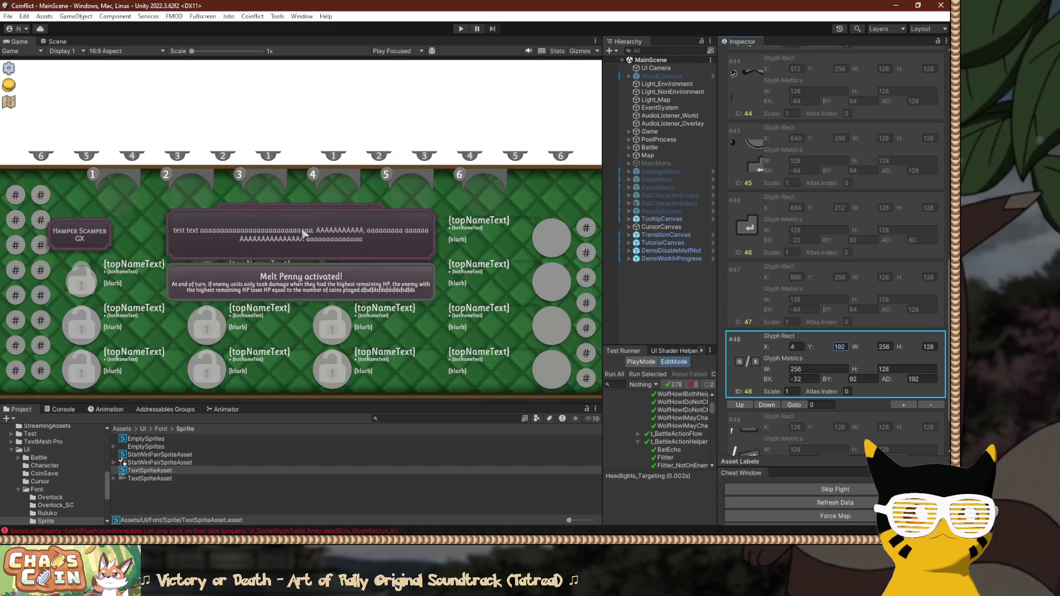
type("212")
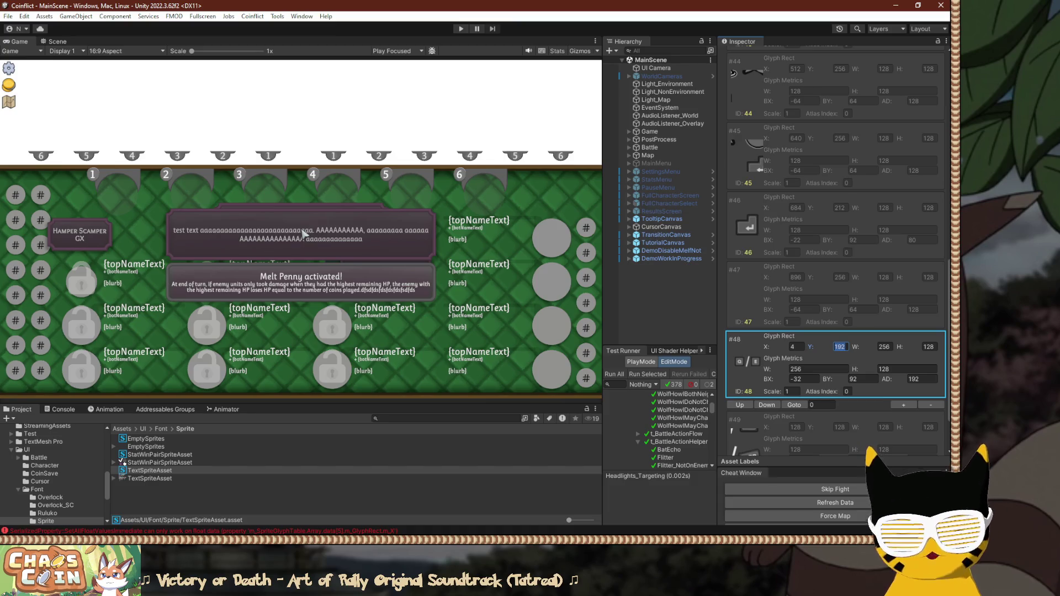
key("Tab")
key("Tab")
key("Tab")
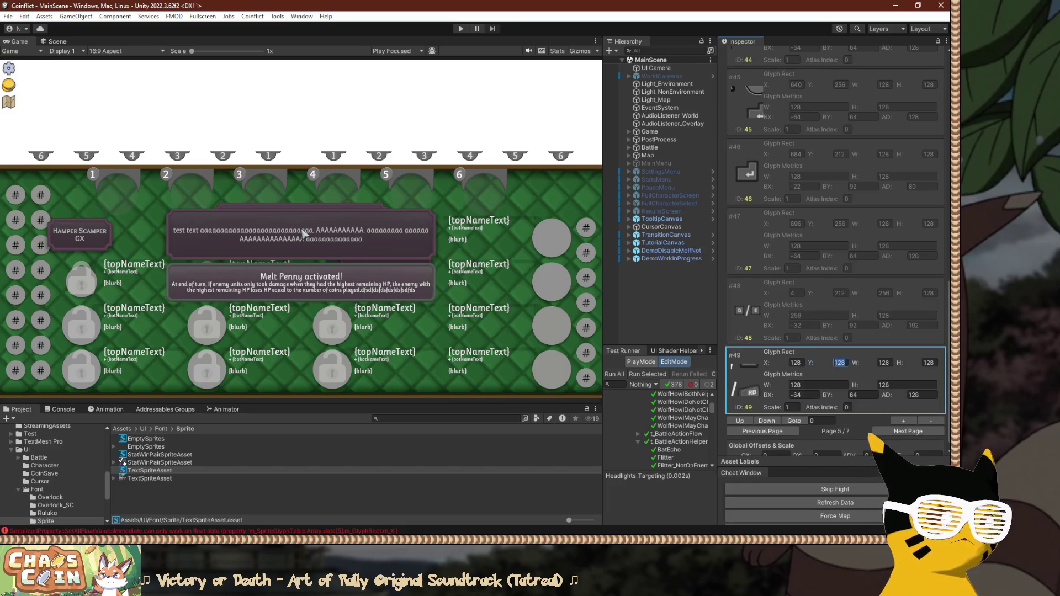
key("alt+Tab")
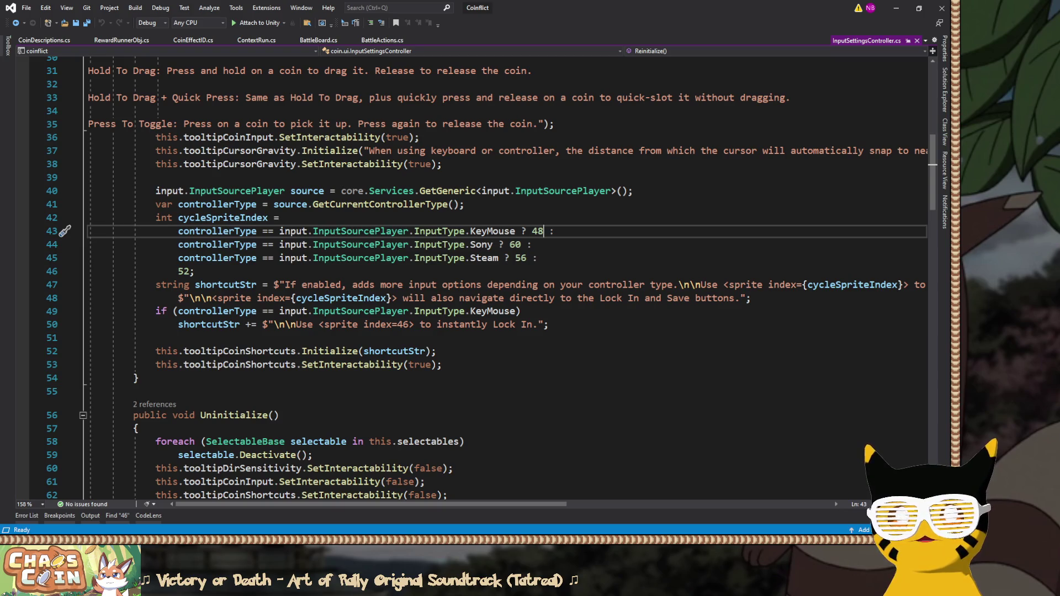
Review line 43 of the code, then return to Unity's glyph table.
key("alt+Tab")
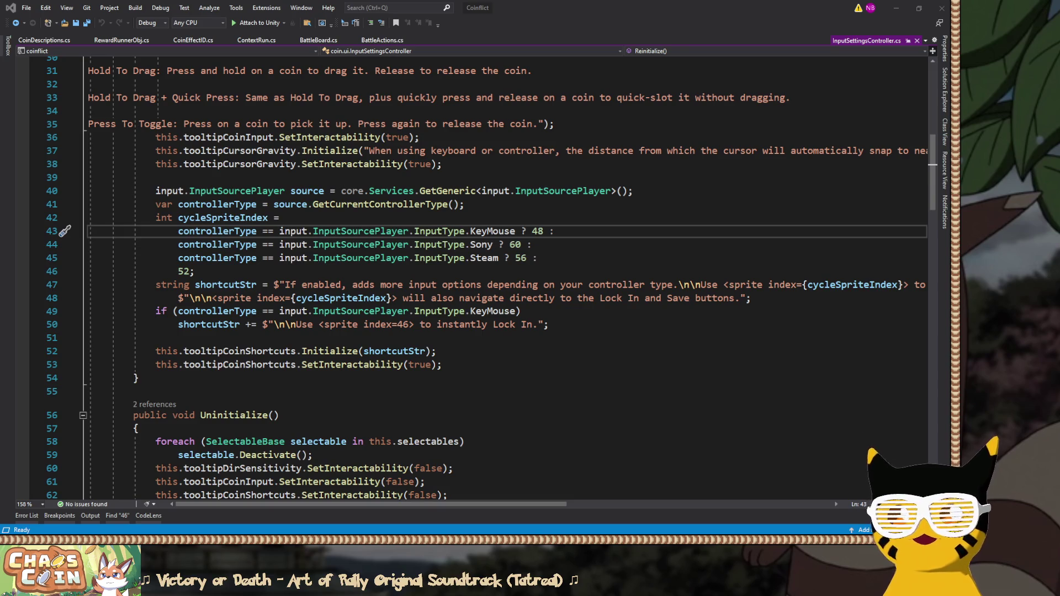
key("alt+Tab")
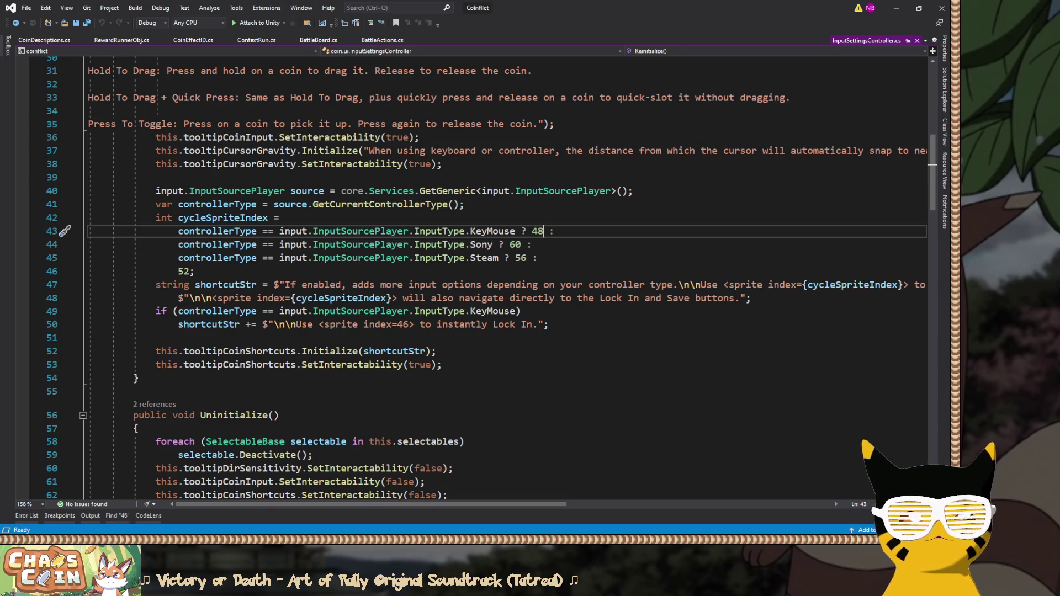
key("alt+Tab")
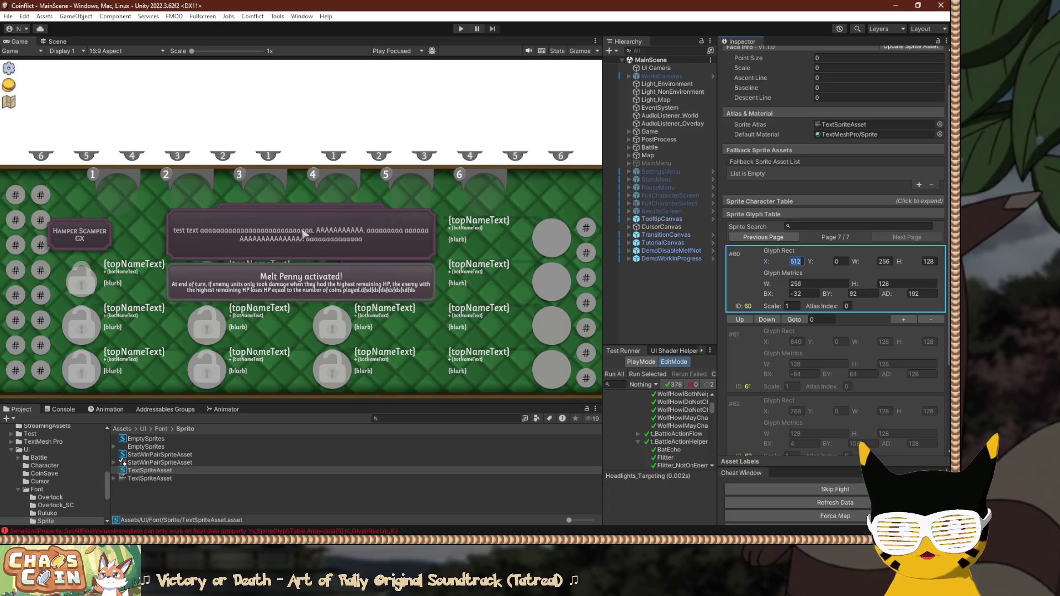
Page through the Sprite Glyph Table to the last page and select glyph #60.
left_click(763, 236)
left_click(764, 237)
scroll(833, 237, "down", 2)
scroll(834, 249, "down", 5)
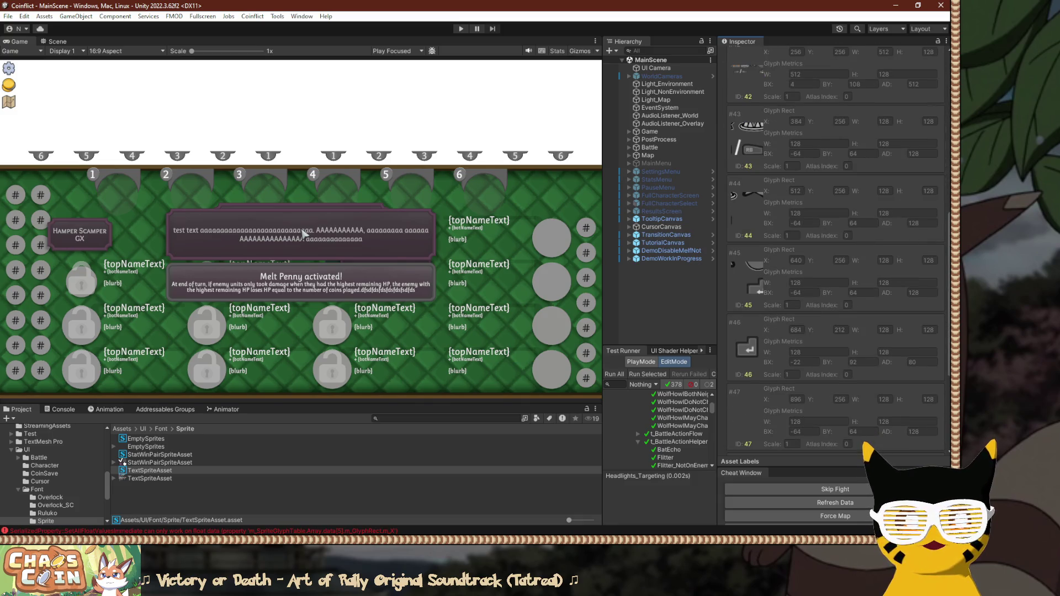
scroll(833, 248, "down", 4)
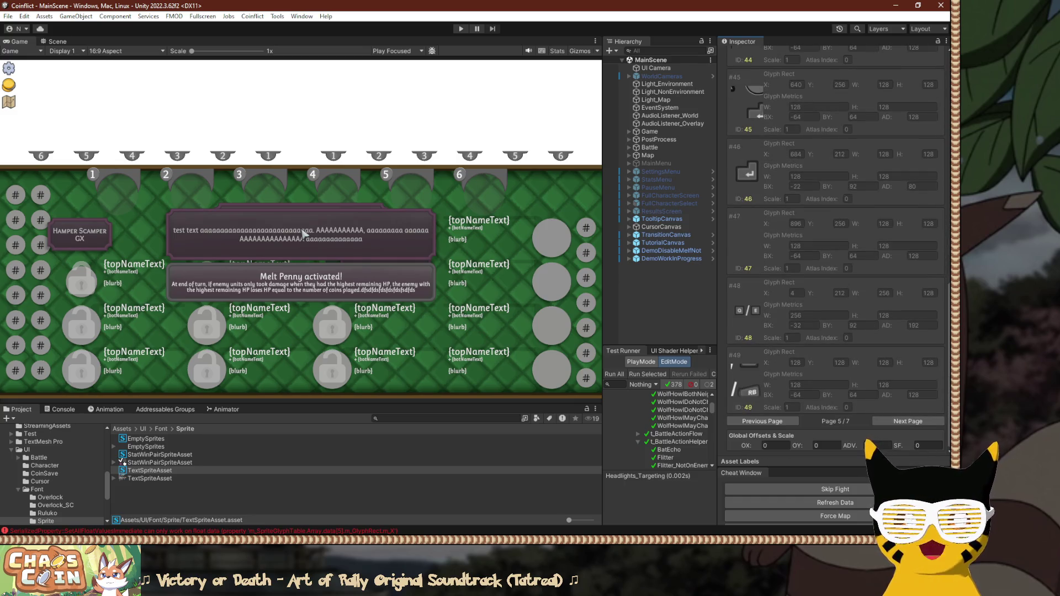
left_click(908, 422)
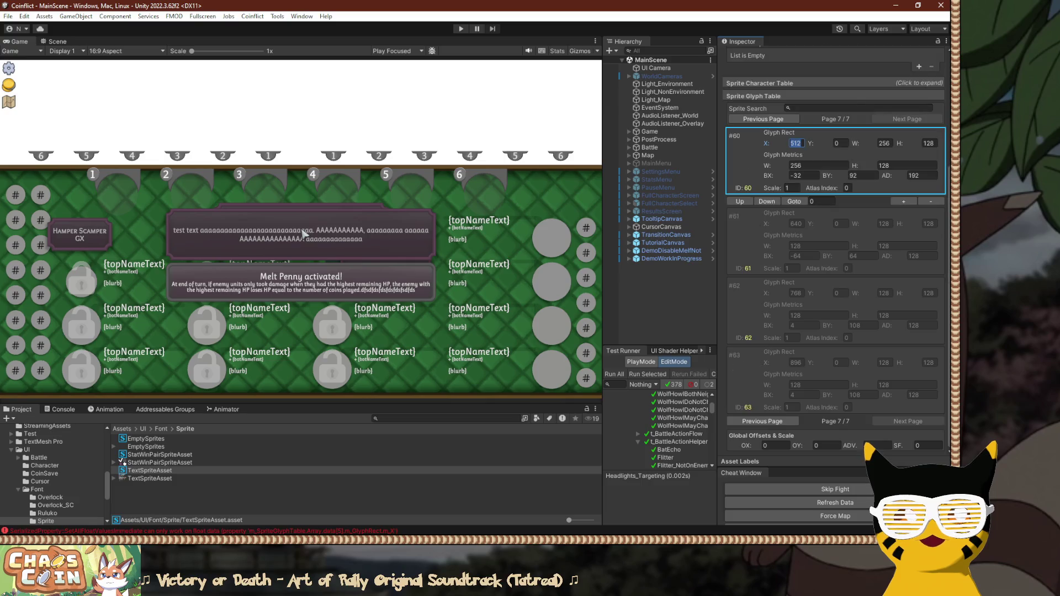
left_click(909, 421)
left_click(740, 260)
Give glyph #60 rect Y 212 and X 276 using an expression.
type("4")
key("Tab")
type("212")
key("shift+Tab")
type("+1")
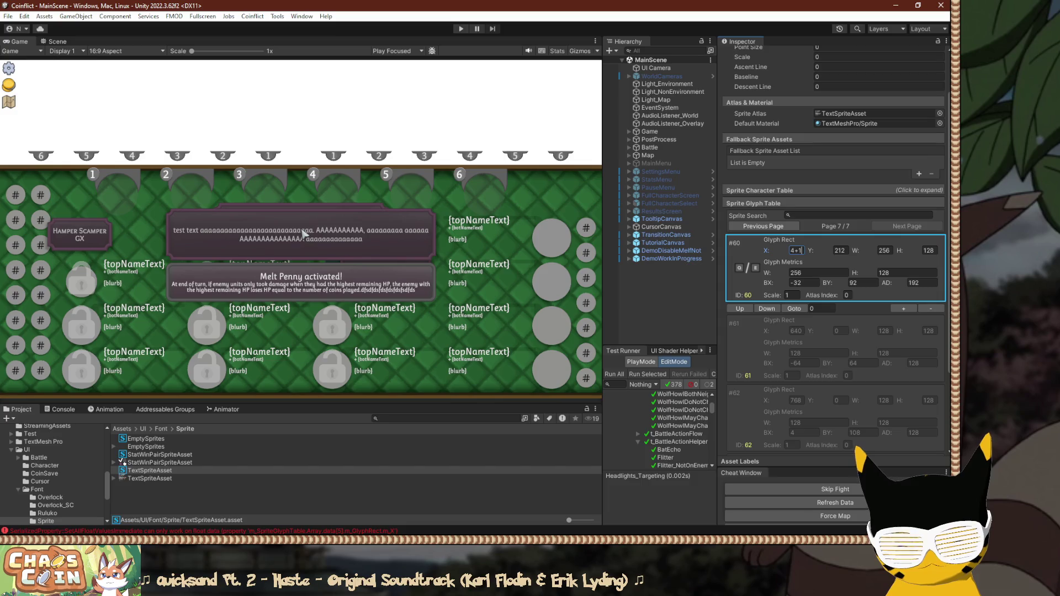
key("BackSpace")
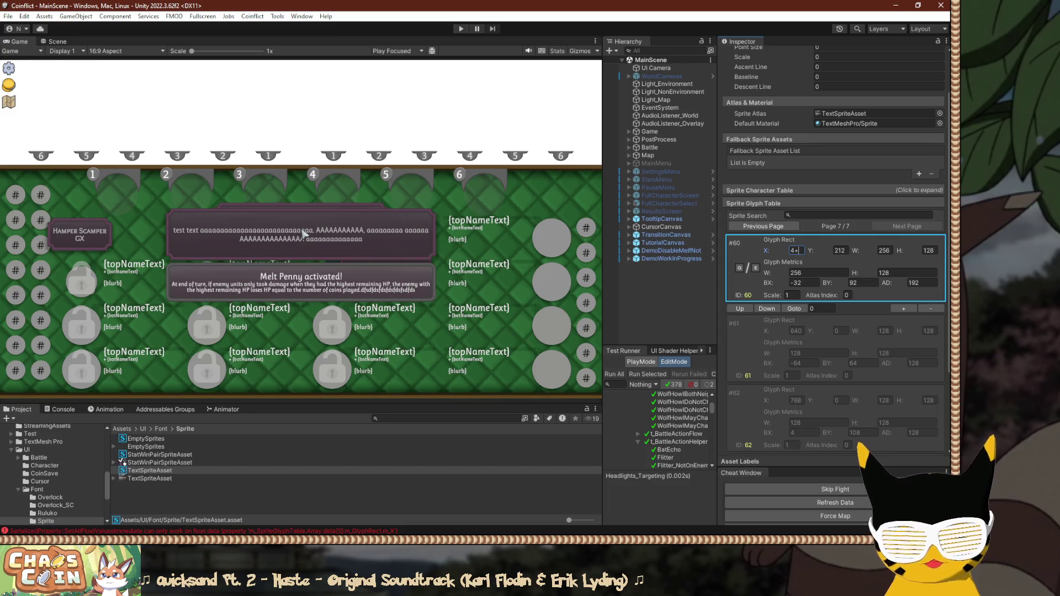
type("272")
key("Return")
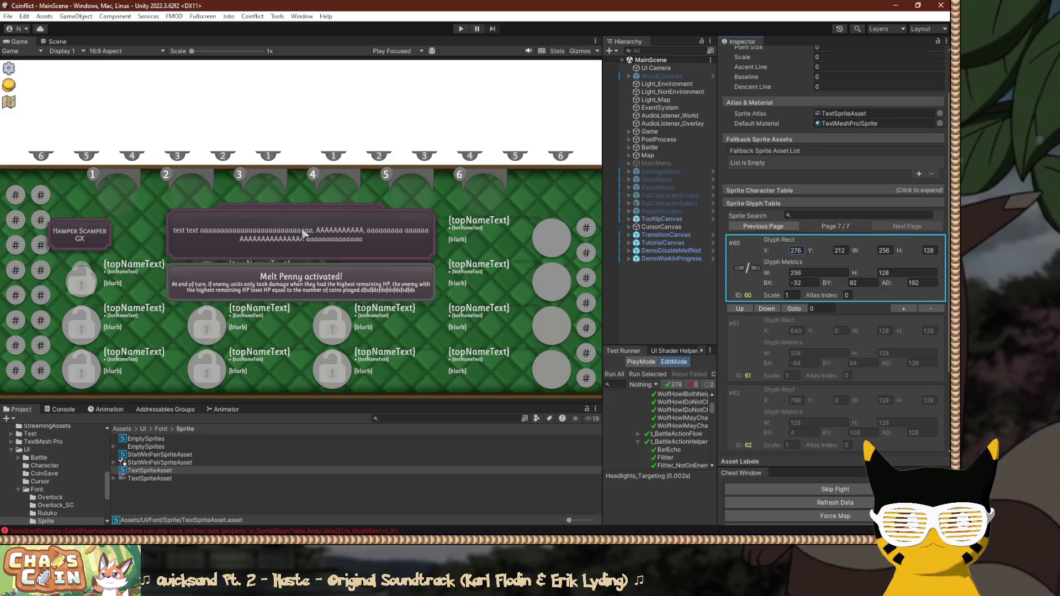
Try X 247 on glyph #60, revert it to 276, and switch to Visual Studio.
type("247")
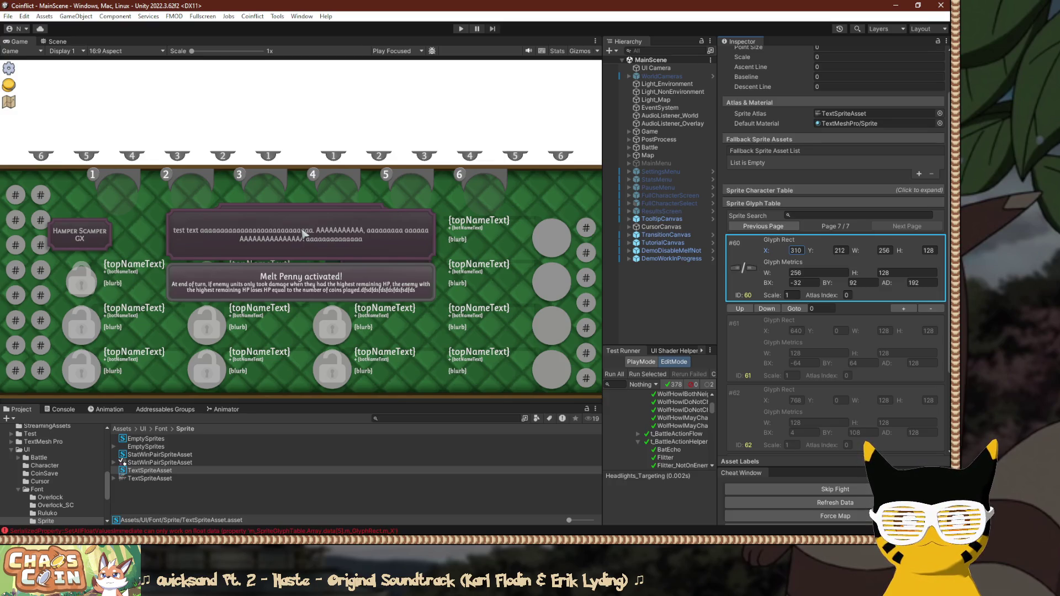
key("Return")
key("ctrl+z")
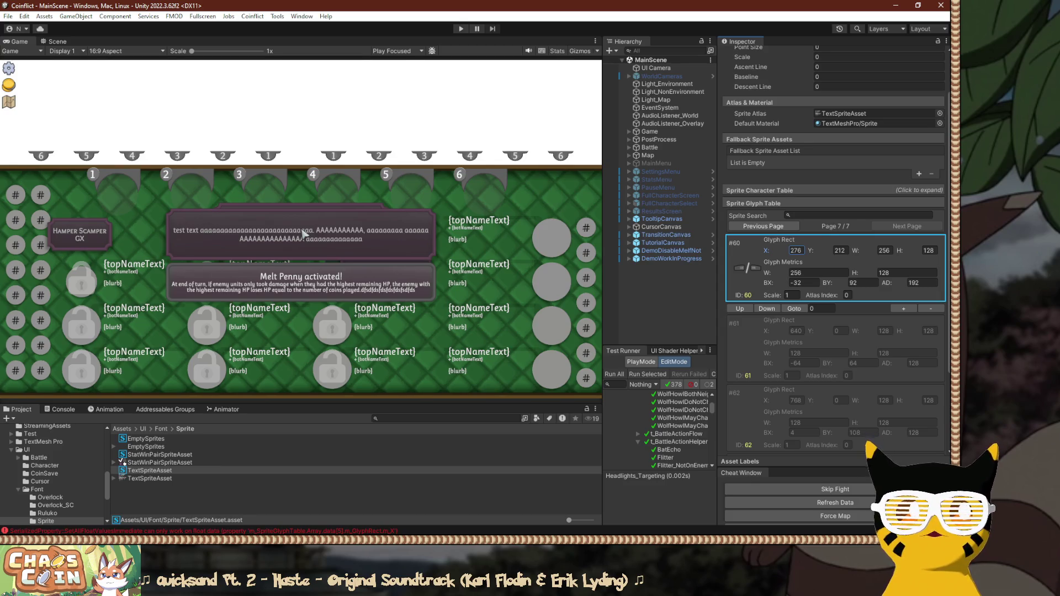
key("alt+Tab")
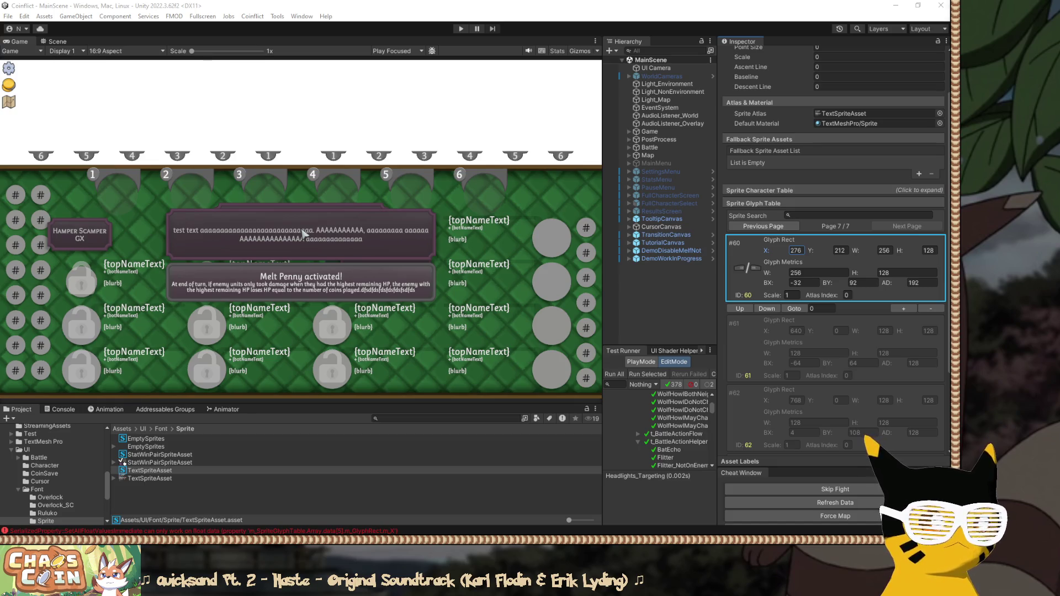
key("alt+Tab")
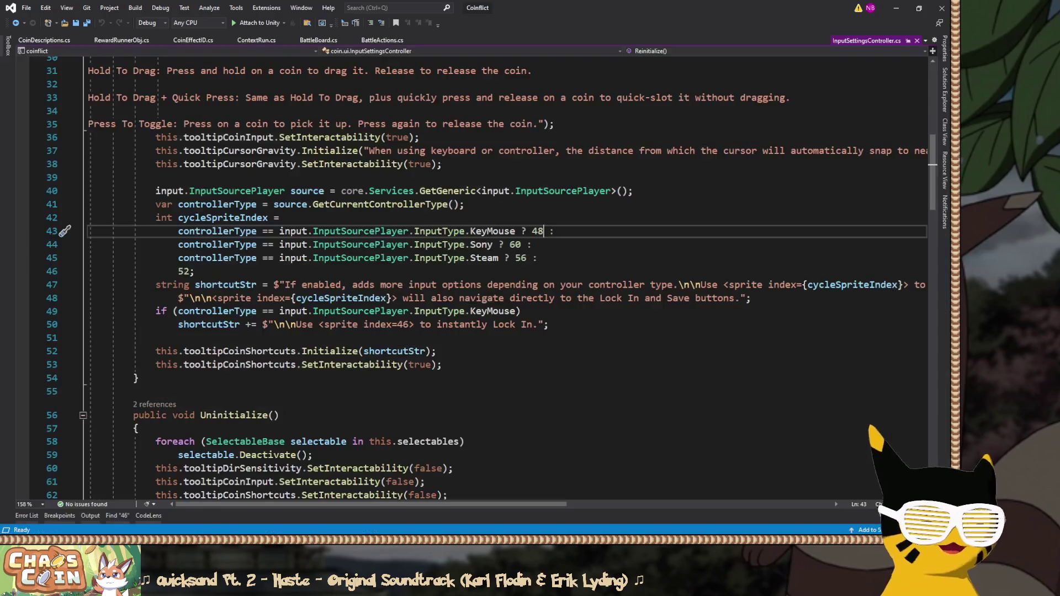
Return to Unity and select glyph #56 in the Sprite Glyph Table.
key("alt+Tab")
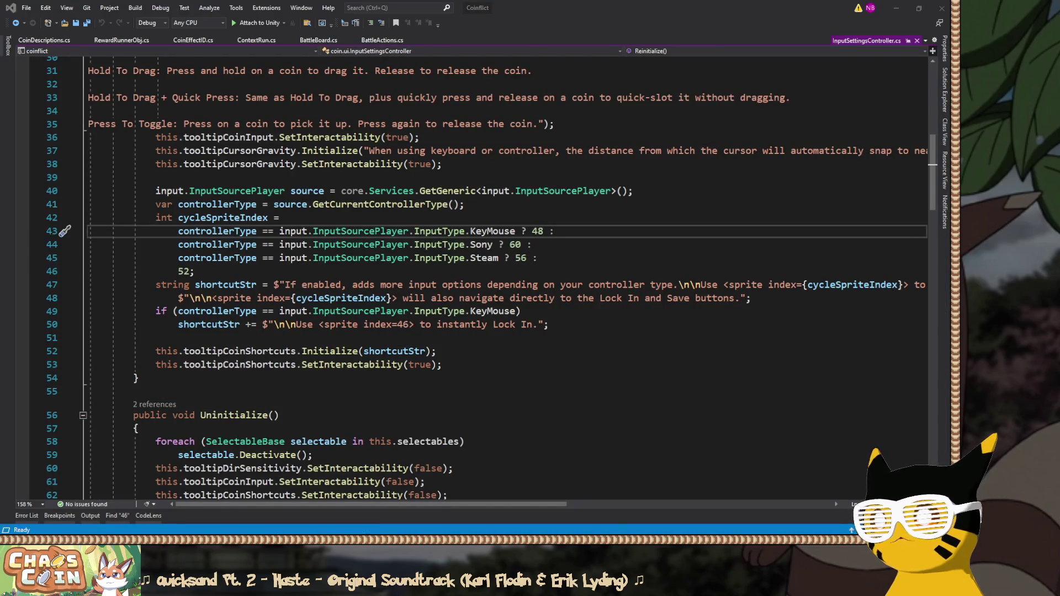
scroll(834, 248, "down", 10)
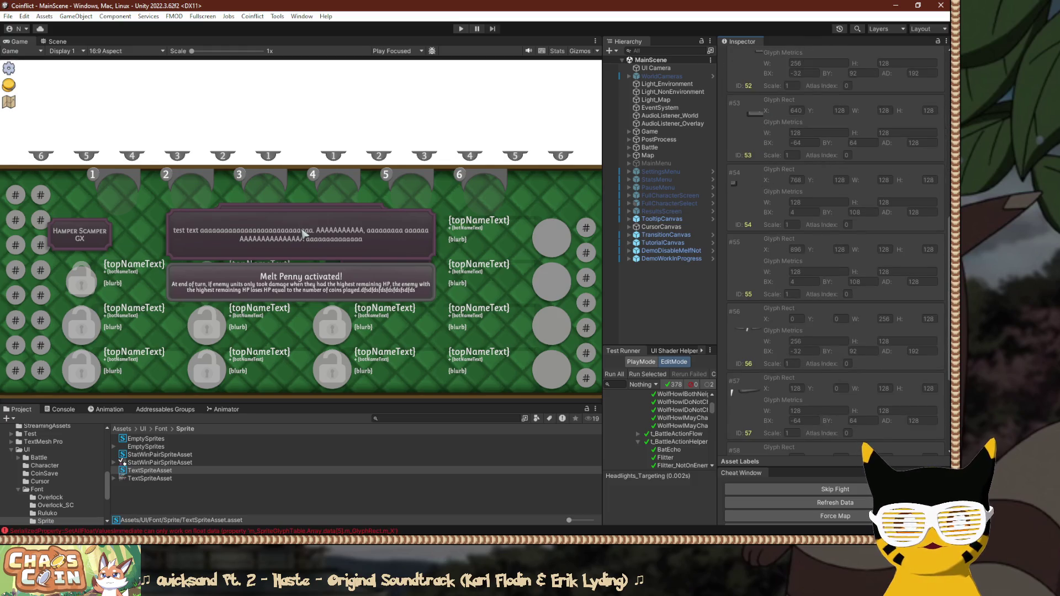
left_click(829, 331)
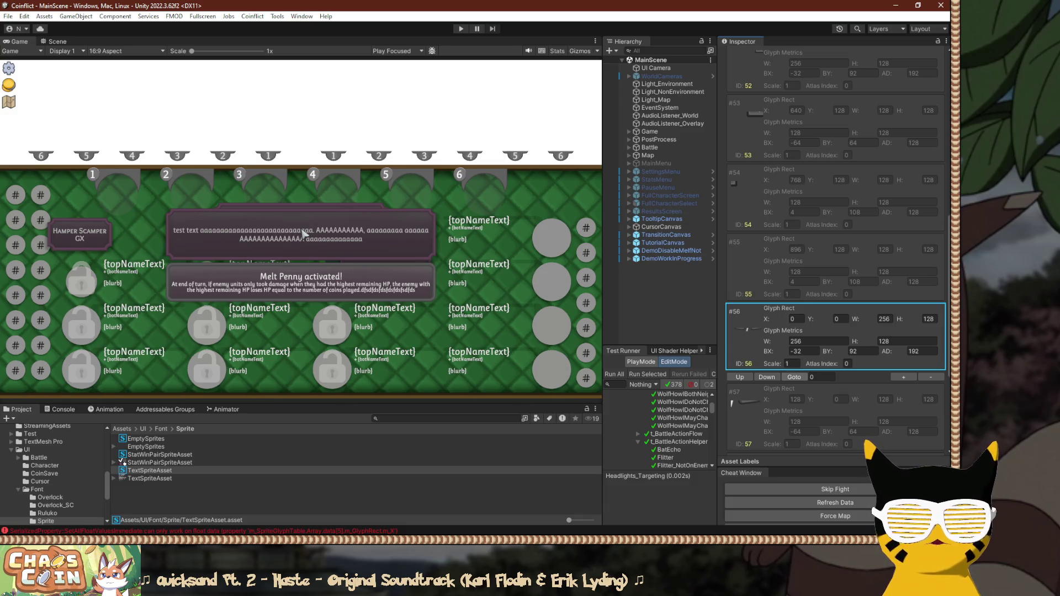
left_click(822, 377)
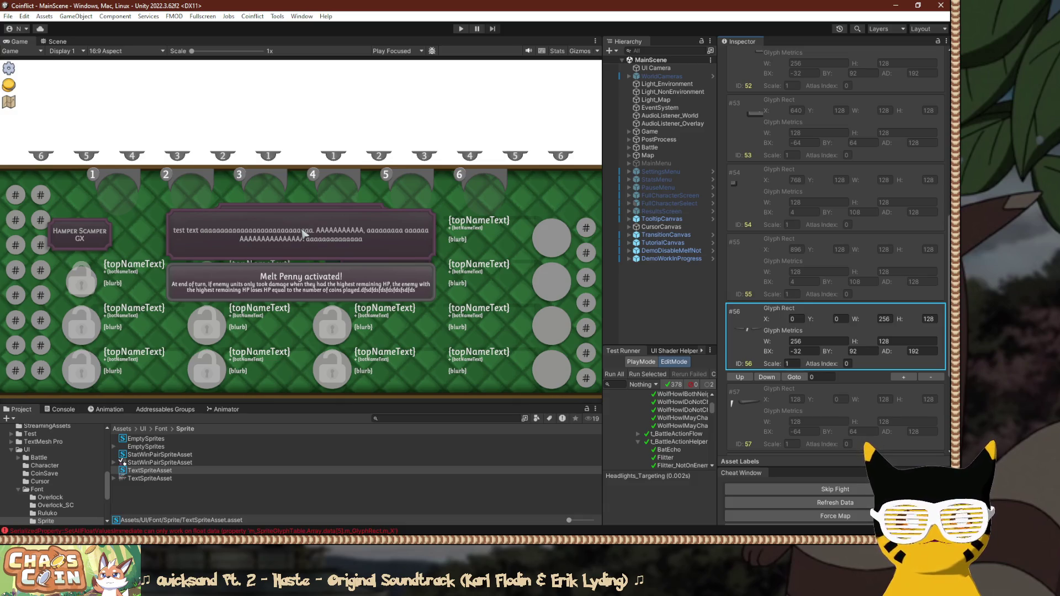
key("Up")
key("Down")
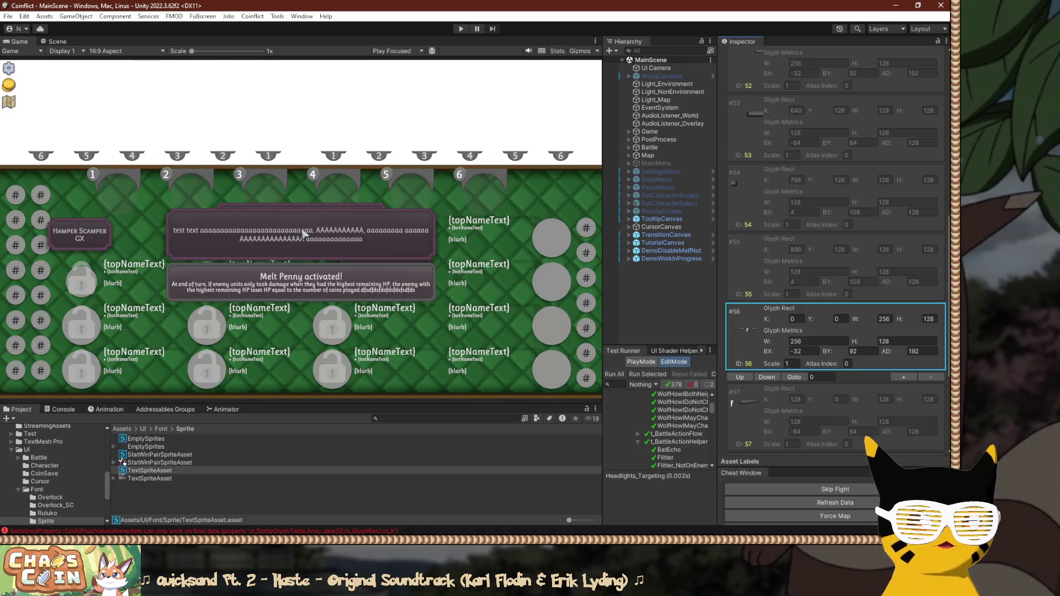
Set glyph #56's rect to X 4 and Y 76, then switch back to Visual Studio.
key("Tab")
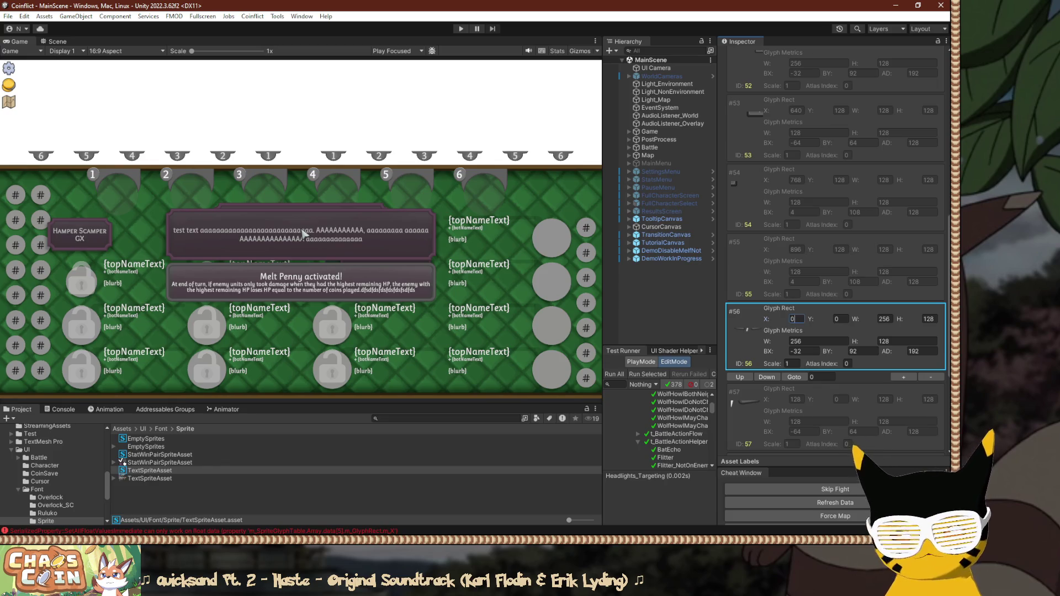
key("Tab")
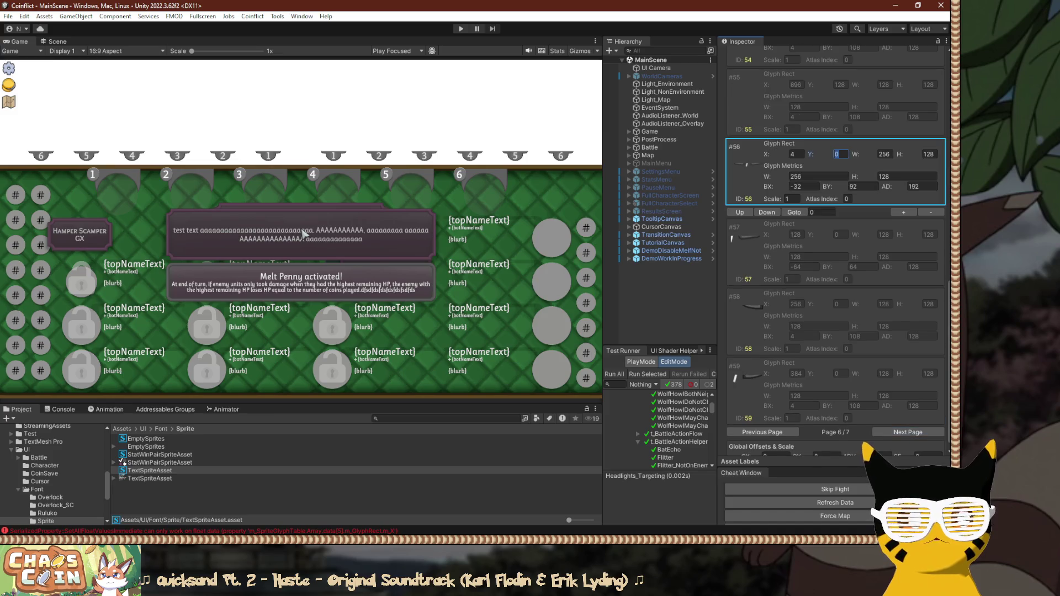
type("212")
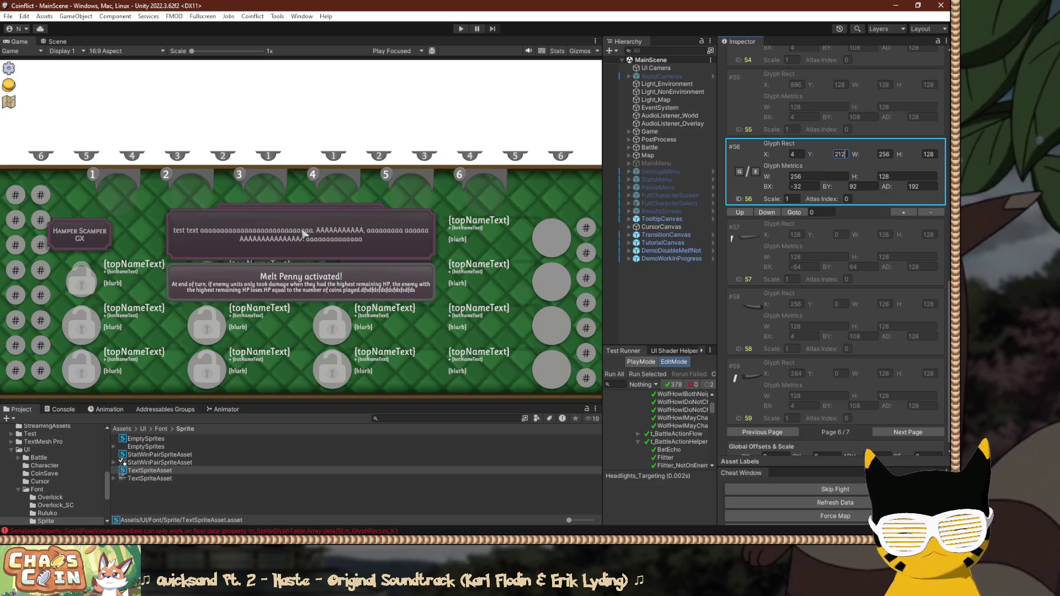
key("BackSpace")
key("BackSpace")
key("BackSpace")
type("76")
key("Tab")
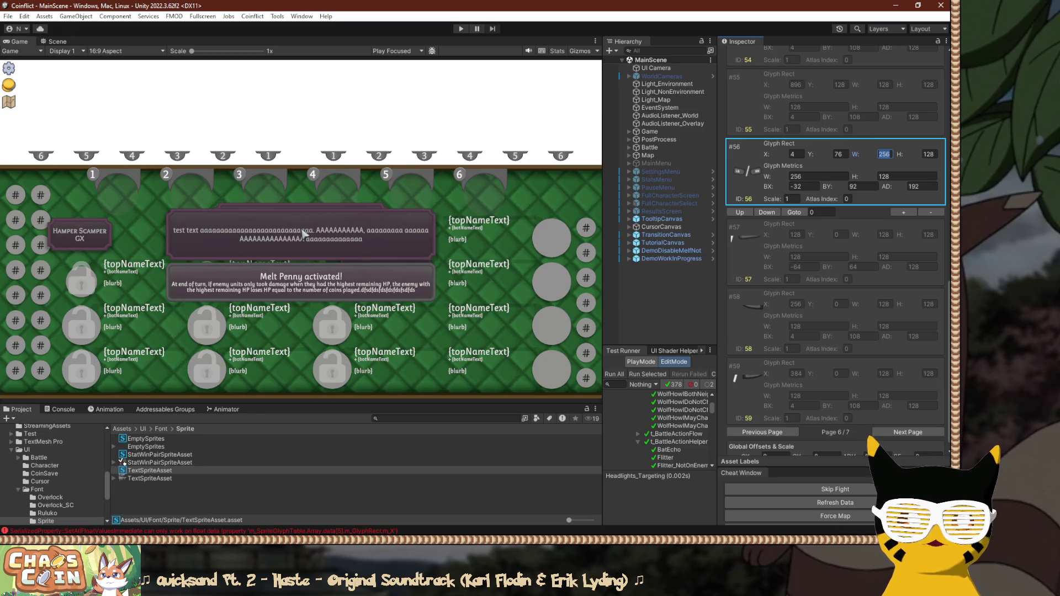
key("Escape")
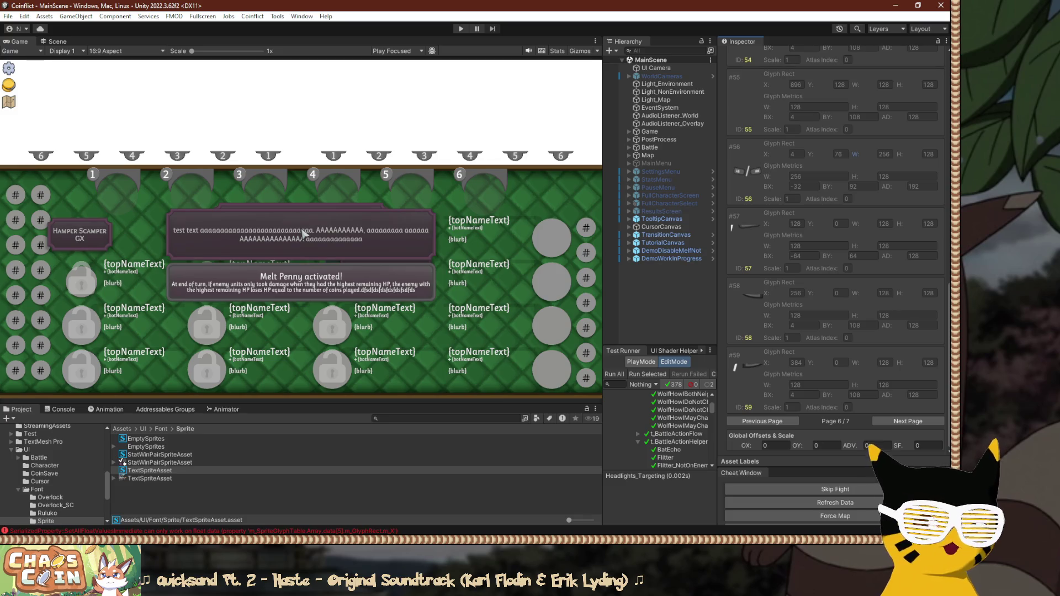
key("alt+Tab")
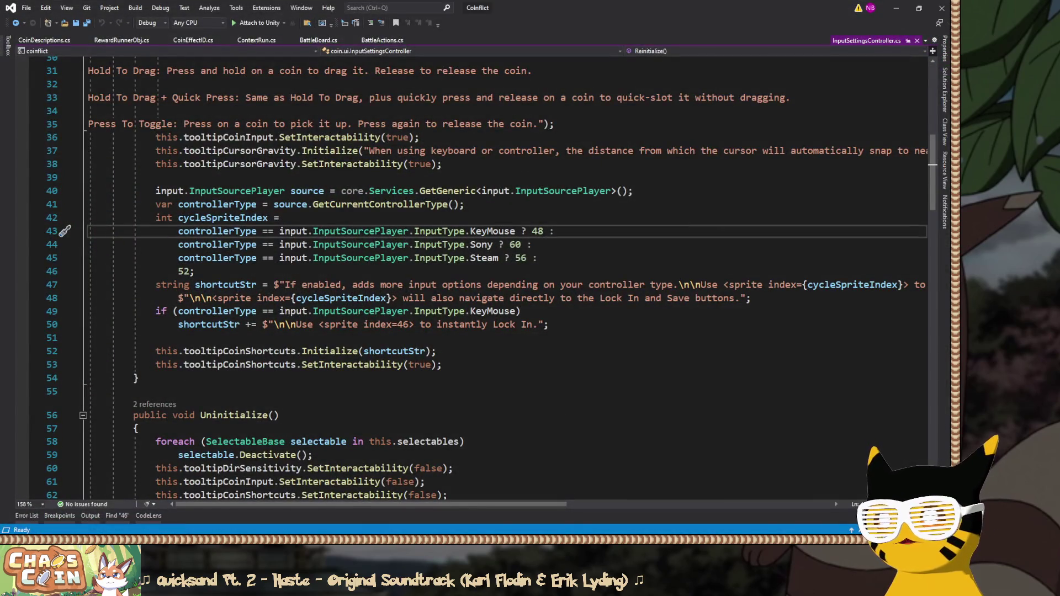
Back in Unity, set glyph #52's rect to X 276 and Y 212 on page 6.
key("alt+Tab")
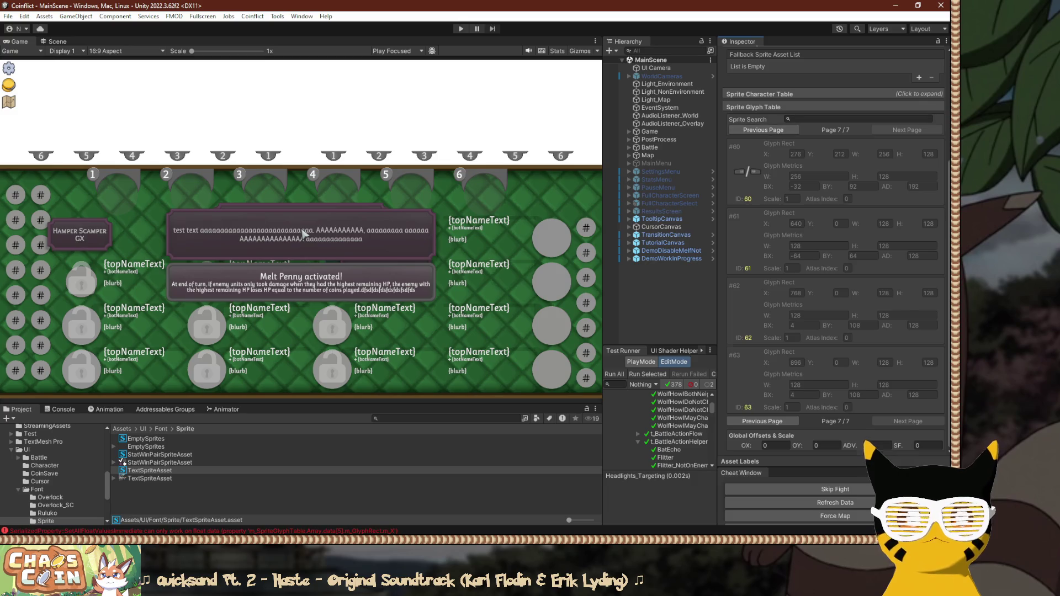
left_click(763, 129)
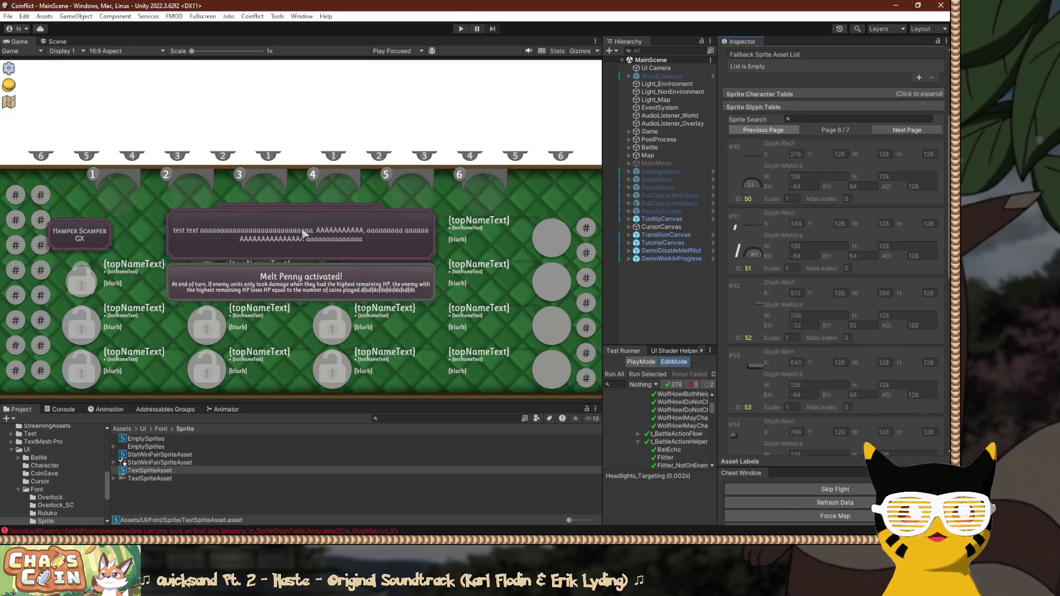
left_click(796, 293)
type("276")
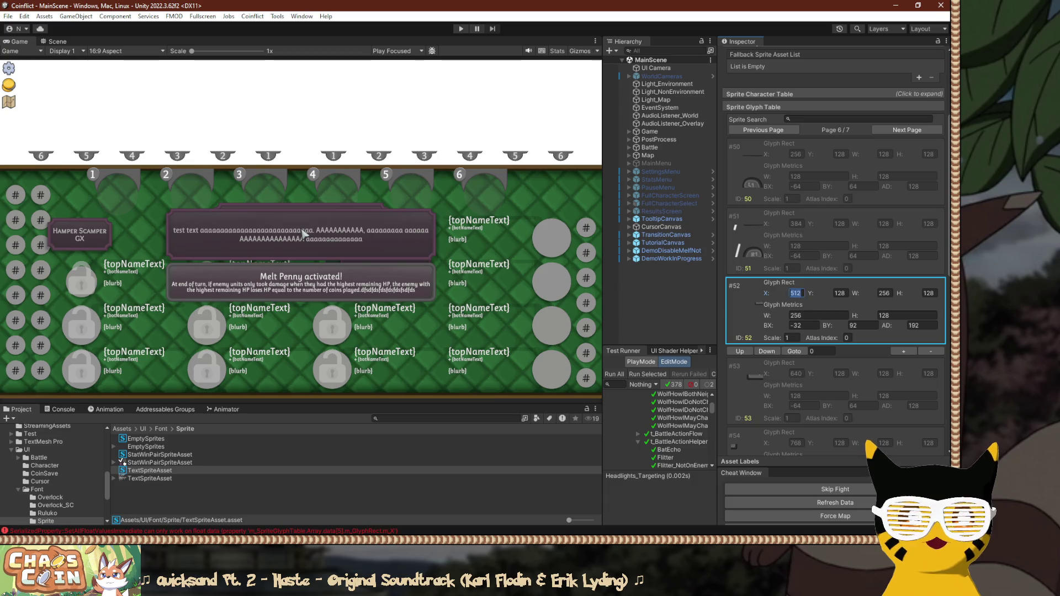
key("Tab")
type("212")
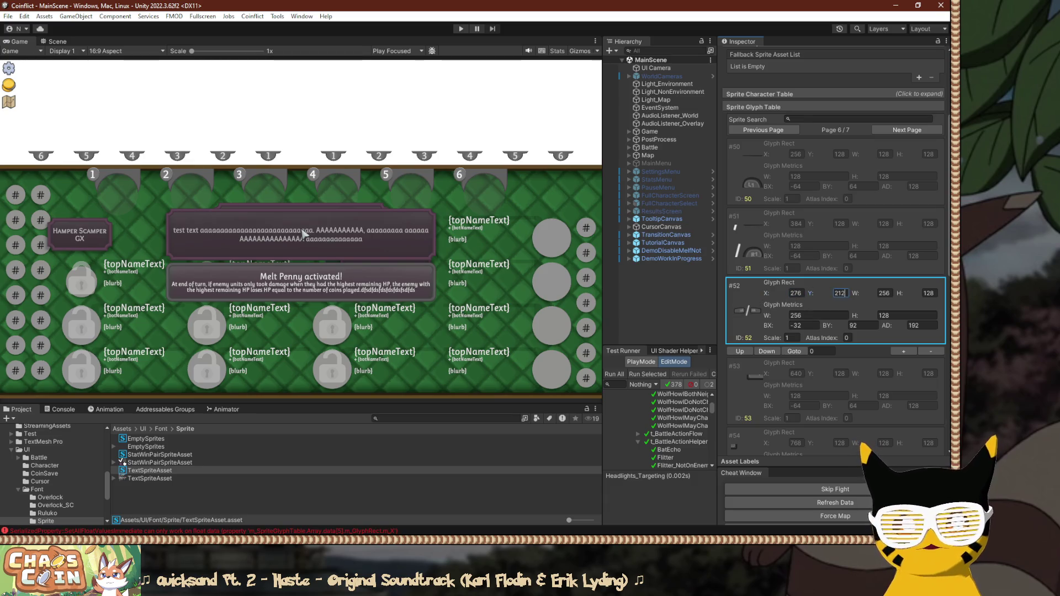
Change glyph #60's Y to 76, then go to line 41 of InputSettingsController.cs.
left_click(907, 130)
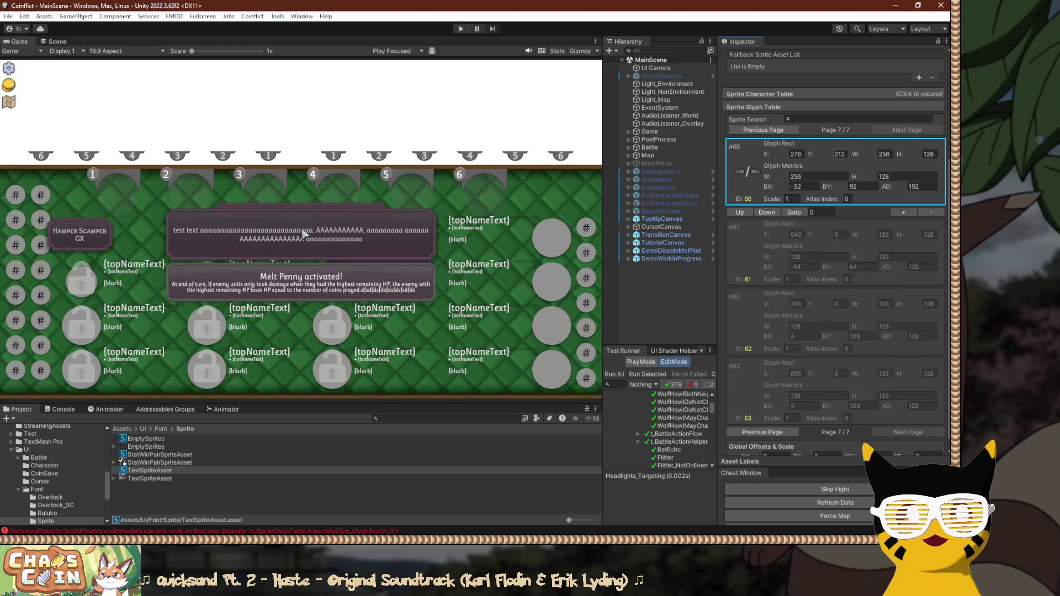
type("212")
key("BackSpace")
key("BackSpace")
key("BackSpace")
type("76")
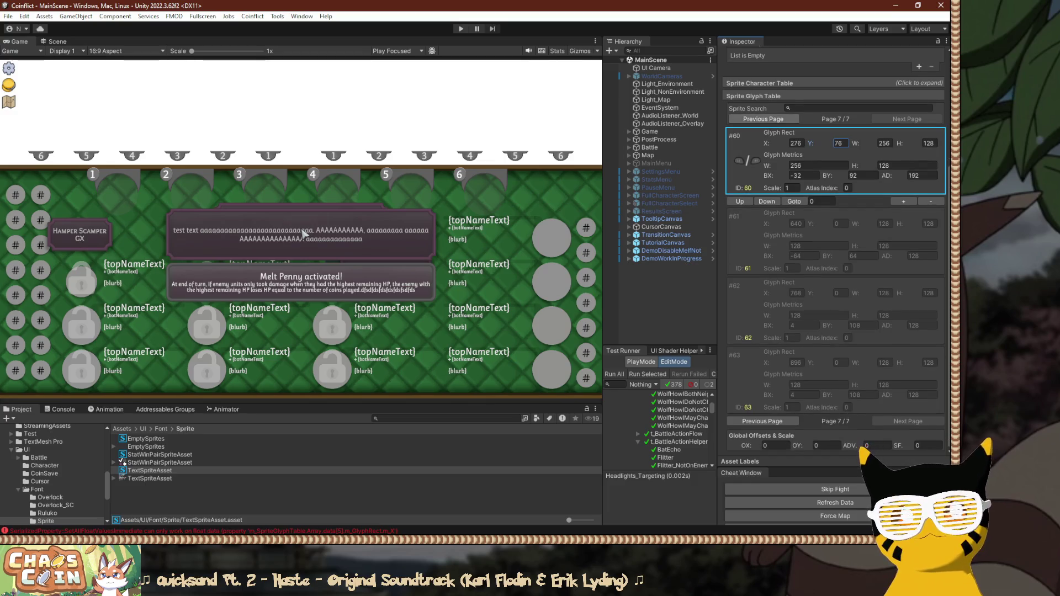
left_click(764, 119)
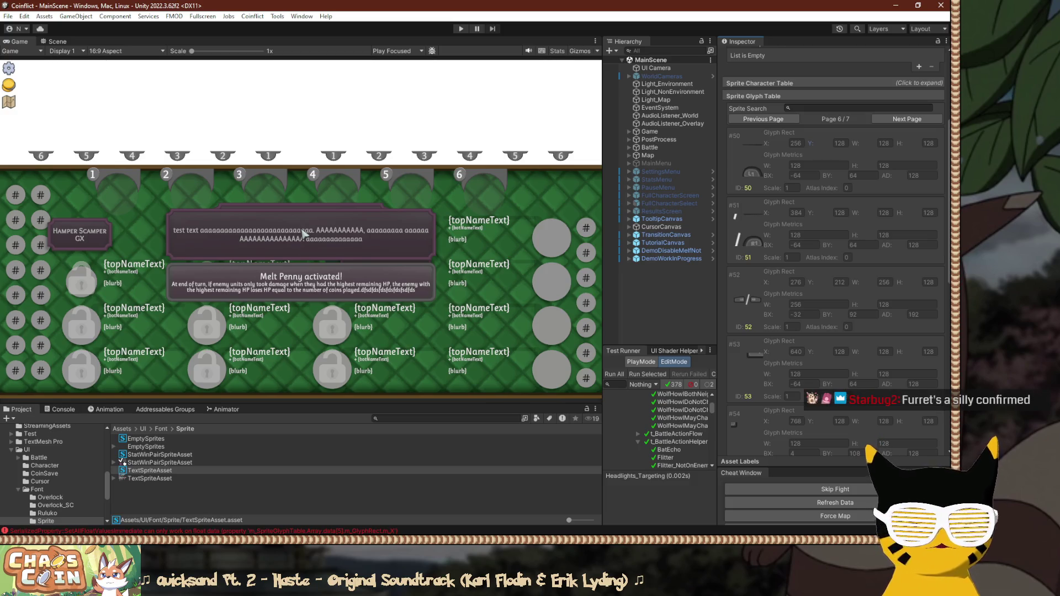
key("alt+Tab")
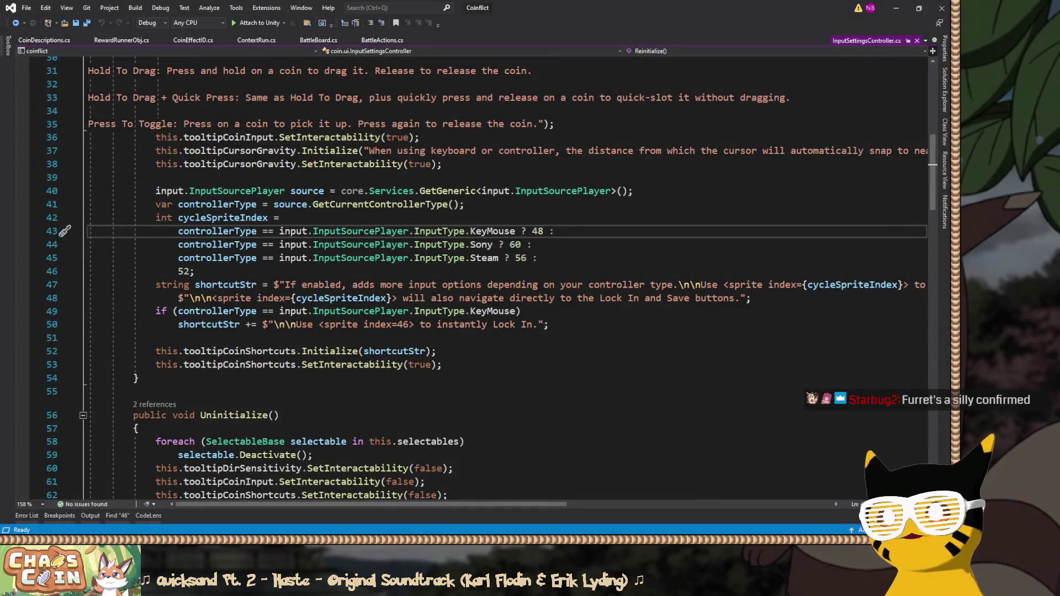
key("alt+Tab")
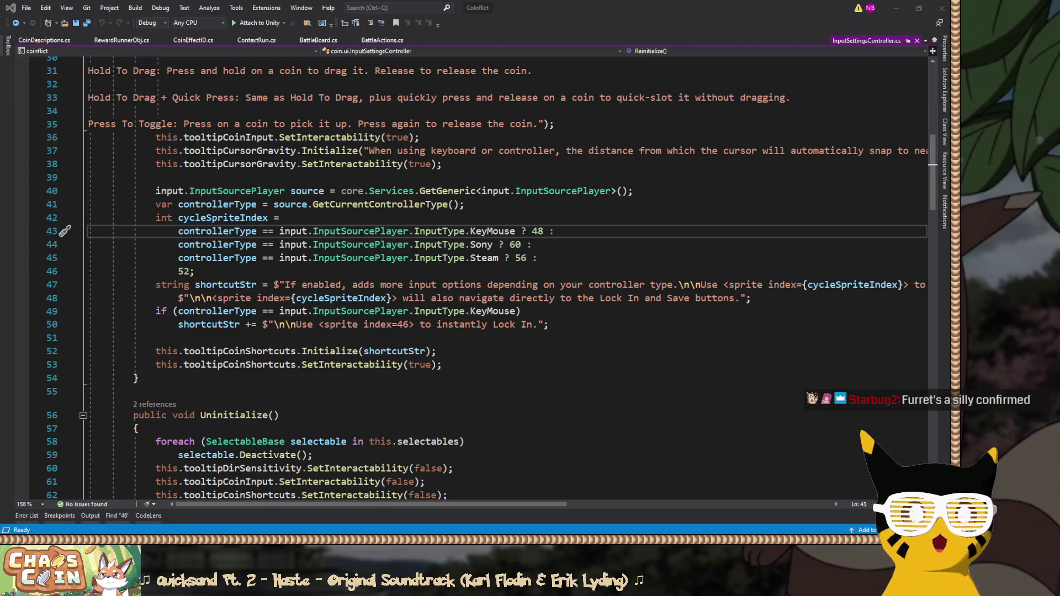
left_click(411, 205)
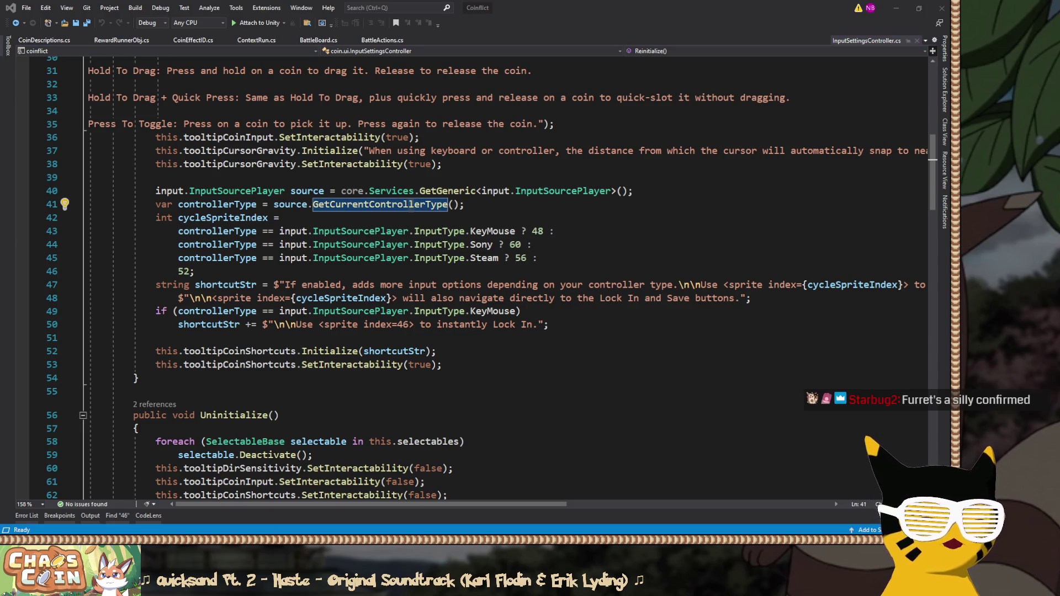
Search the whole solution for 'Left' and collapse the editor, FMOD and Rewired result groups.
key("Return")
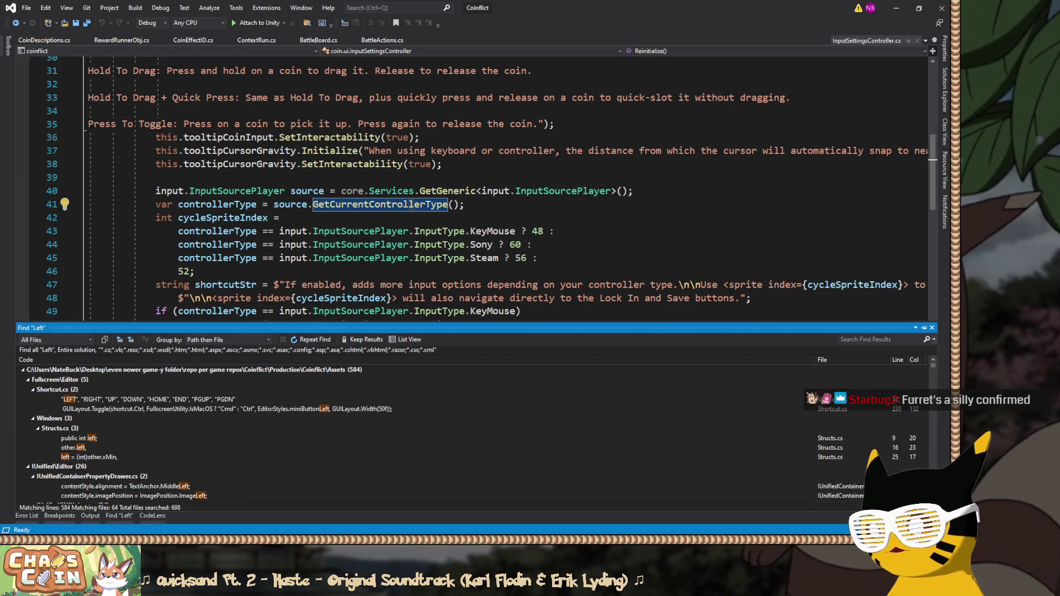
key("Left")
key("Down")
key("Left")
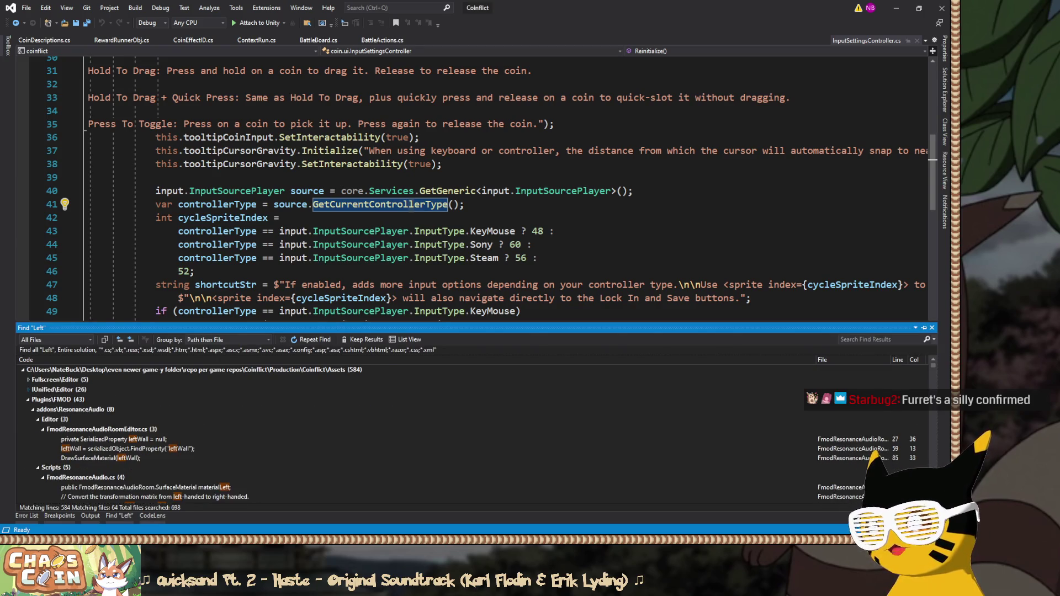
key("Down")
key("Left")
key("Down")
key("Left")
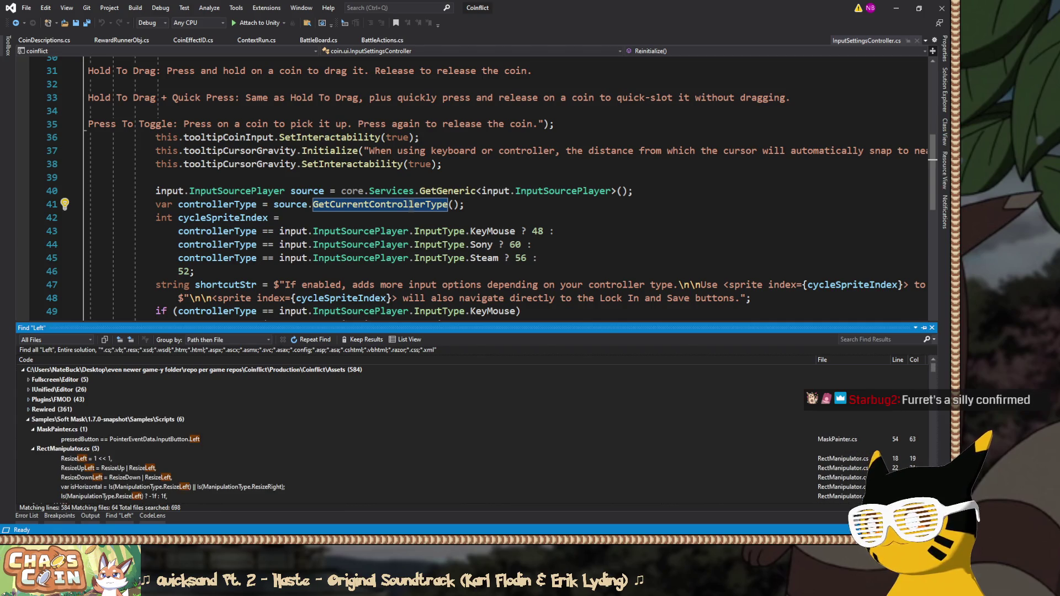
Collapse the Soft Mask, audio, battle and core result groups and open the SpriteType enum in CoinDescriptions.cs.
key("Down")
key("Left")
key("Down")
key("Left")
key("Down")
key("Left")
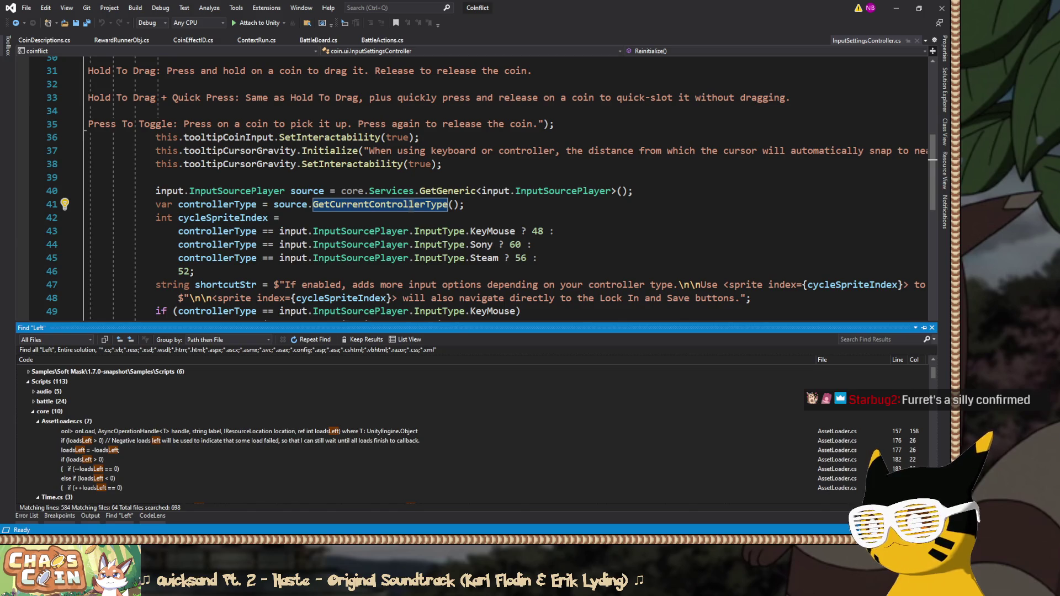
key("Down")
key("Left")
scroll(475, 431, "down", 3)
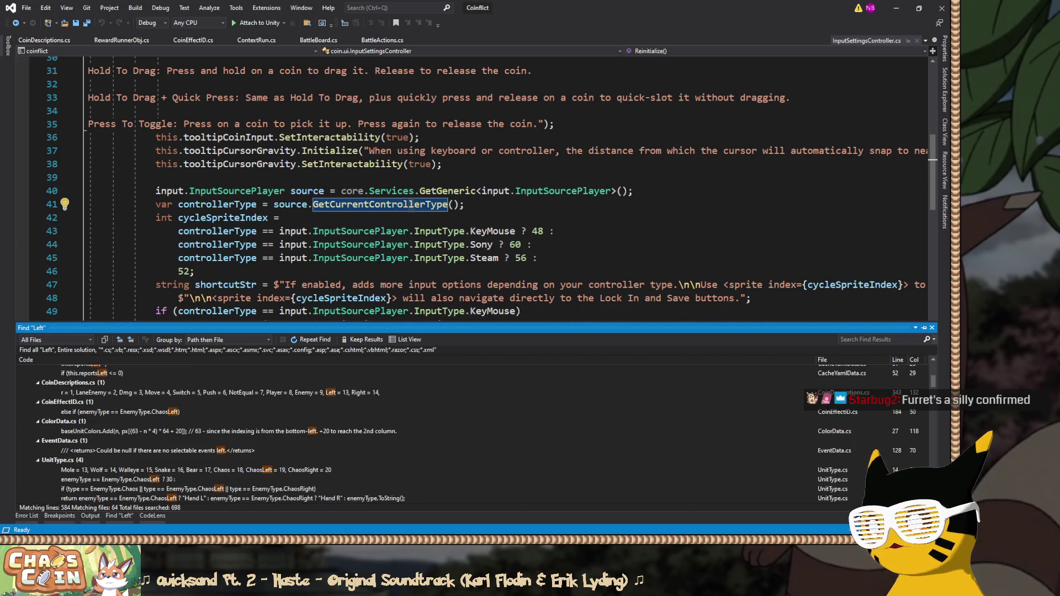
key("Return")
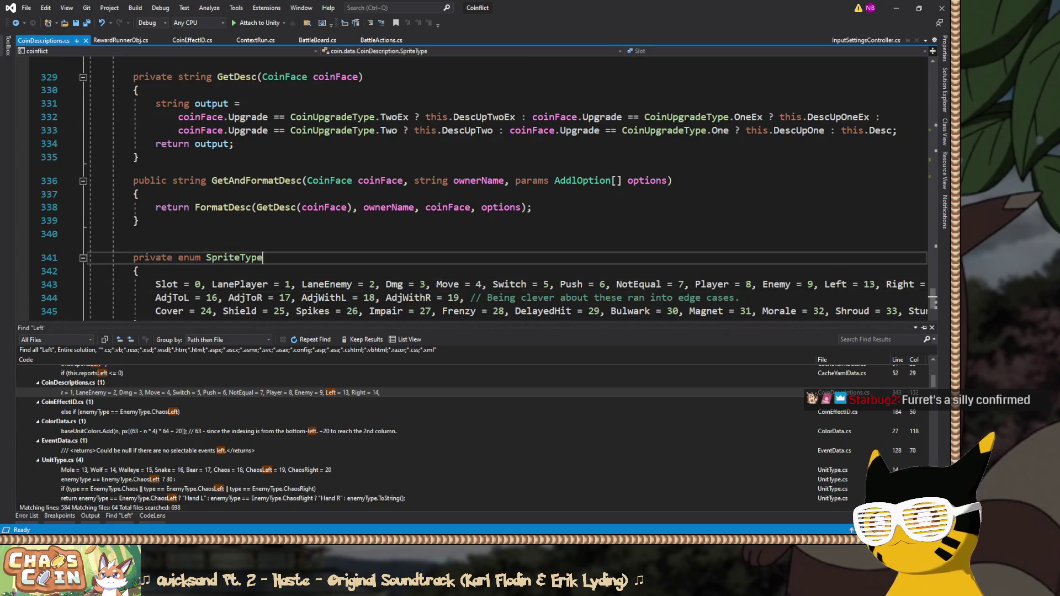
Look over the SpriteType enum entries on lines 343–344, from Move = 4 to Left = 13.
left_click(578, 257)
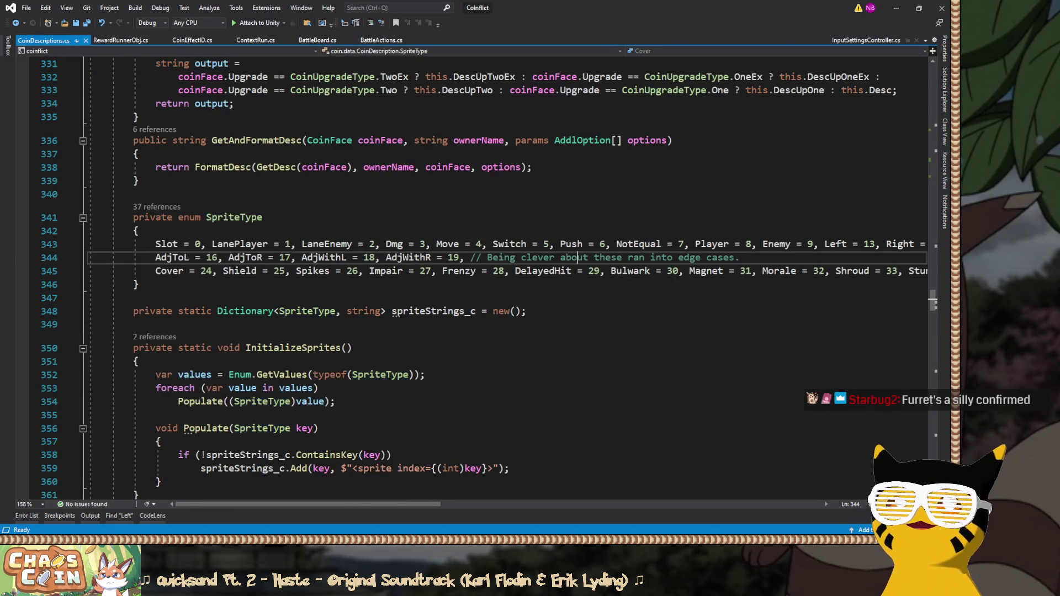
scroll(579, 258, "down", 3, "ctrl")
scroll(475, 276, "up", 1, "ctrl")
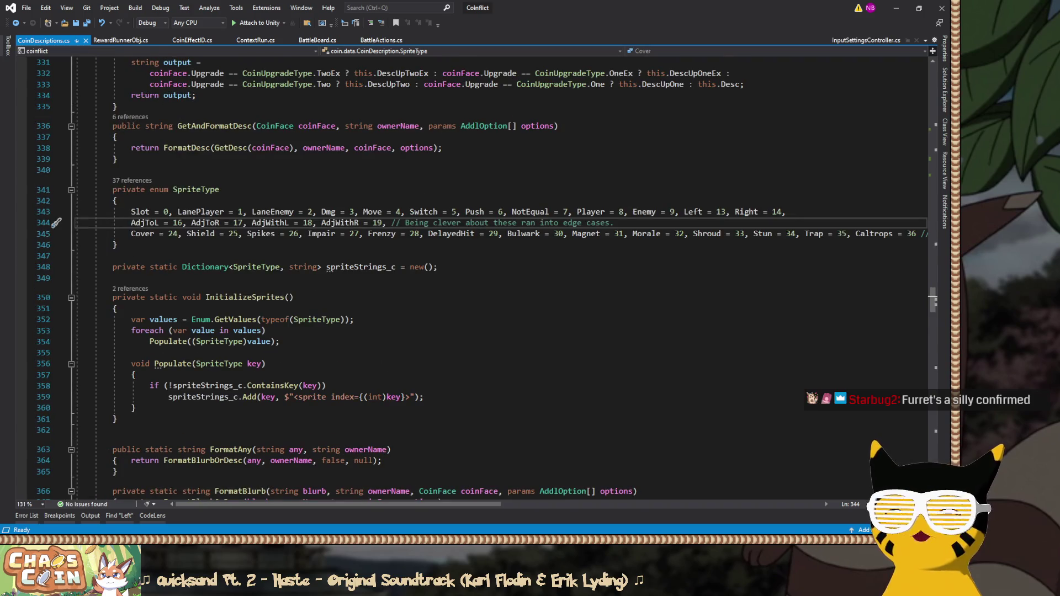
scroll(504, 283, "right", 3)
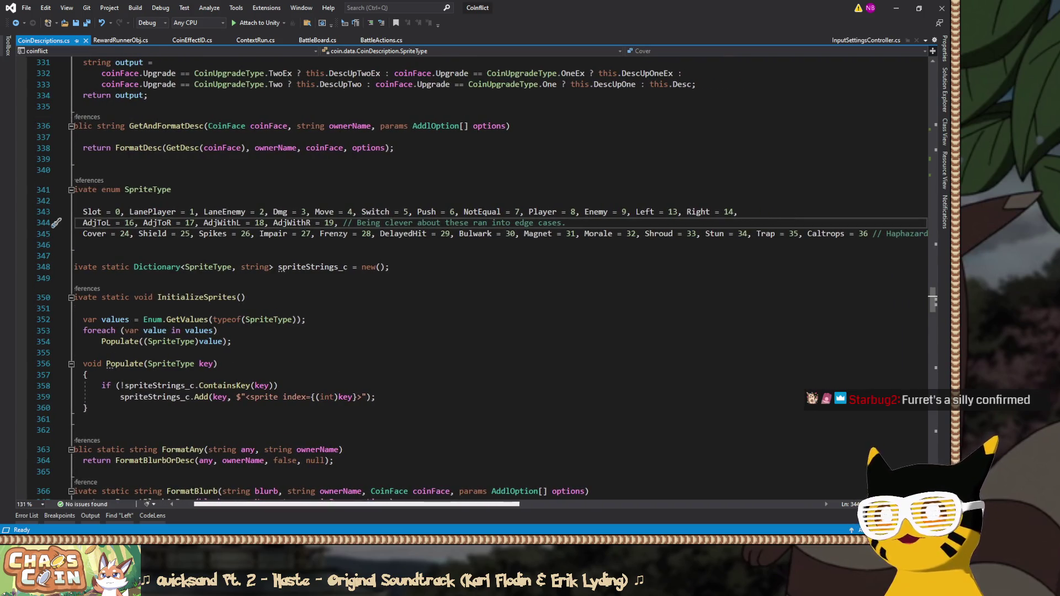
scroll(505, 282, "left", 1)
left_click(83, 201)
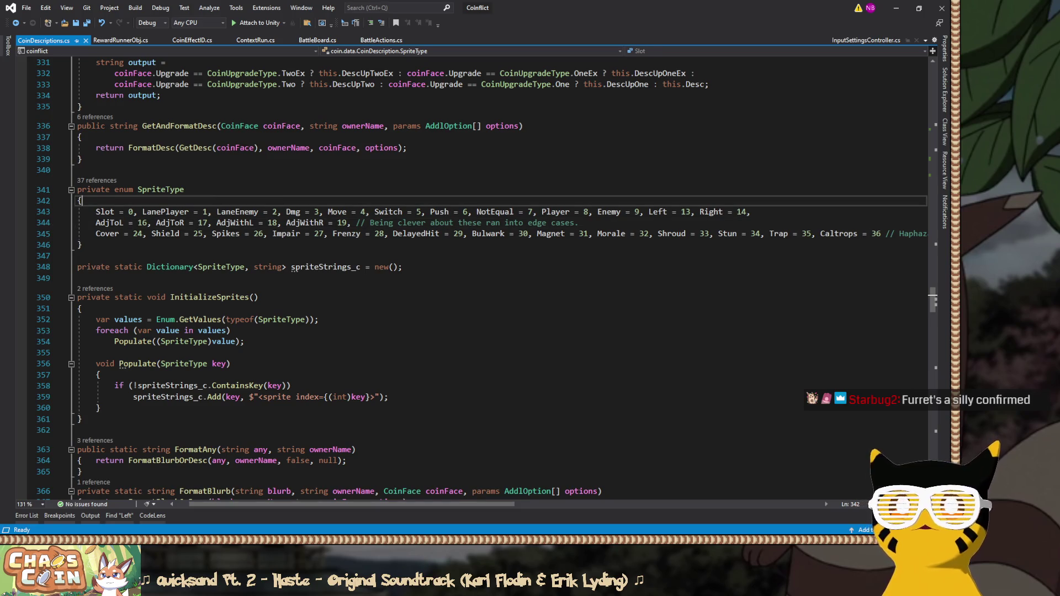
left_click(691, 212)
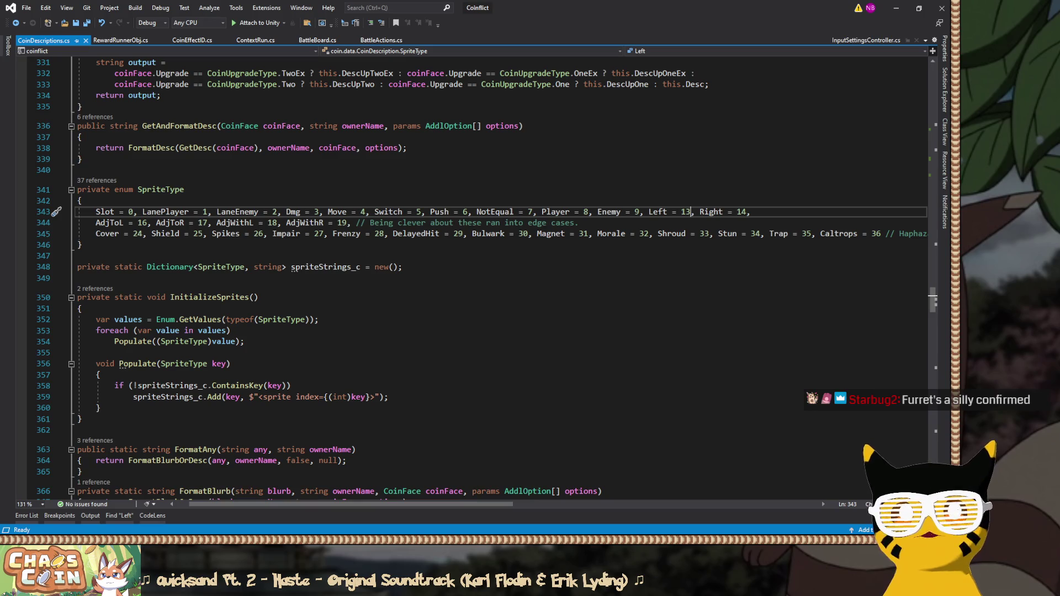
left_click(364, 212)
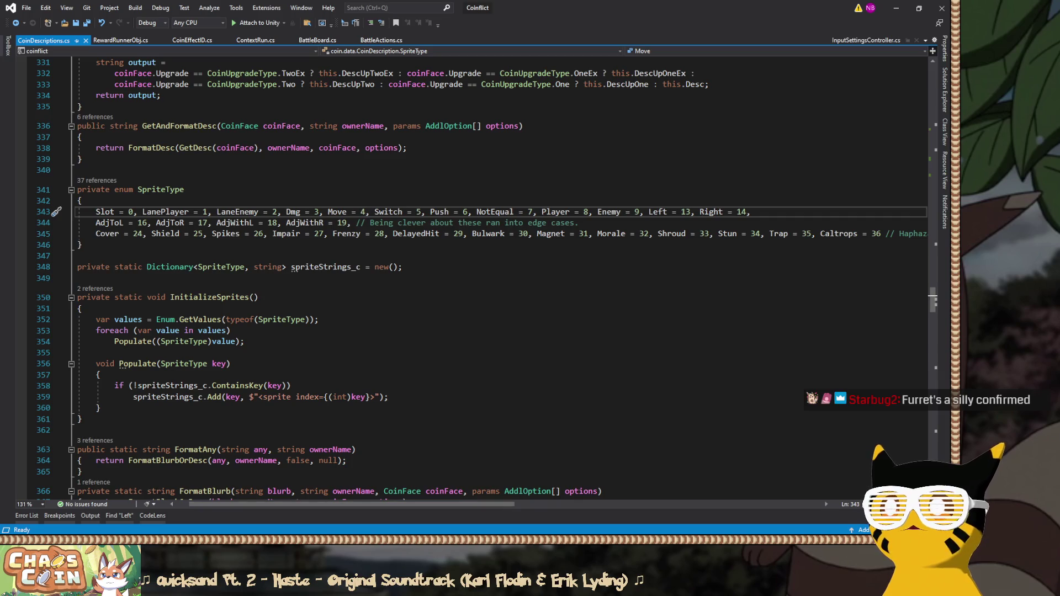
Renumber Player to 4 and the following entries to 7, 8 and 9.
left_click(589, 211)
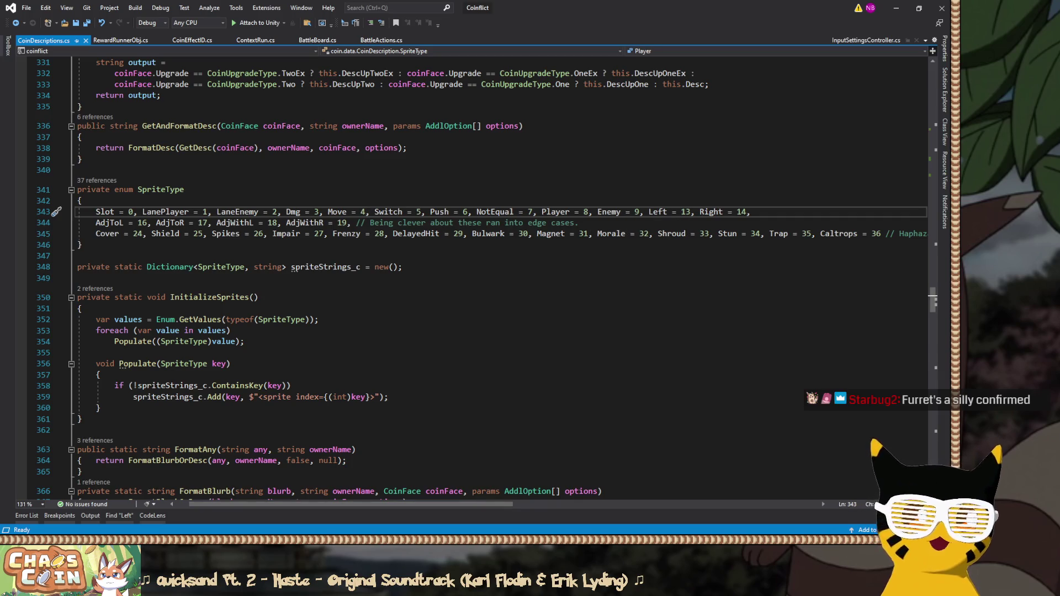
key("BackSpace")
type("4")
left_click(640, 212)
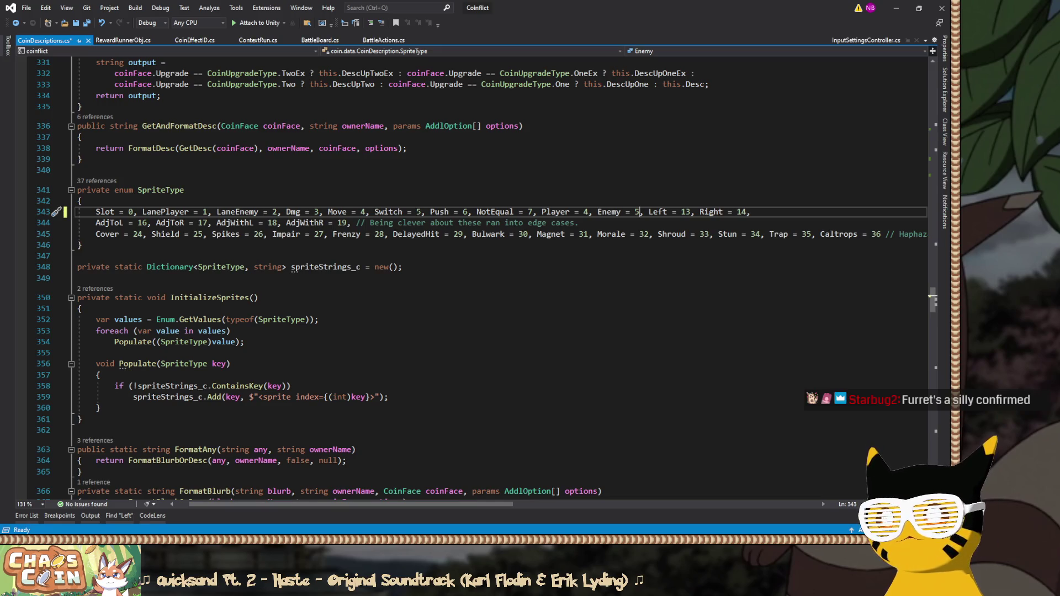
key("BackSpace")
type("7")
key("Right")
key("Right")
key("Right")
key("Right")
key("Right")
key("Right")
key("BackSpace")
type("8")
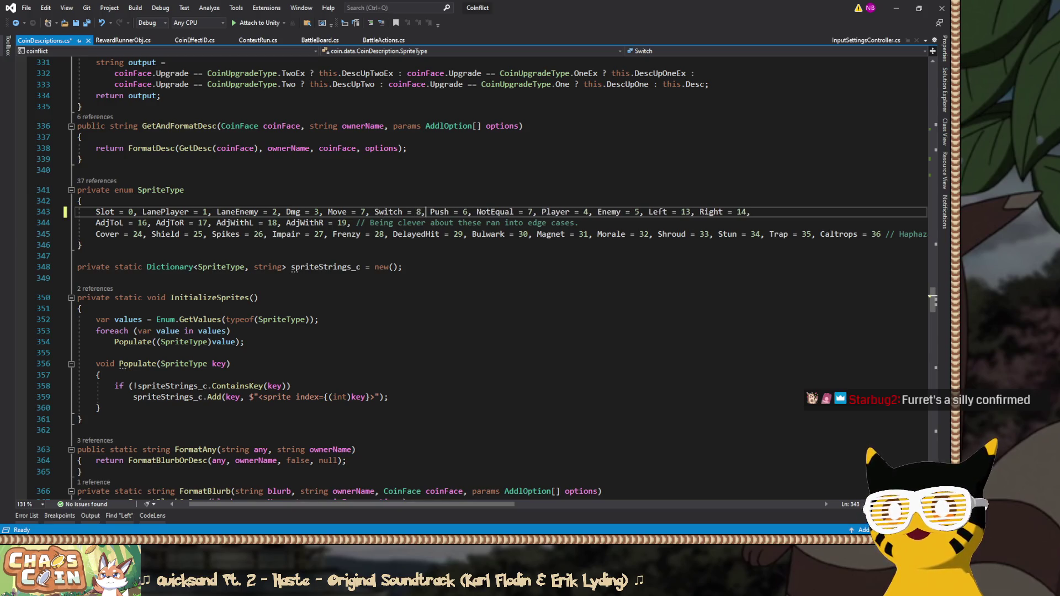
Renumber Left to 10, Right to 11, AdjToL to 14 and AdjToR to 15.
key("Right")
key("Right")
key("Right")
key("BackSpace")
type("9")
left_click(691, 212)
key("BackSpace")
type("0")
key("Right")
key("Right")
key("Right")
key("BackSpace")
type("1")
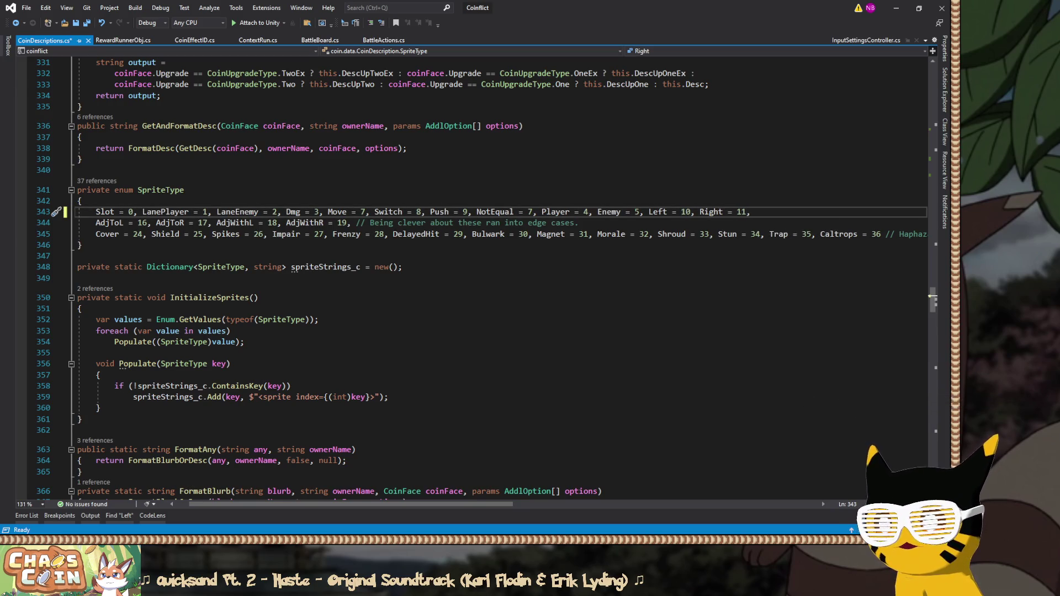
left_click(307, 222)
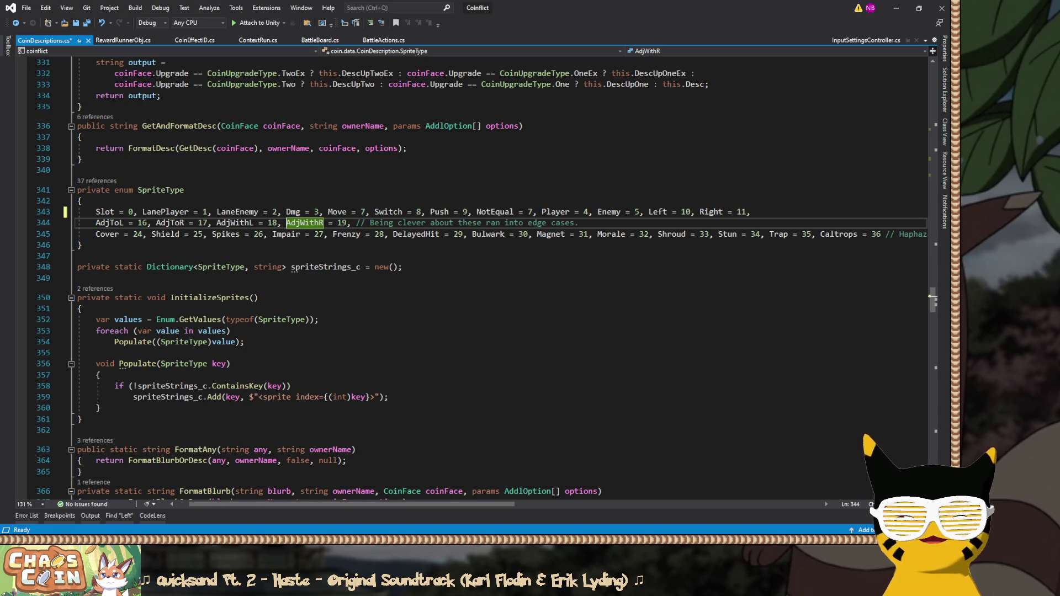
left_click(149, 222)
key("BackSpace")
type("4")
left_click(199, 223)
type("15")
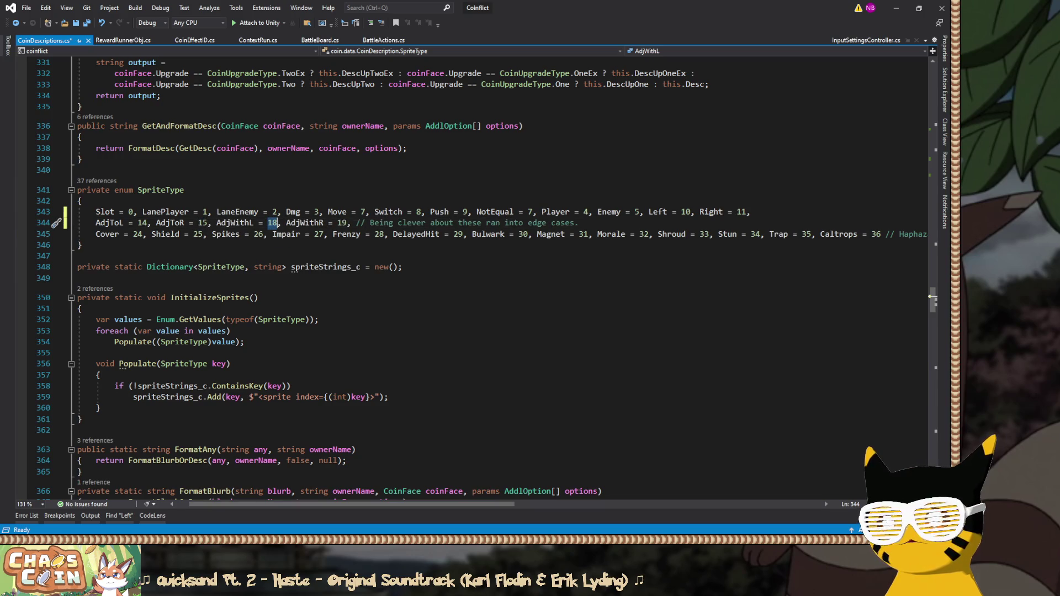
Undo the enum renumbering with Ctrl+Z and minimize Visual Studio.
key("ctrl+z")
key("ctrl+z")
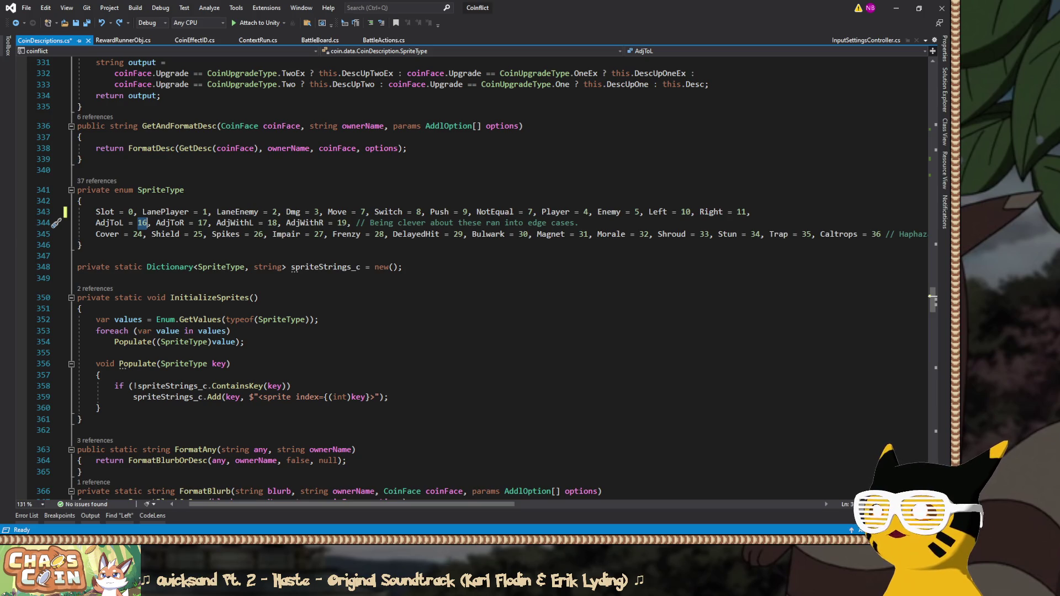
key("ctrl+z")
key("ctrl+z")
key("ctrl+z")
key("ctrl+z")
key("ctrl+z")
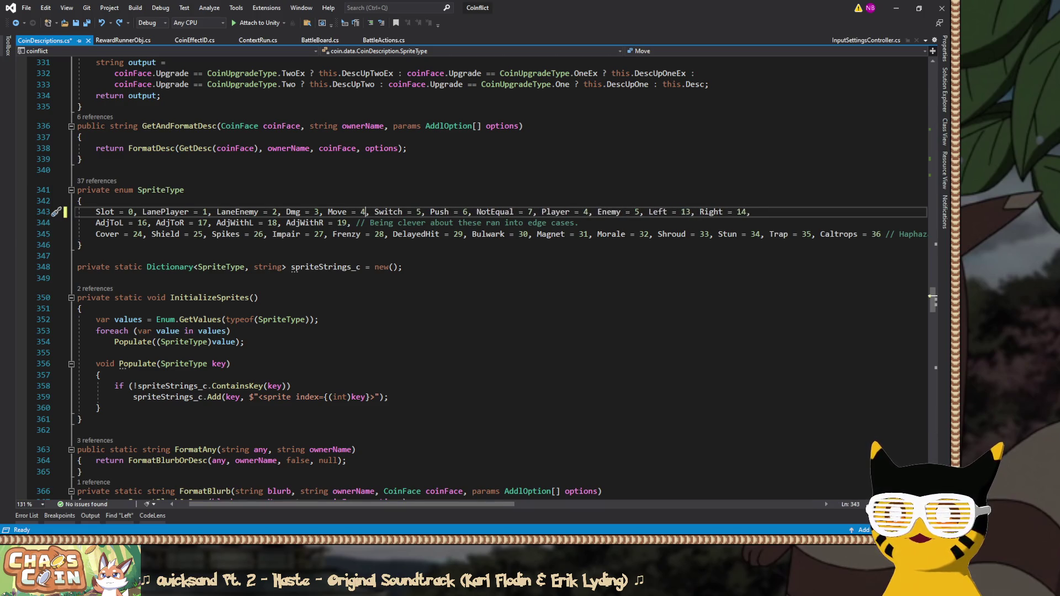
key("super+Down")
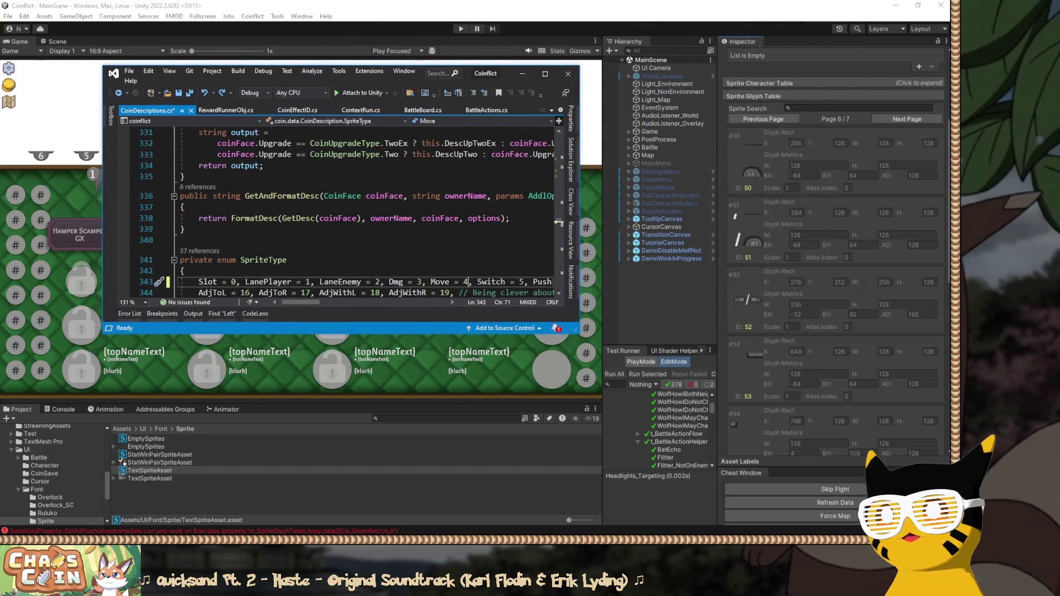
Page the text sprite asset's glyph table forward to page 4 and review glyphs 33 through 38.
key("super+Down")
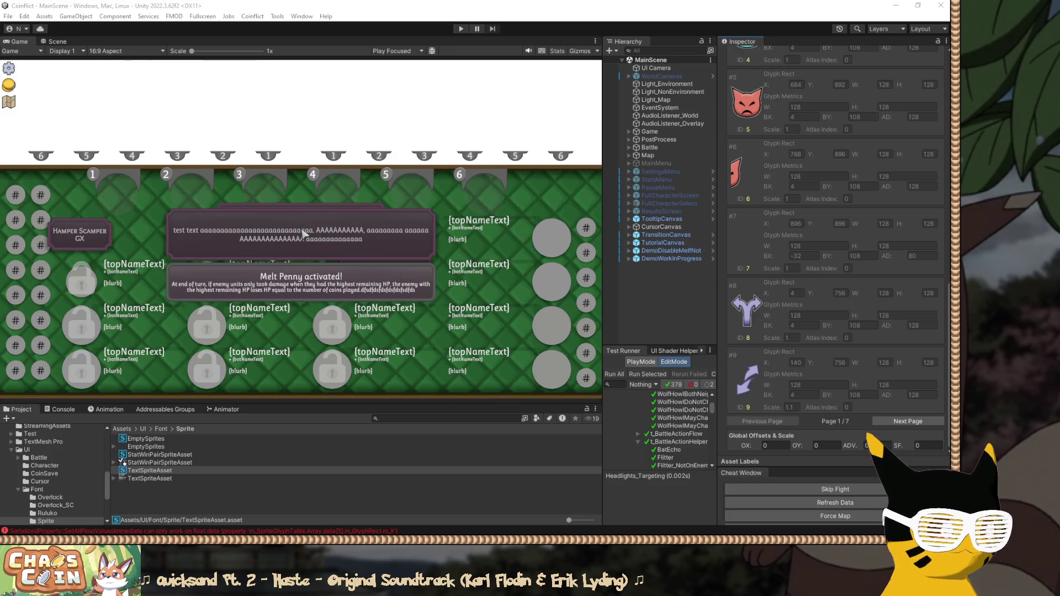
left_click(907, 421)
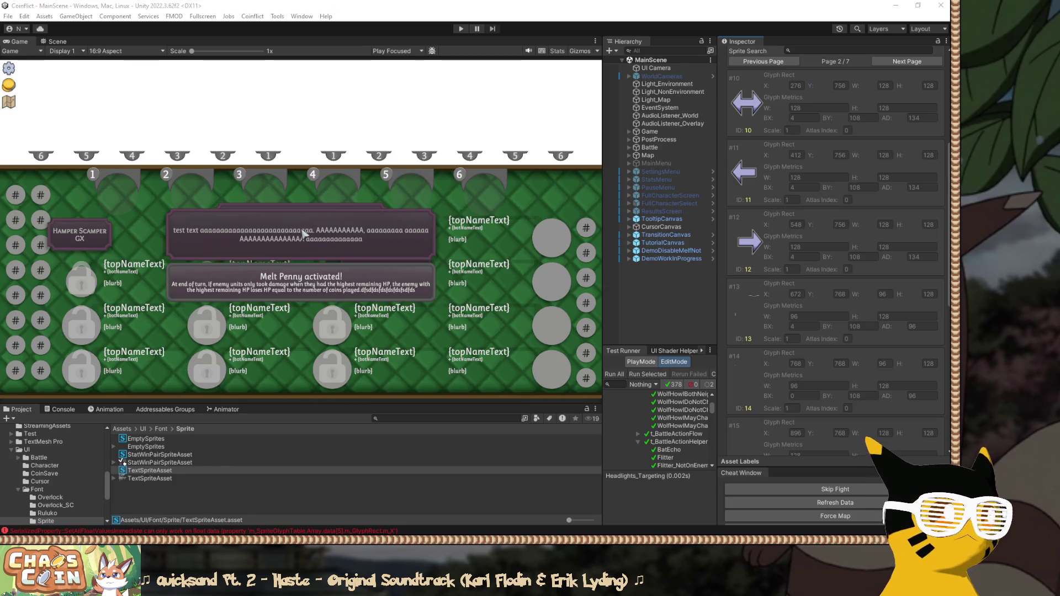
scroll(833, 248, "down", 10)
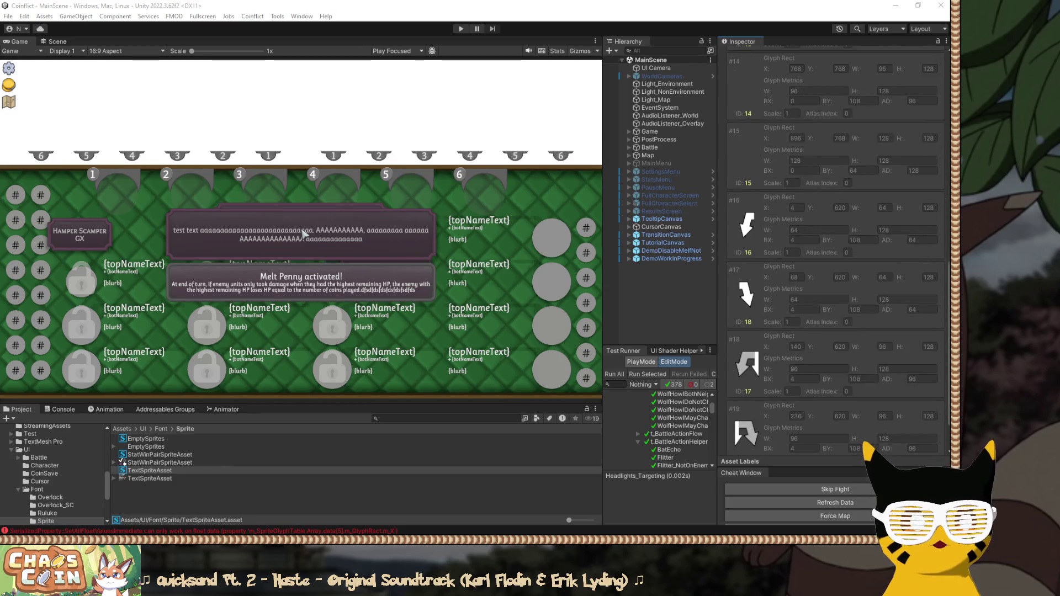
left_click(907, 422)
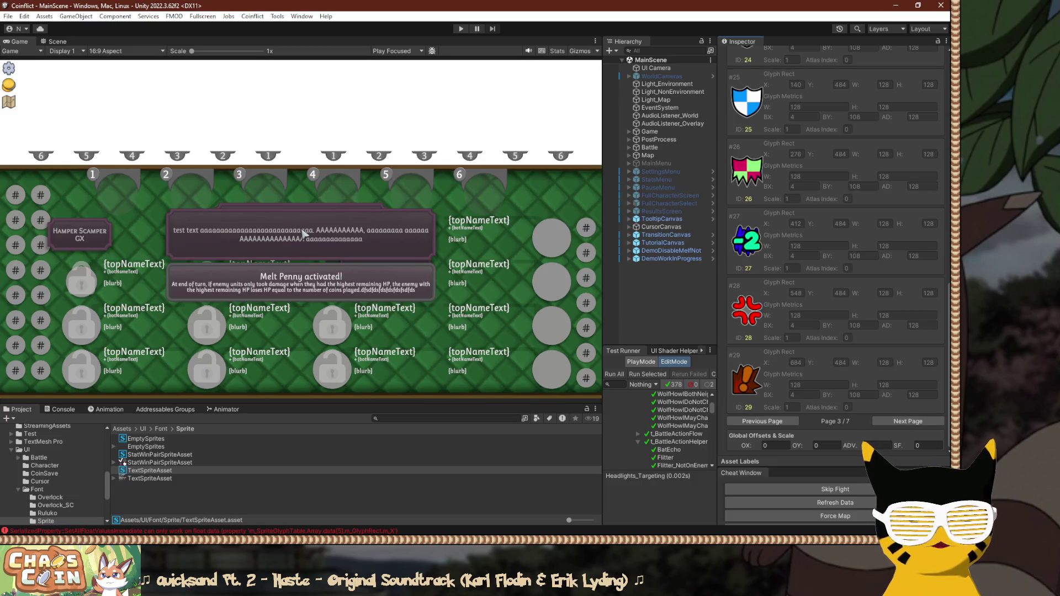
scroll(837, 248, "up", 3)
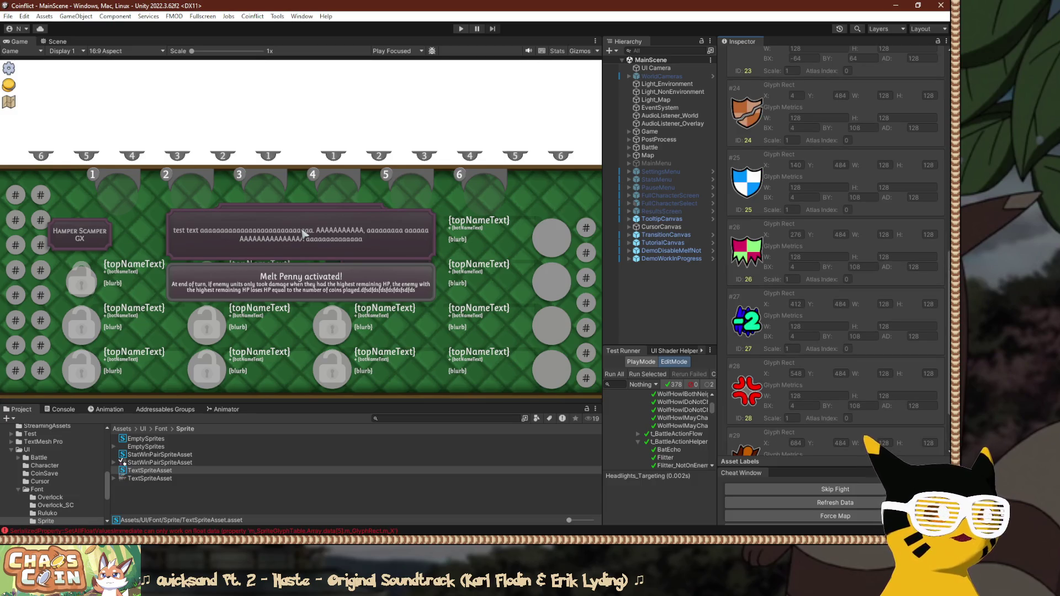
scroll(837, 248, "down", 3)
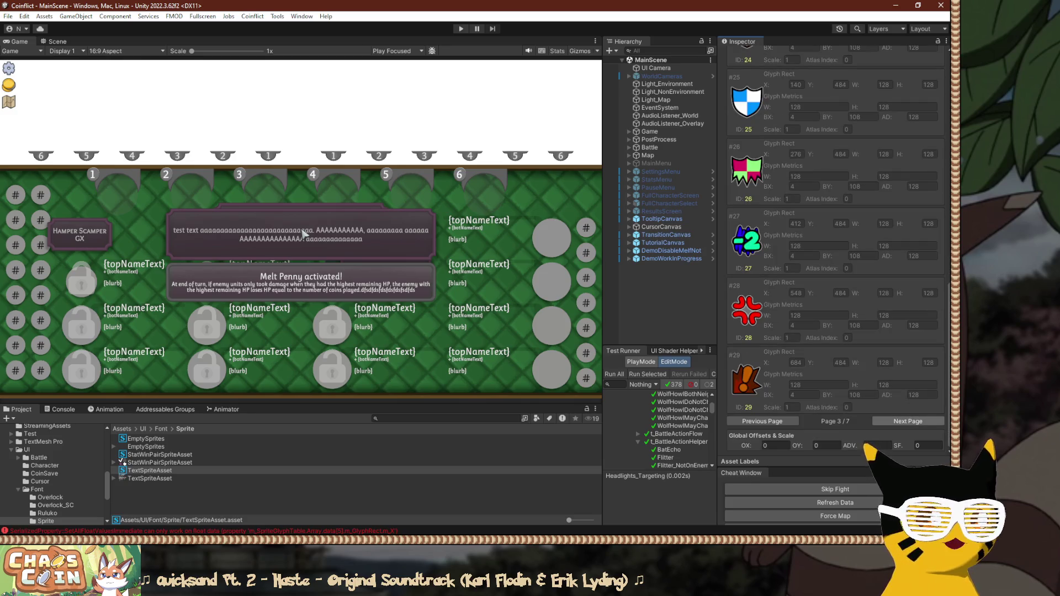
left_click(908, 421)
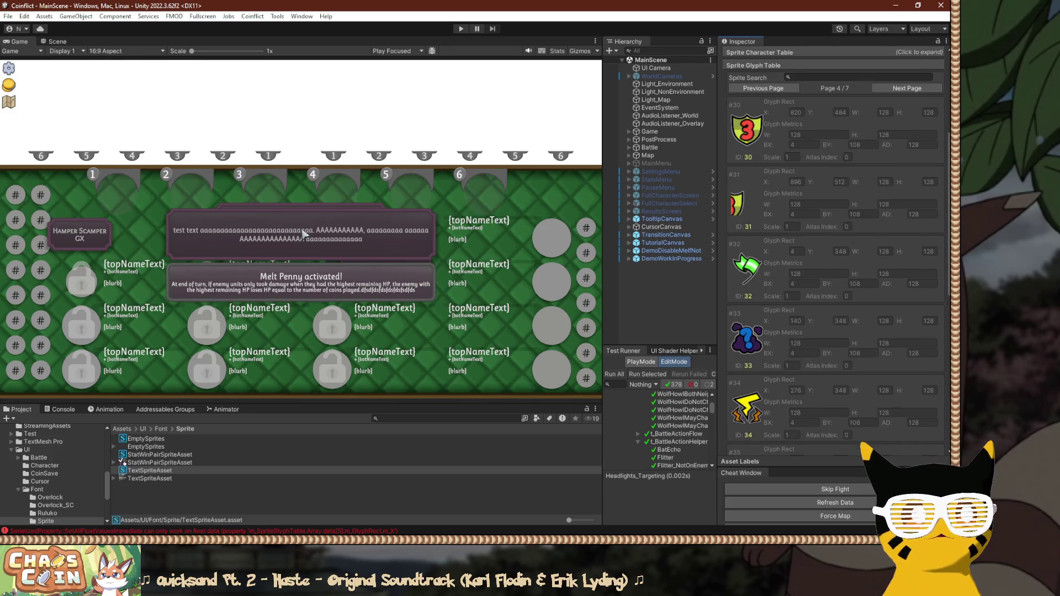
scroll(837, 248, "down", 3)
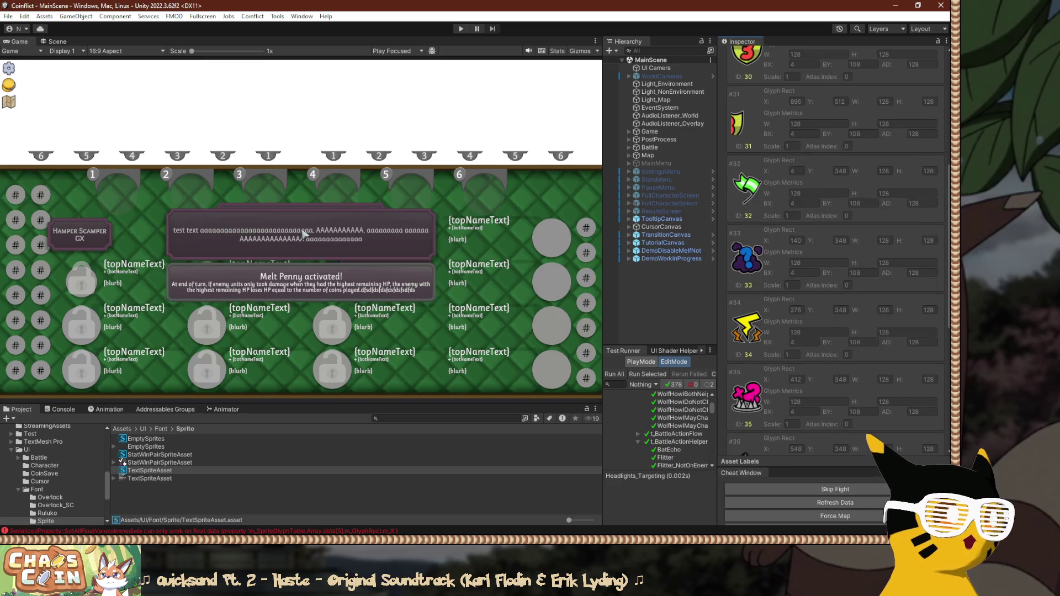
scroll(836, 249, "down", 4)
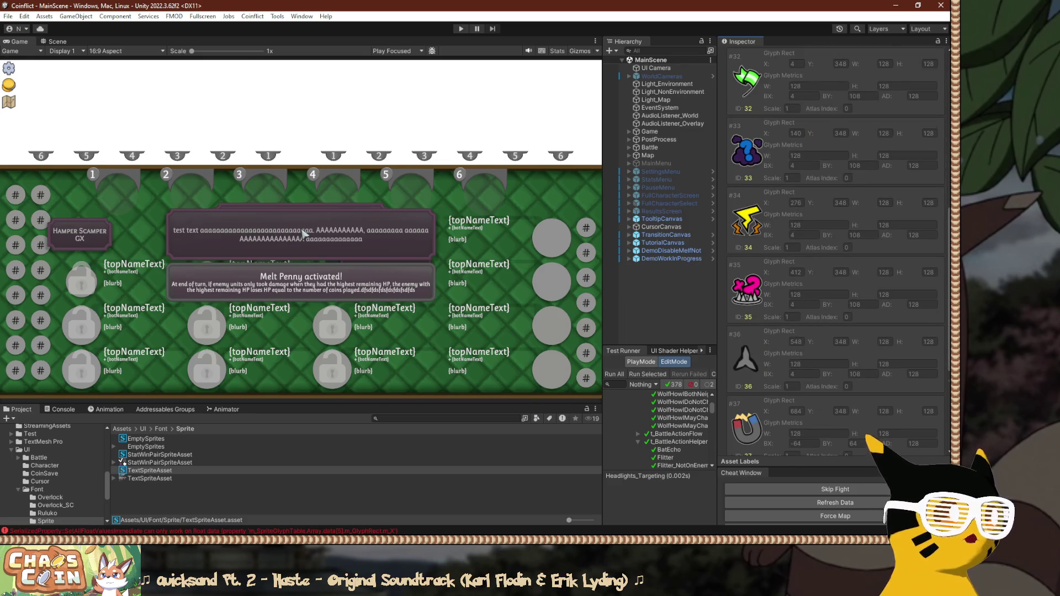
scroll(837, 249, "down", 3)
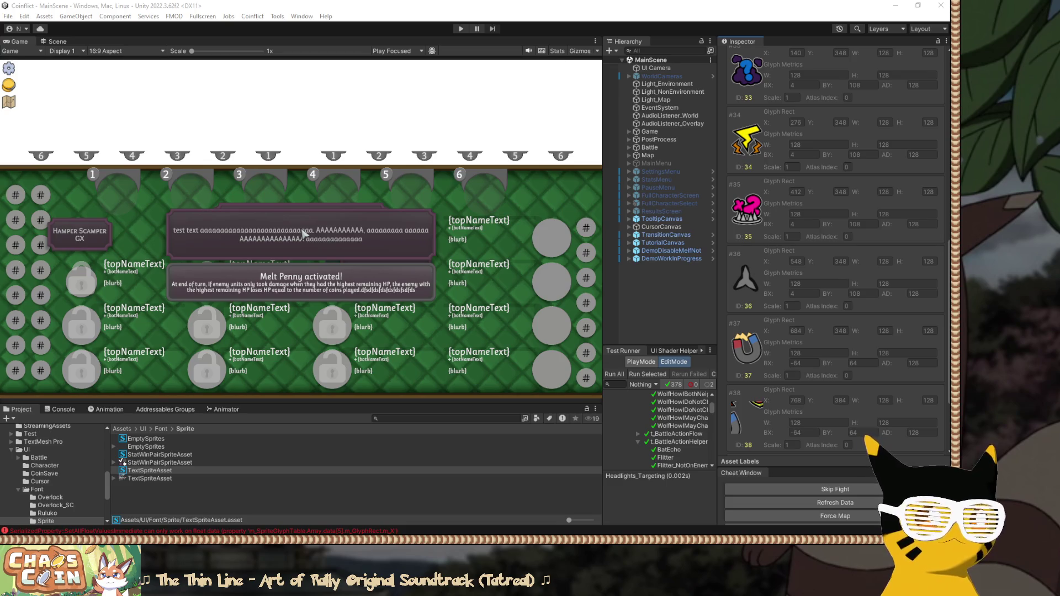
key("alt+Tab")
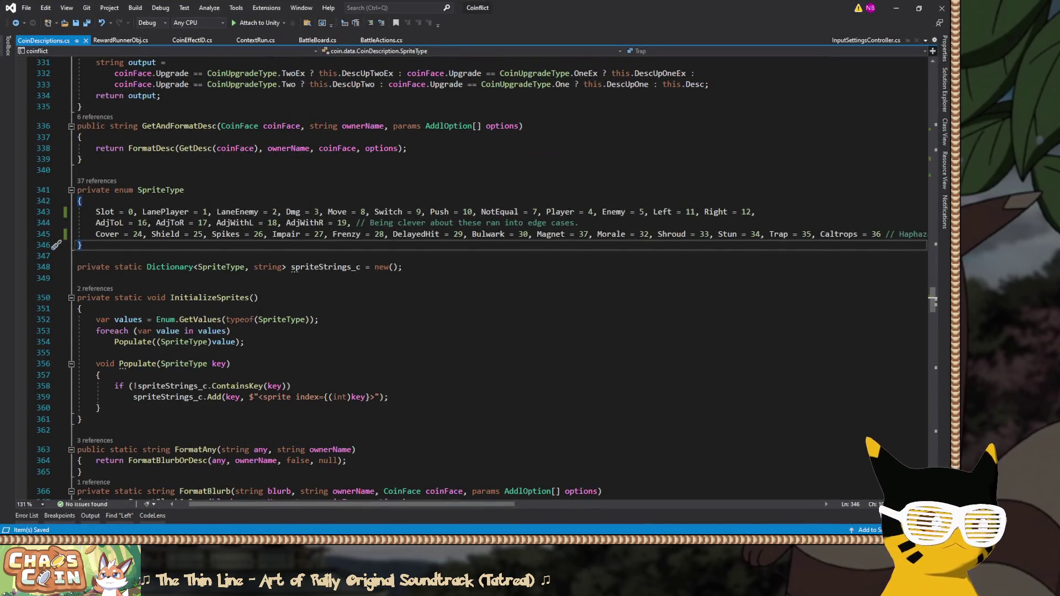
Return from Visual Studio to the Unity editor's TextSpriteAsset inspector.
key("alt+Tab")
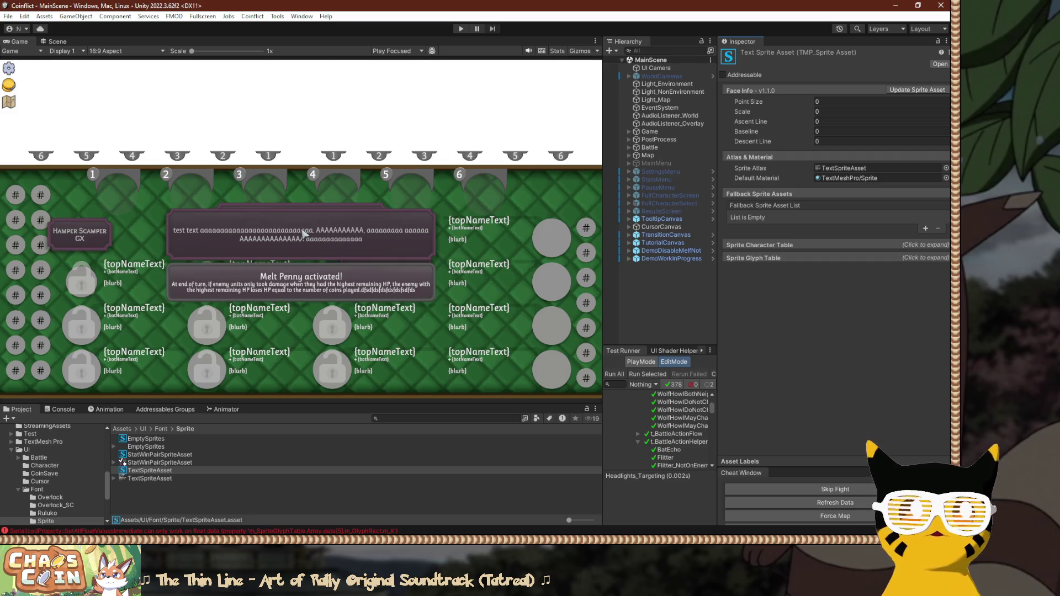
Page back through the raw playtest notes to the Fox + Lynx run and the 4/2/26: On stream section.
key("alt+Tab")
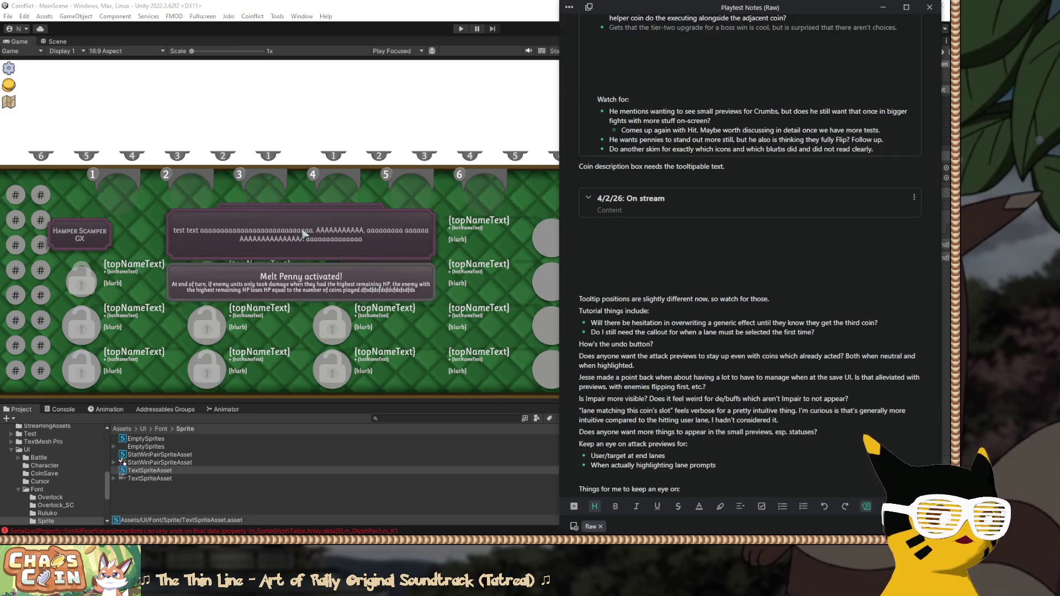
key("Page_Up")
key("Page_Up")
key("Page_Up")
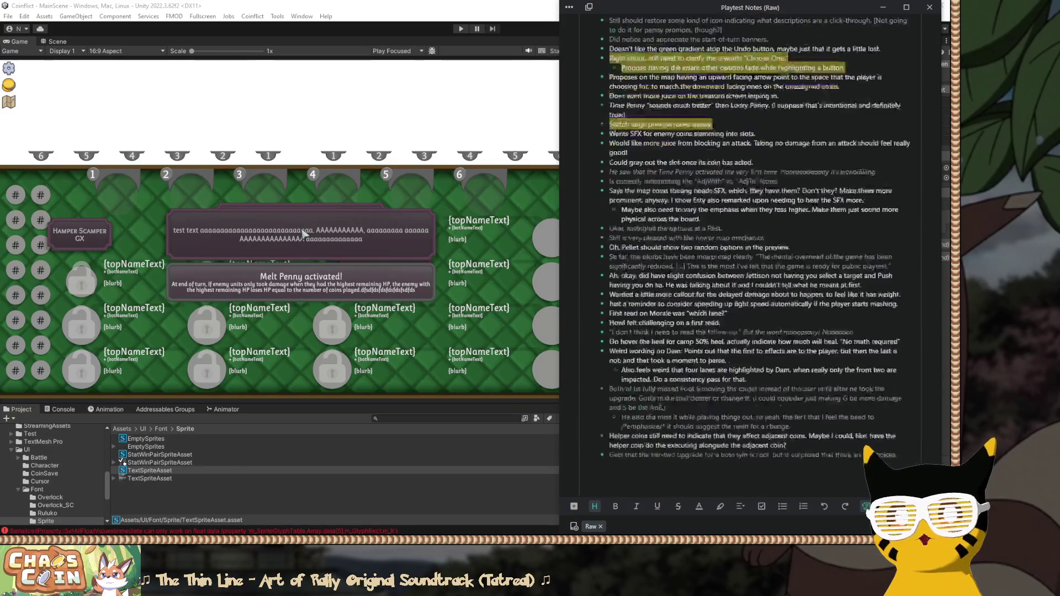
key("Page_Up")
key("Page_Up")
key("Page_Up")
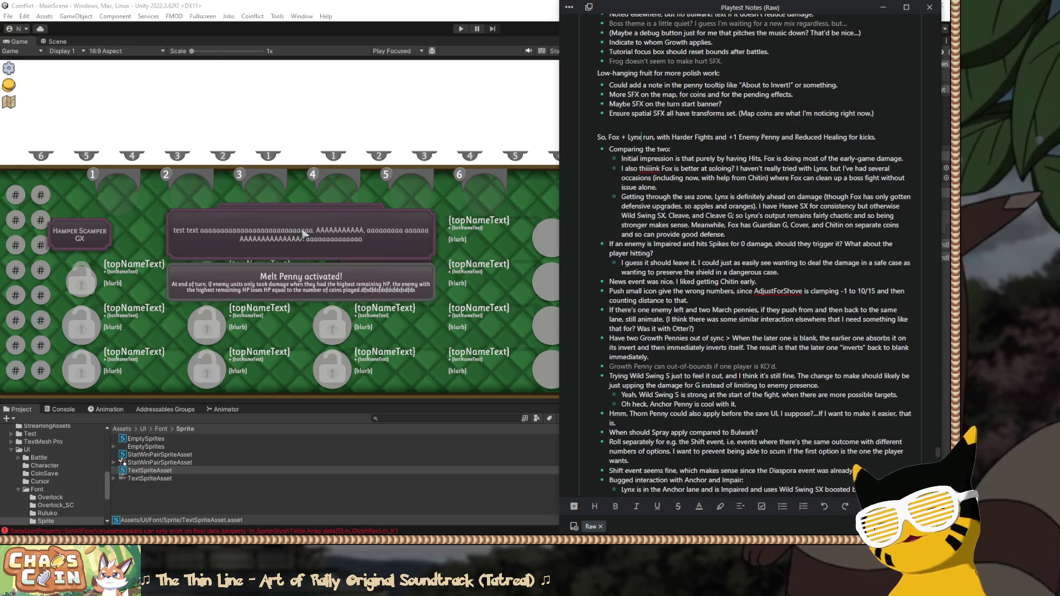
scroll(754, 254, "down", 2)
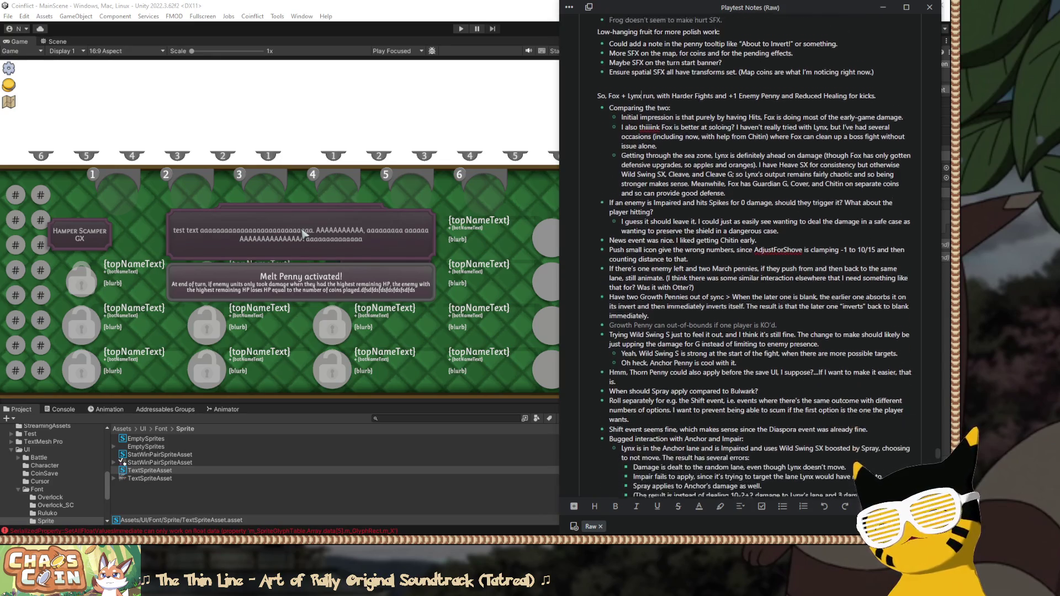
scroll(754, 254, "up", 2)
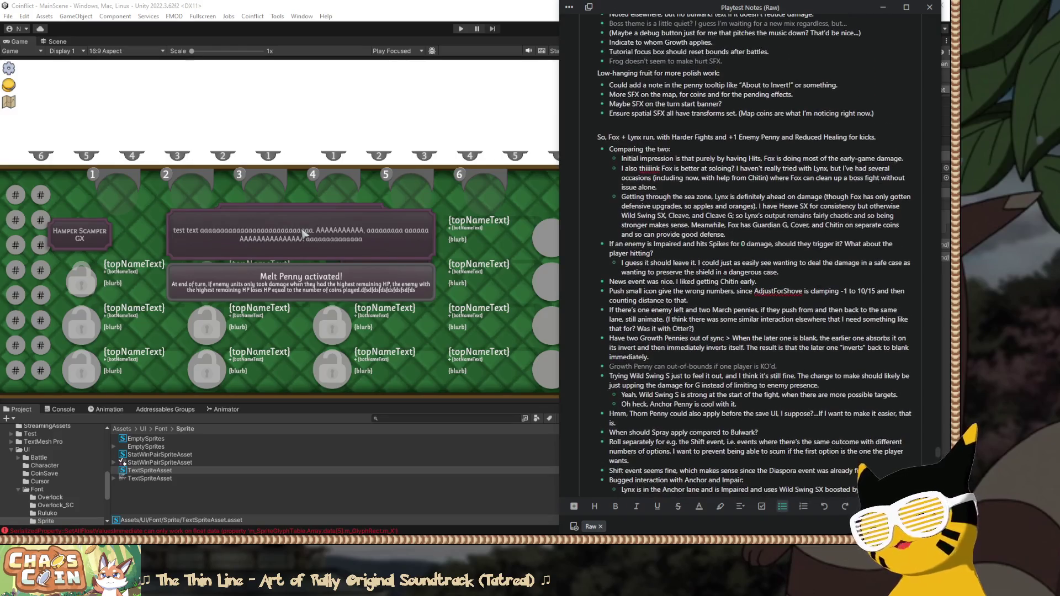
scroll(755, 254, "down", 20)
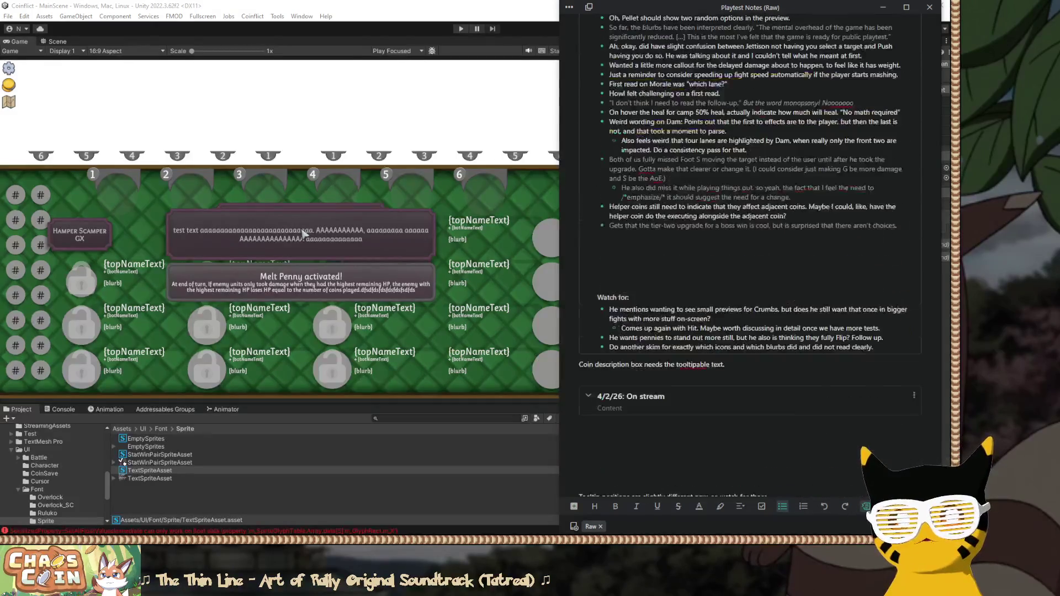
scroll(754, 254, "up", 5)
scroll(755, 255, "down", 3)
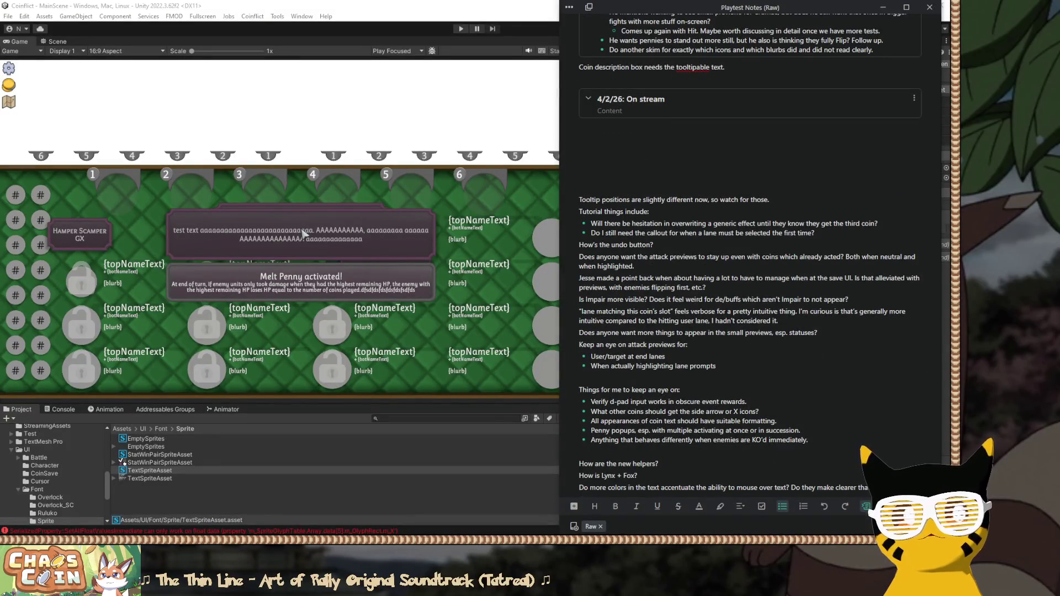
left_click(303, 233)
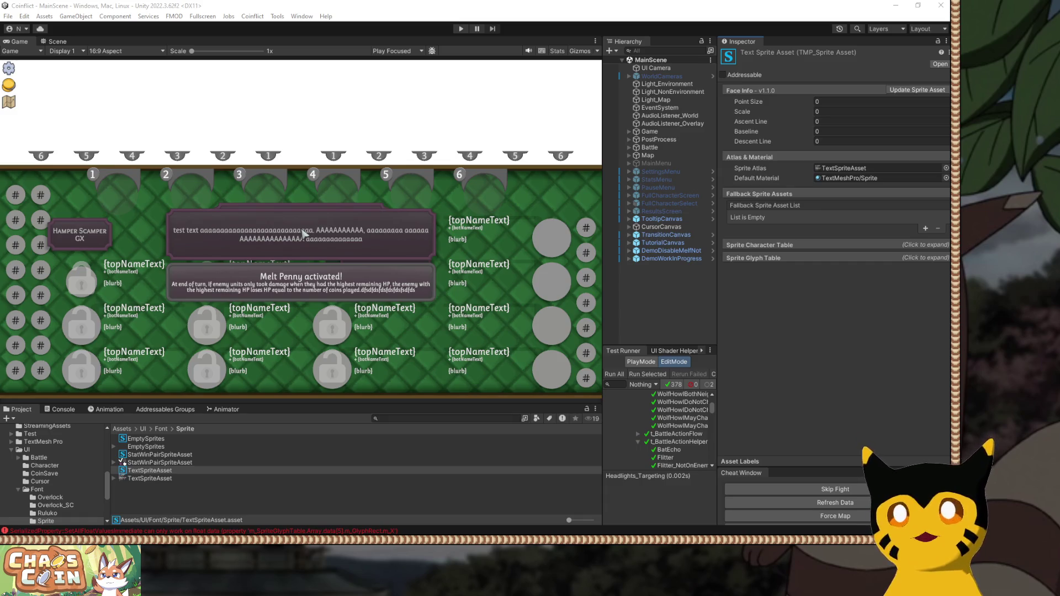
Focus the Unity editor showing the TextSpriteAsset inspector.
left_click(303, 233)
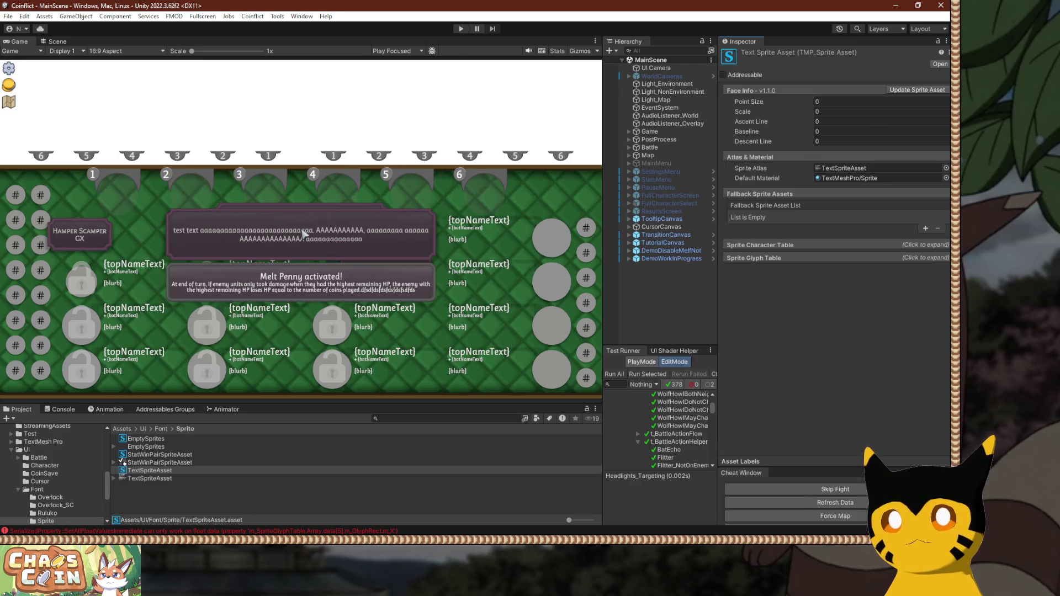
Widen and heighten the Game view by dragging panel splitters, and show the Console log.
left_click_drag(717, 309, 796, 309)
left_click_drag(603, 310, 687, 309)
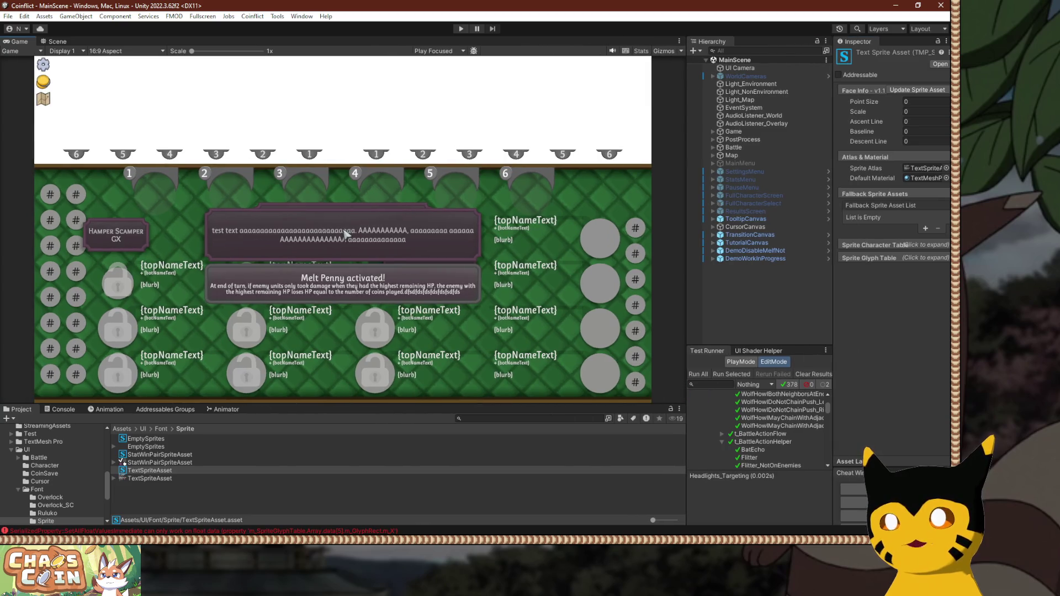
left_click_drag(331, 405, 331, 417)
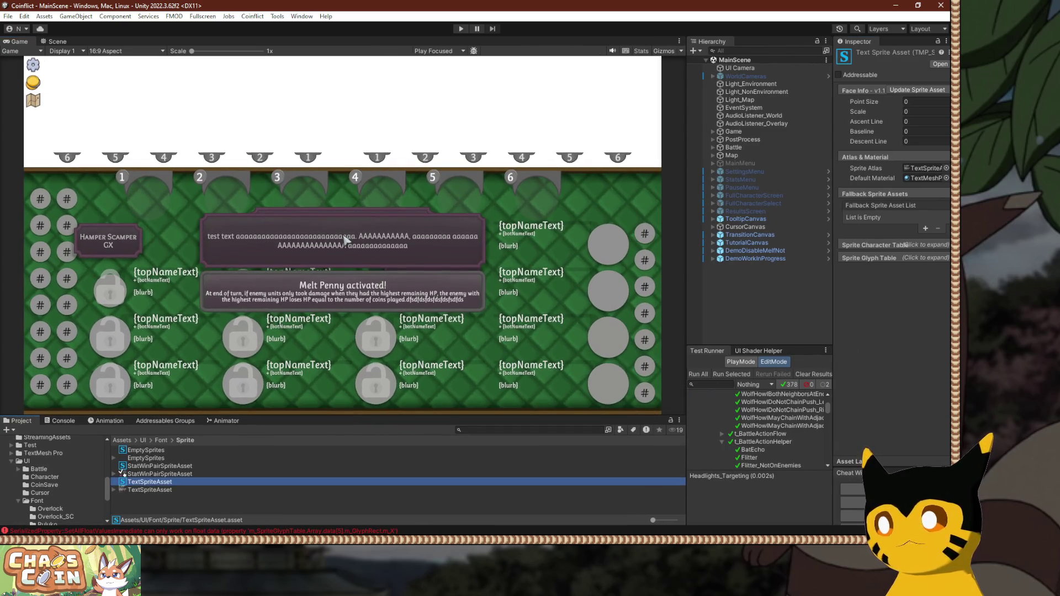
key("ctrl+shift+c")
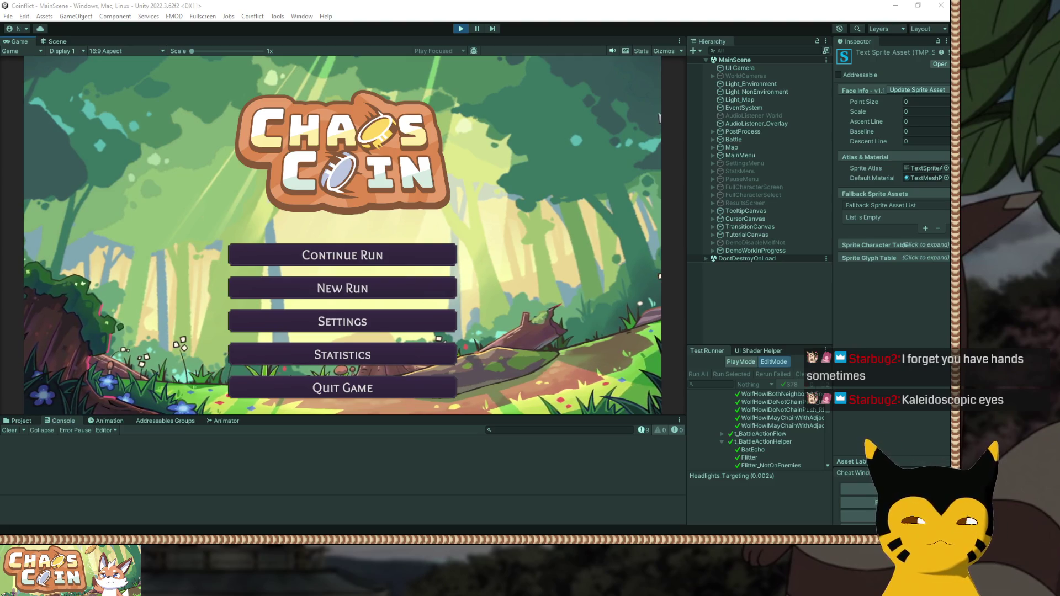
Focus Unity and open Settings from the game's main menu.
left_click(659, 65)
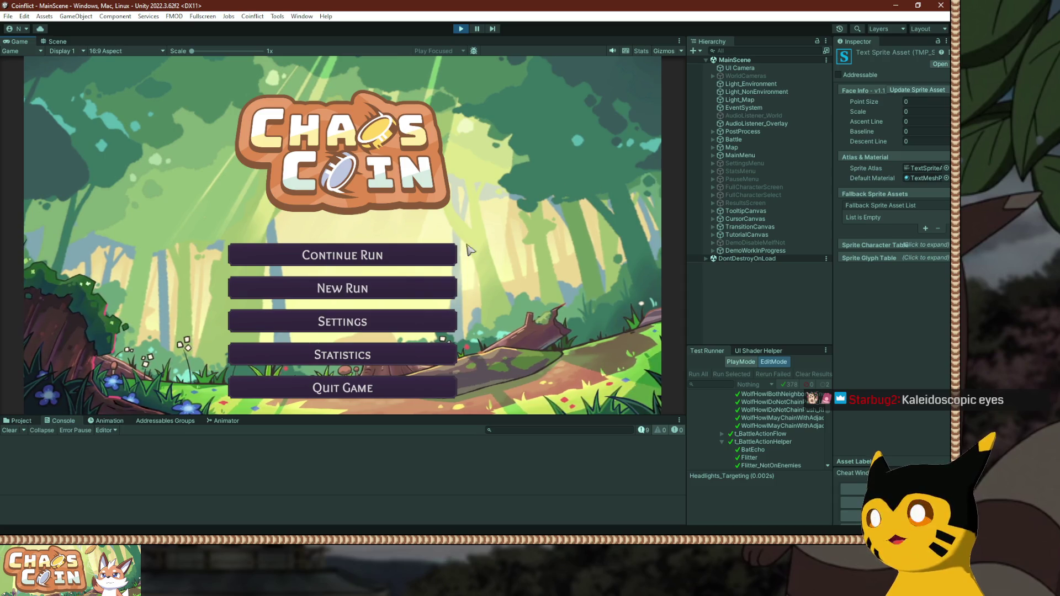
left_click(416, 325)
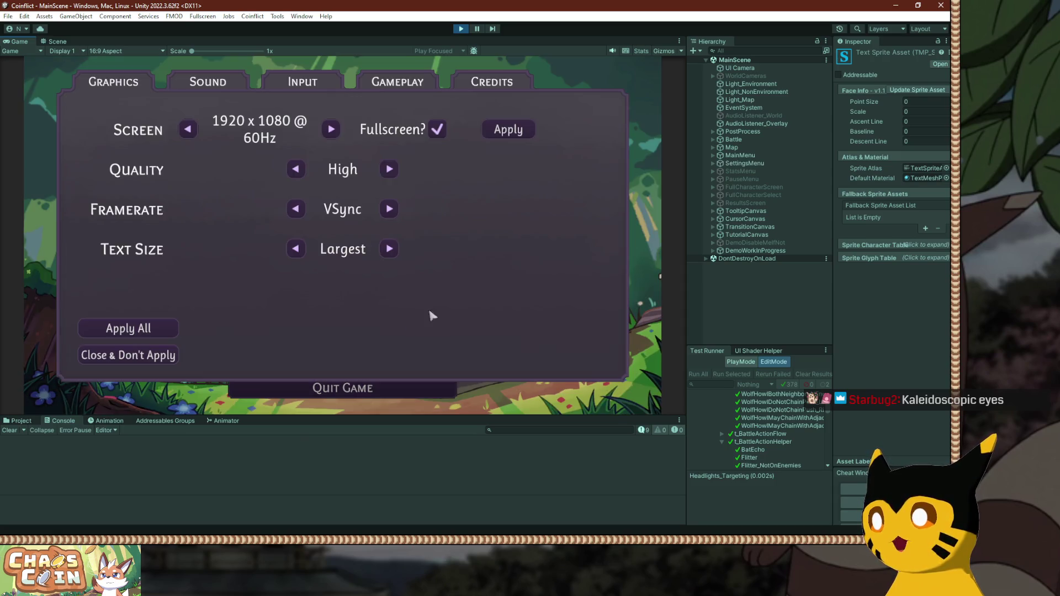
Lower Text Size to Bigger, then raise Music Volume to 65% on the Sound tab.
left_click(295, 251)
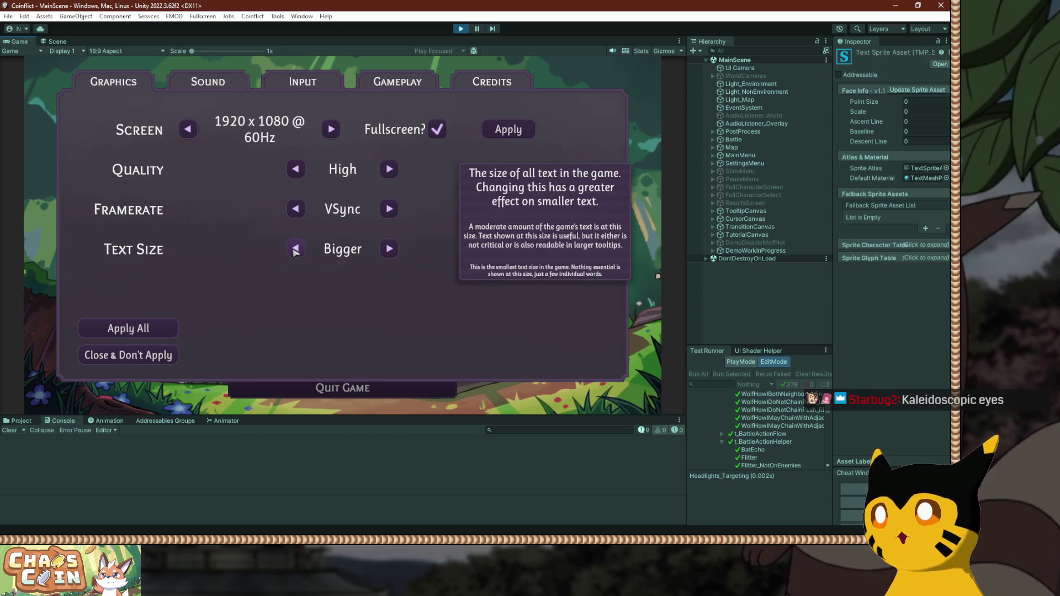
left_click(214, 91)
left_click(420, 157)
left_click(420, 156)
left_click(420, 156)
left_click(420, 157)
left_click(420, 156)
left_click(420, 156)
left_click(419, 157)
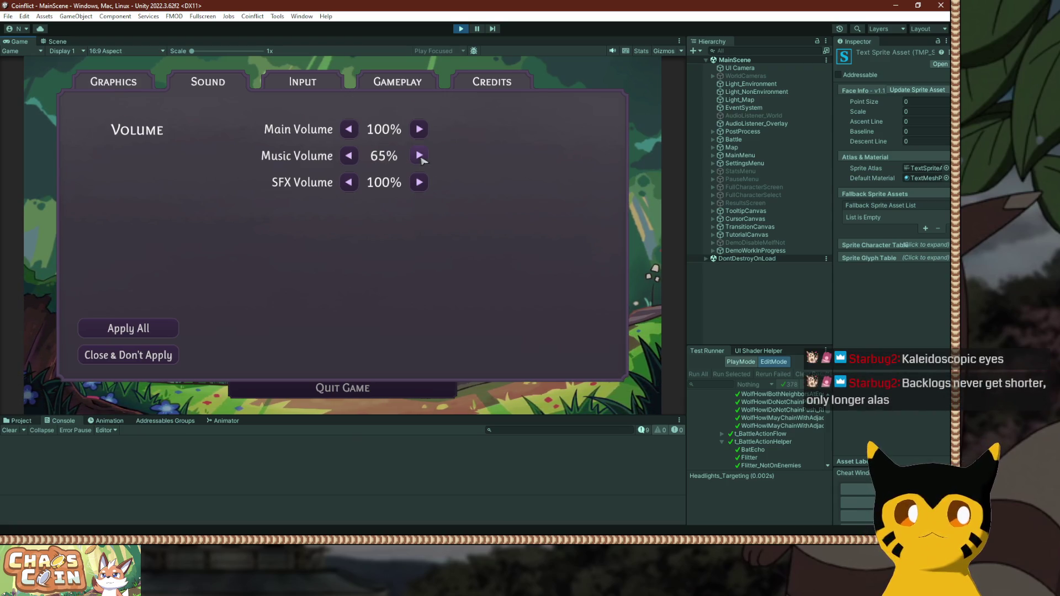
Settle Music Volume at 80%, keep SFX at 100%, and apply all settings.
left_click(420, 156)
left_click(420, 156)
left_click(419, 156)
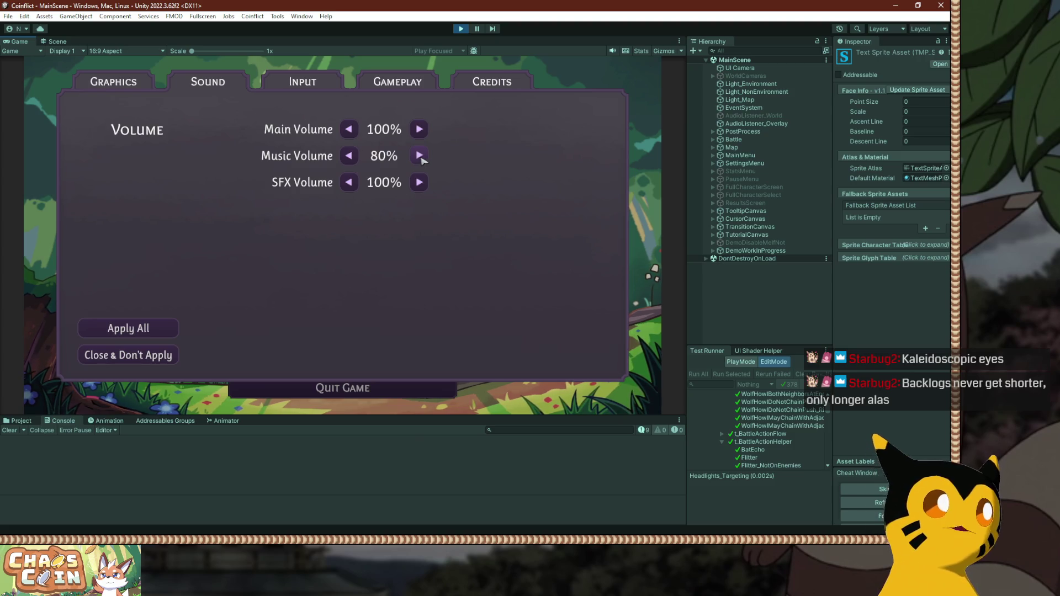
left_click(419, 156)
left_click(420, 156)
left_click(419, 156)
left_click(419, 156)
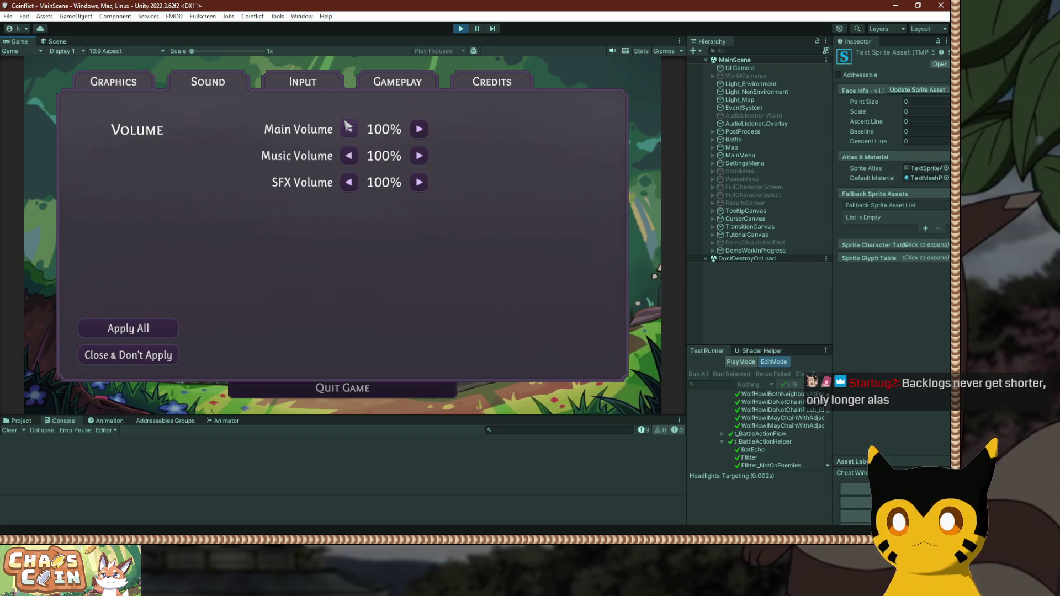
left_click(349, 156)
left_click(349, 156)
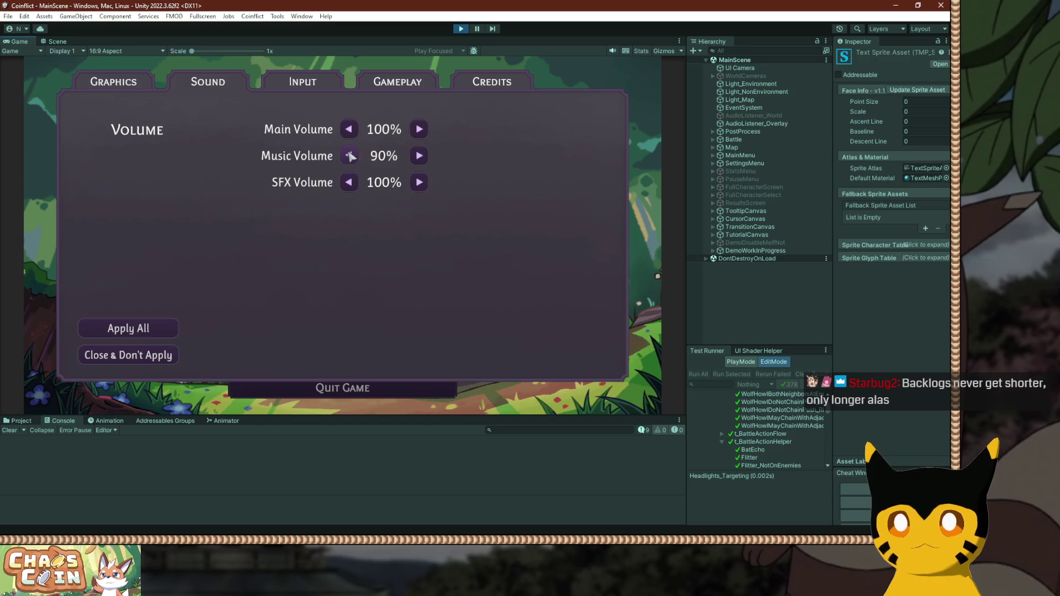
left_click(354, 185)
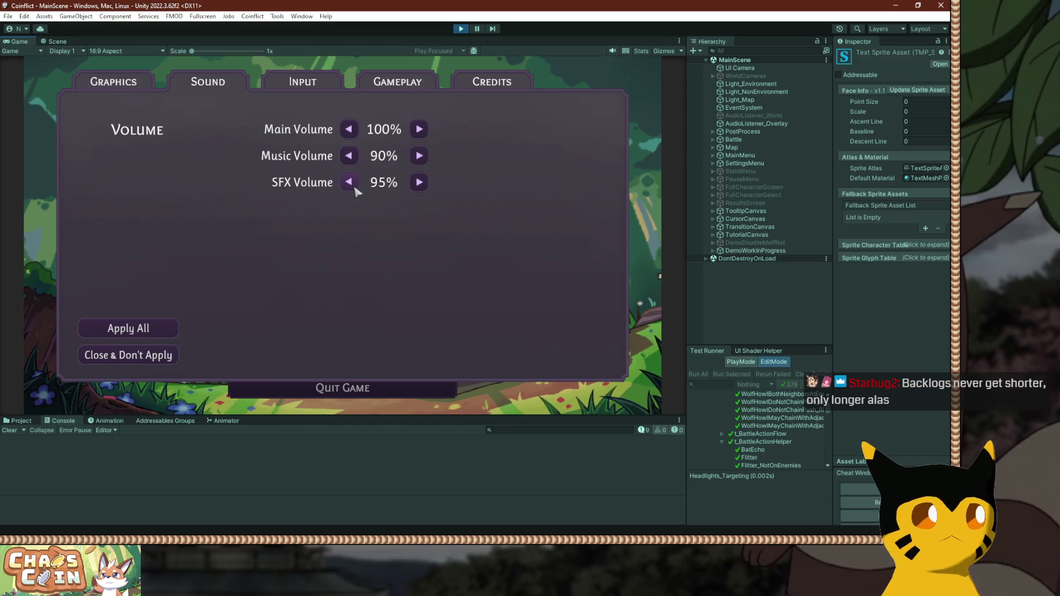
left_click(421, 186)
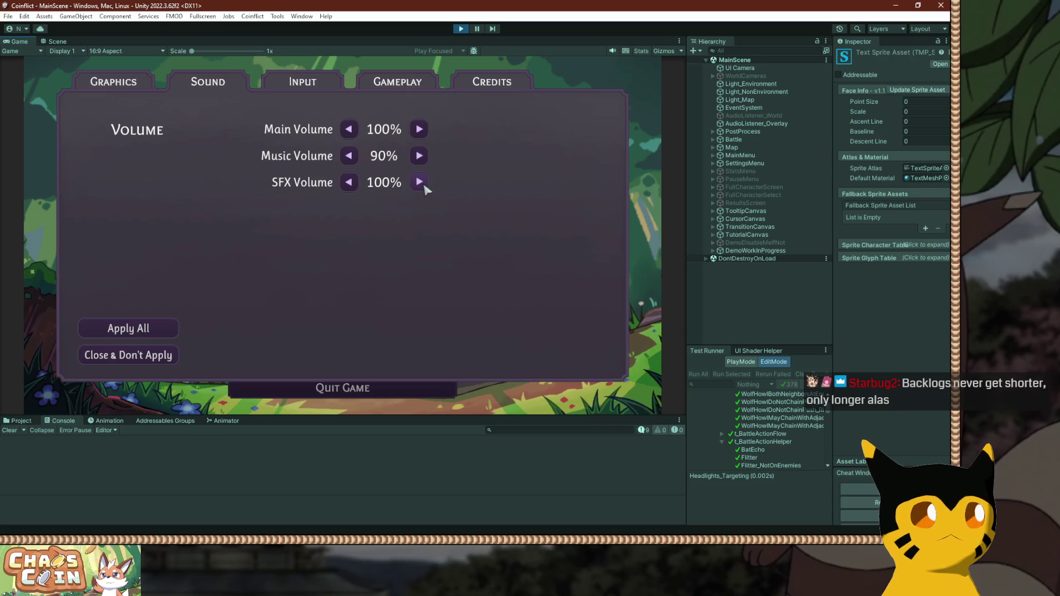
left_click(351, 158)
left_click(352, 158)
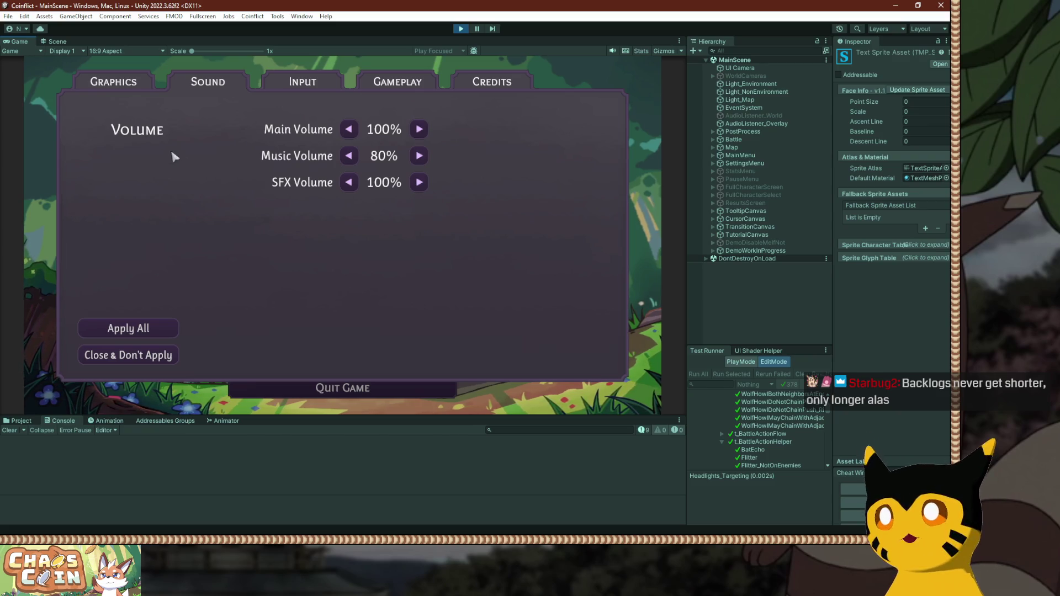
left_click(160, 333)
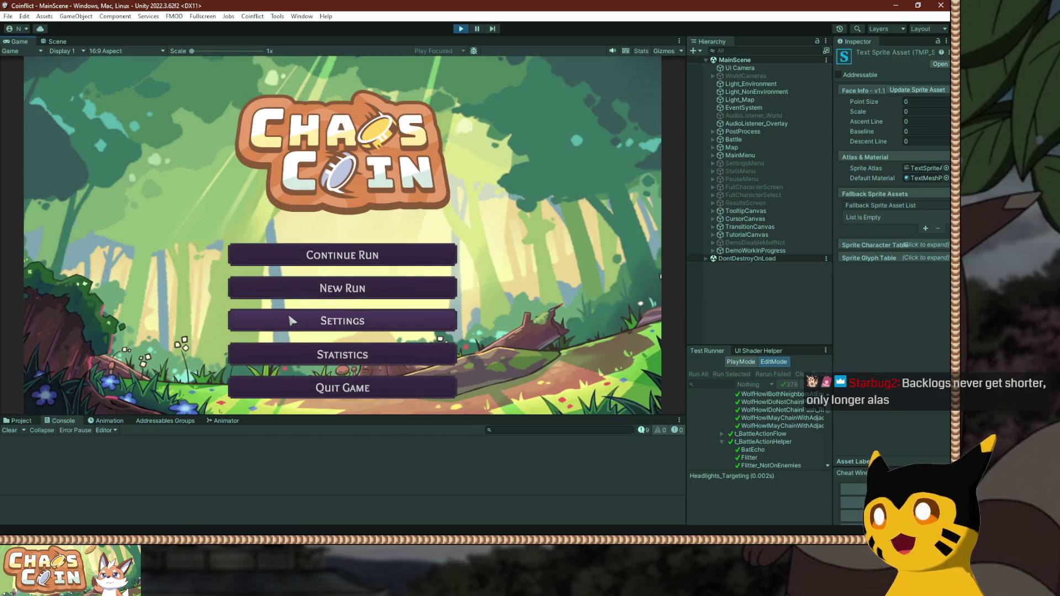
View the game's Statistics screen, then stop play mode.
left_click(335, 357)
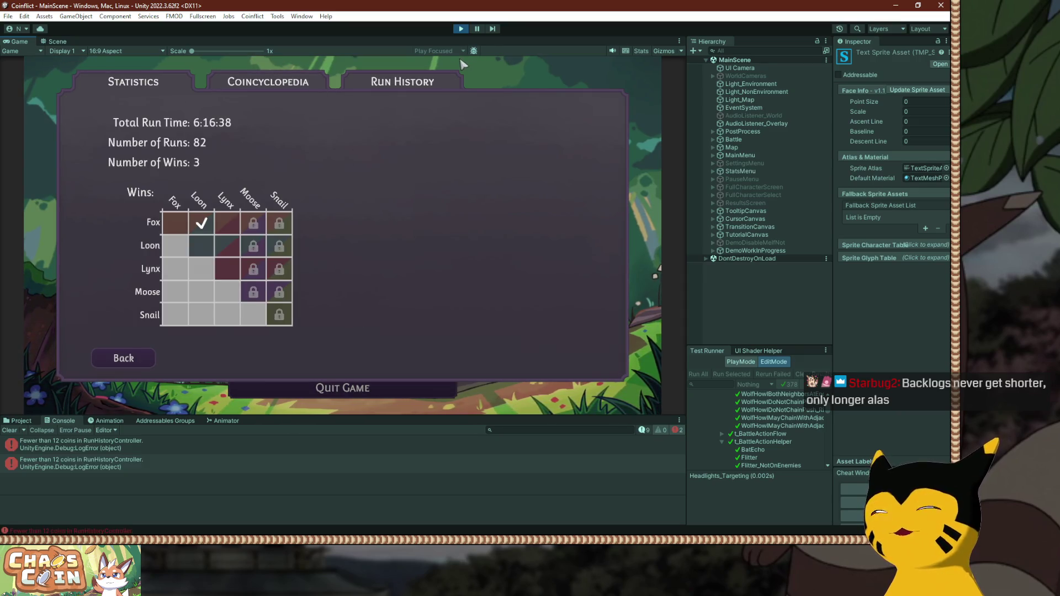
left_click(462, 29)
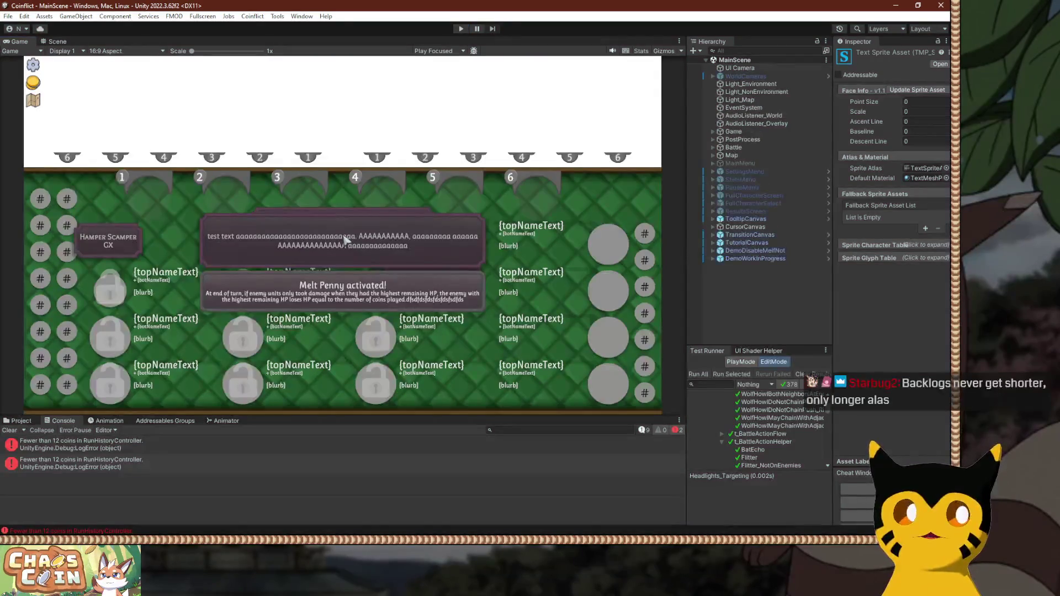
key("alt+Tab")
key("alt+Tab")
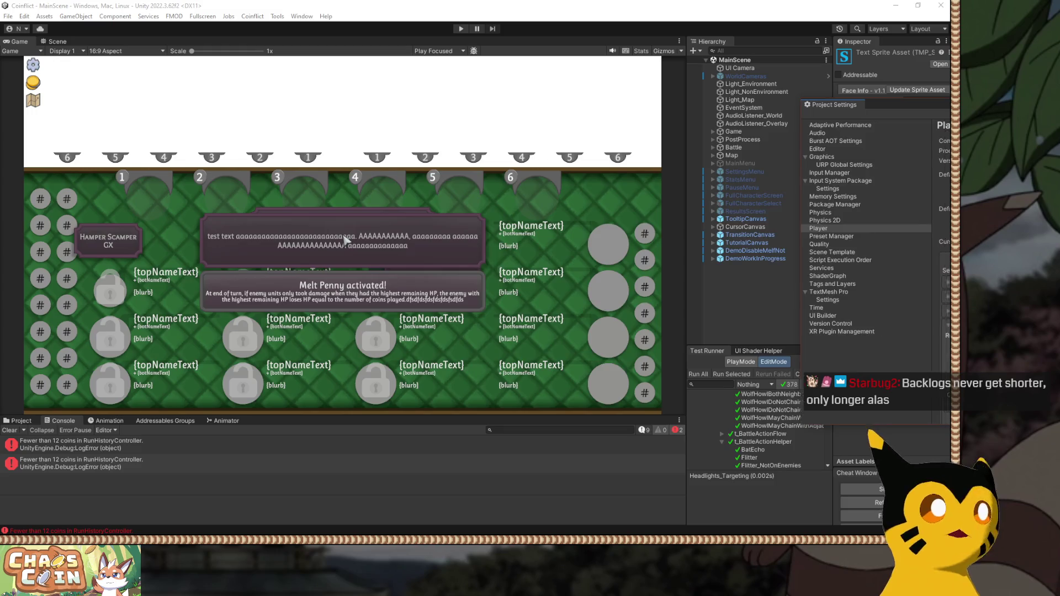
scroll(420, 255, "down", 15)
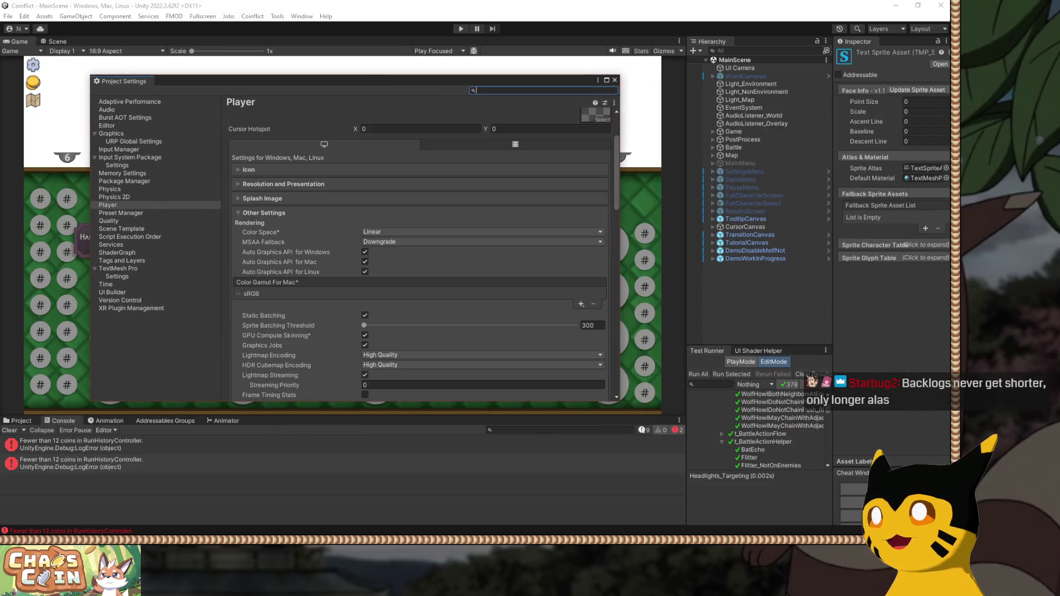
scroll(420, 254, "down", 5)
scroll(420, 254, "up", 3)
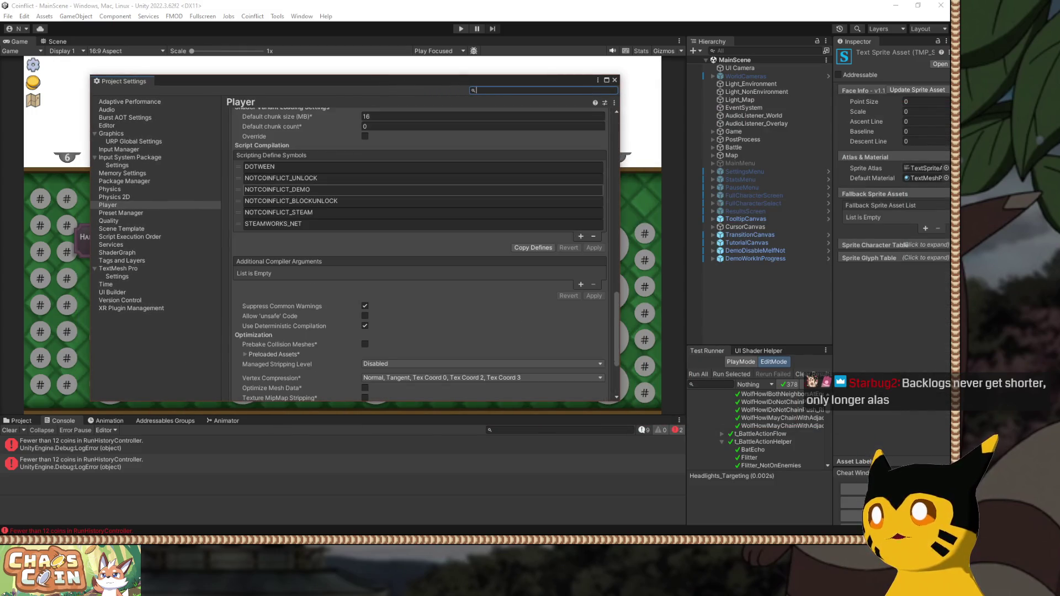
left_click(282, 178)
key("Home")
key("Delete")
key("Delete")
key("Delete")
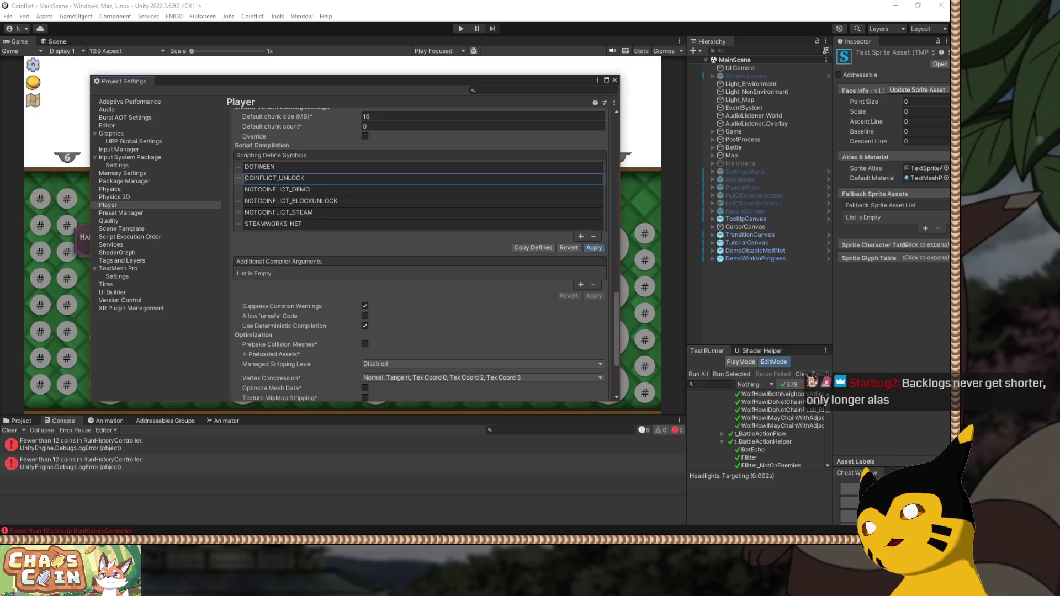
left_click(594, 247)
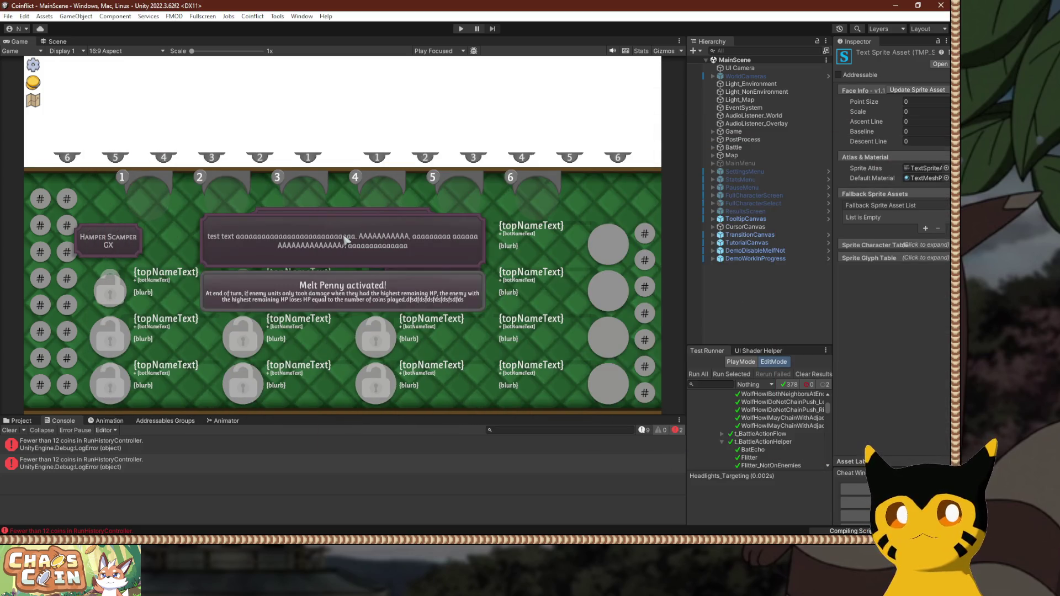
key("ctrl+p")
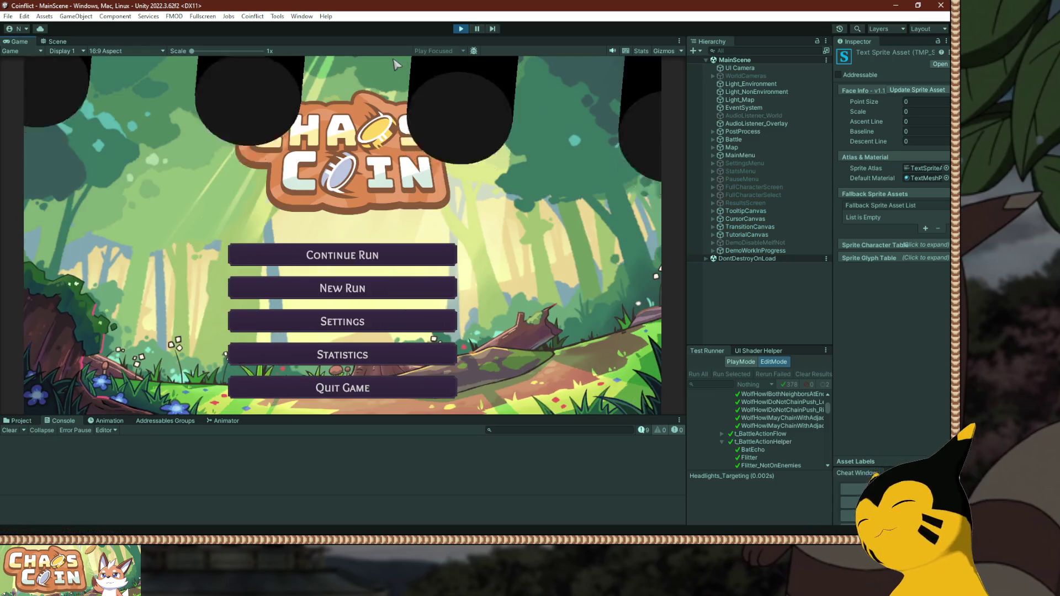
Open the Coincyclopedia and view Caber and Explode, including Explode's GX and SX tiers.
left_click(360, 356)
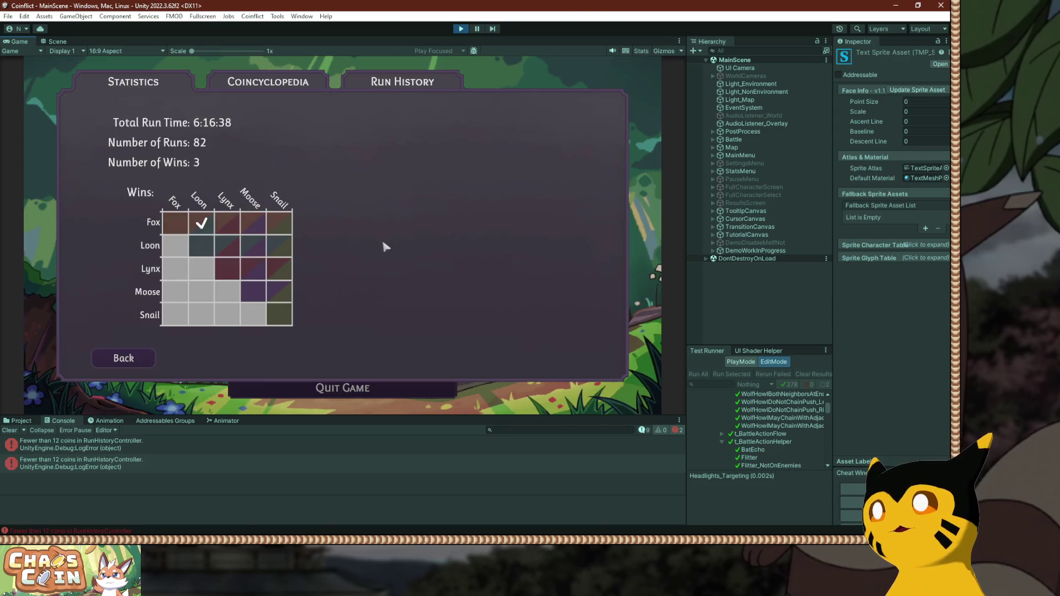
left_click(257, 77)
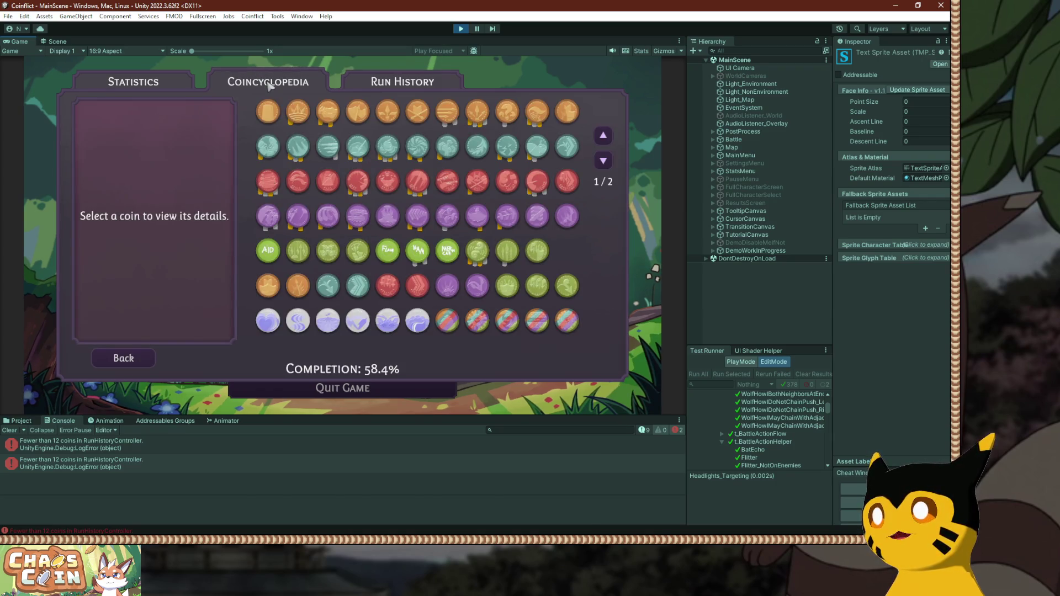
left_click(267, 113)
left_click(269, 146)
left_click(154, 163)
left_click(174, 163)
left_click(194, 164)
left_click(114, 163)
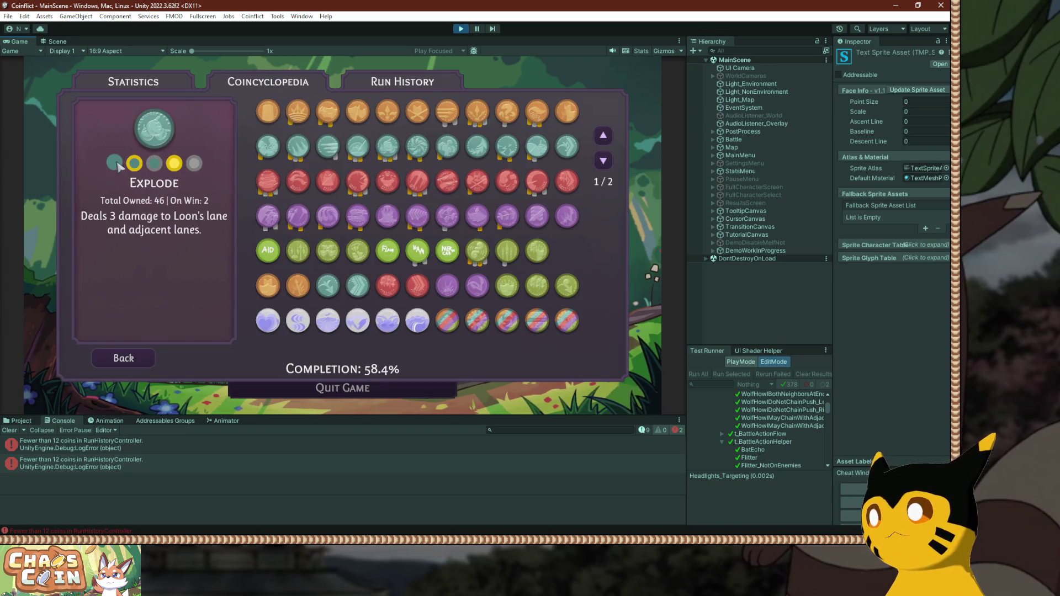
left_click(262, 114)
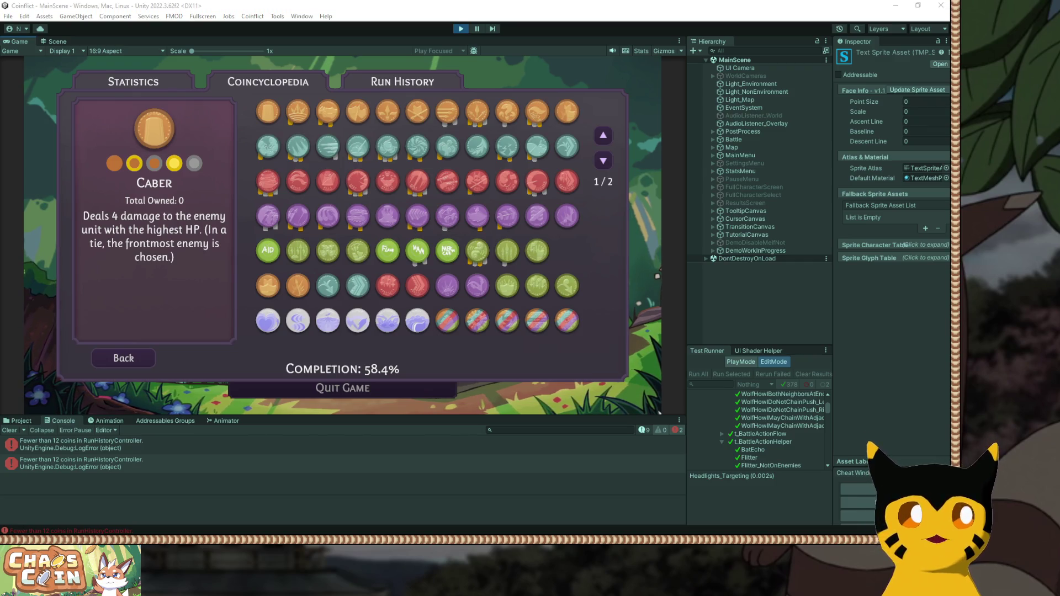
Float the Project Settings panel, view the Deflect coin, then go back to the main menu.
left_click(614, 409)
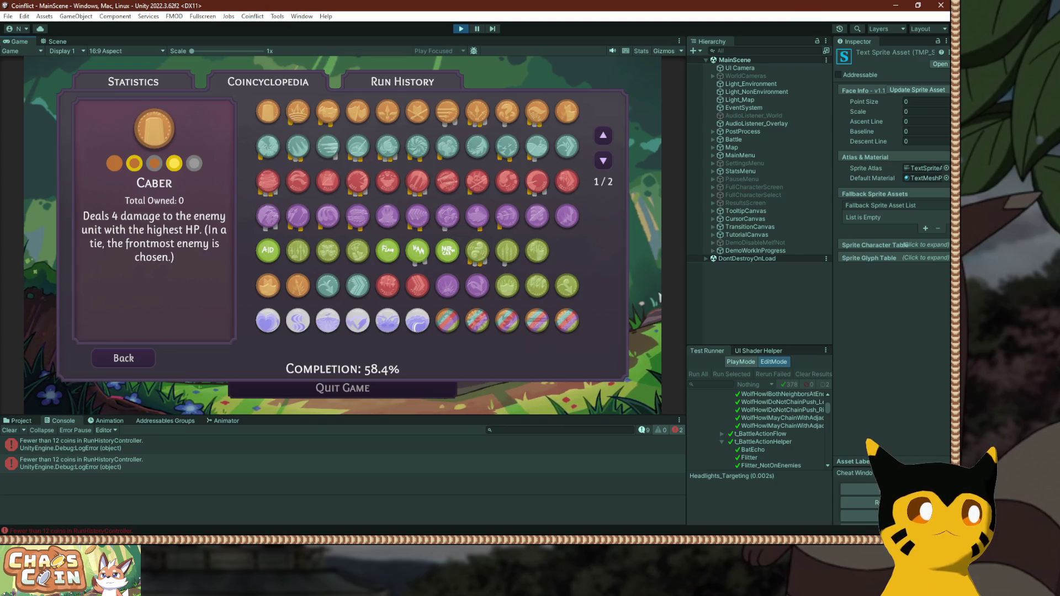
mouse_move(744, 350)
left_mouse_down()
mouse_move(704, 478)
mouse_move(523, 516)
left_mouse_up()
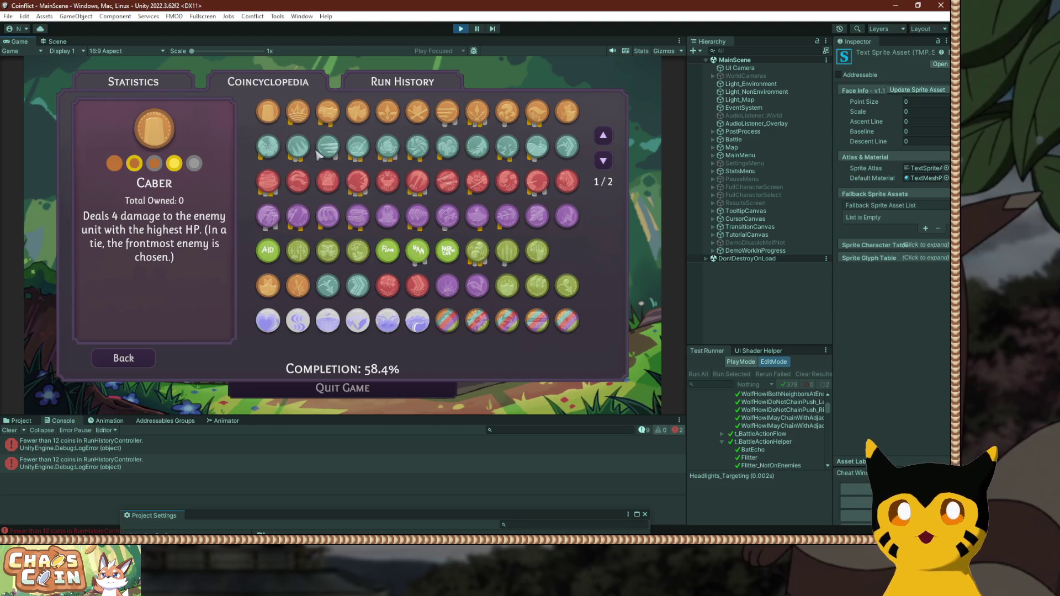
left_click(308, 118)
mouse_move(331, 113)
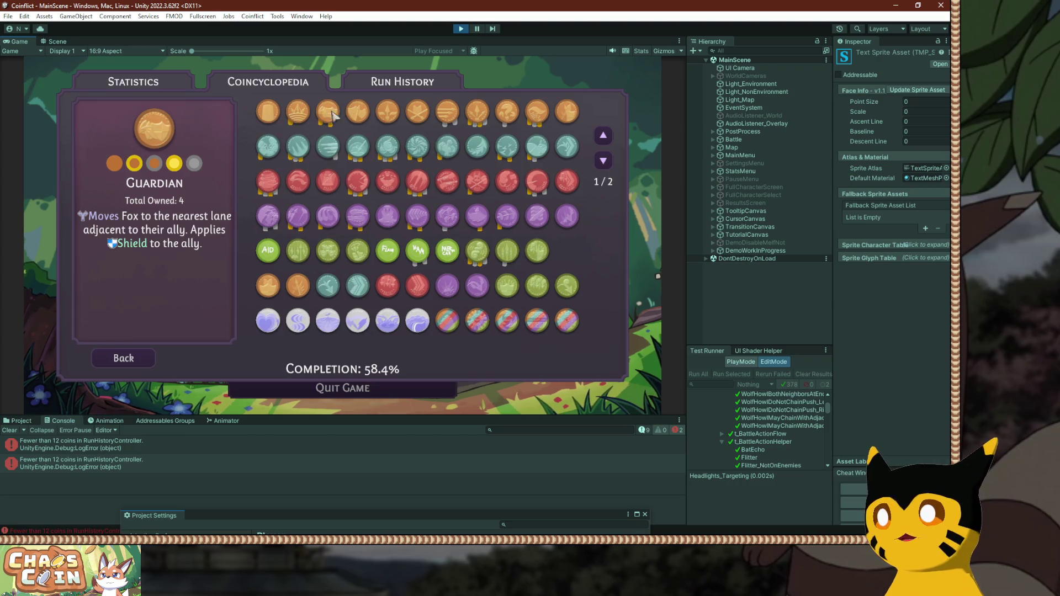
mouse_move(296, 116)
left_click(126, 357)
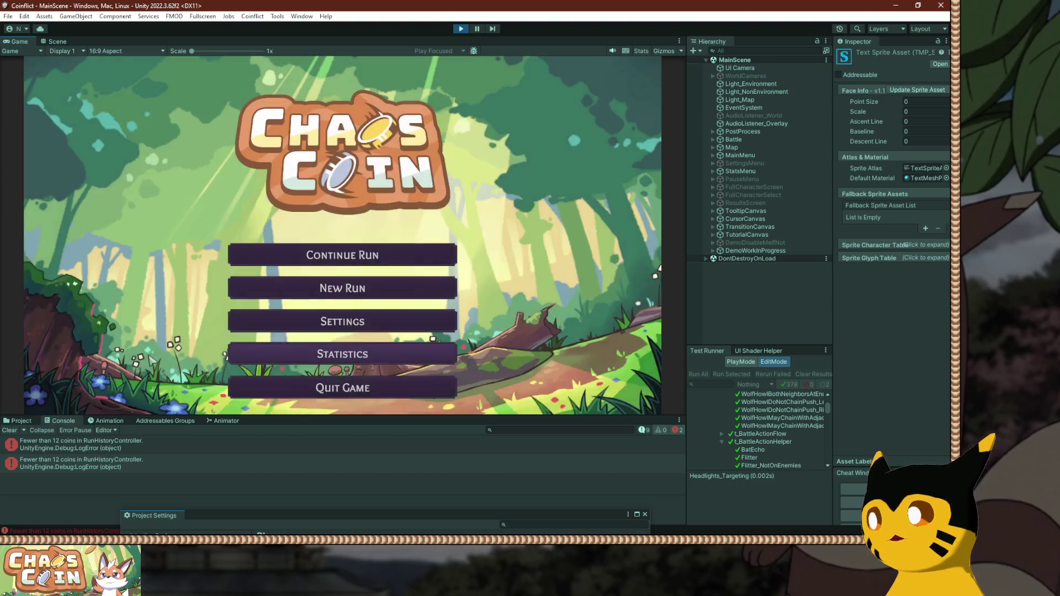
Start a new Chaos Coin run, make the battle fullscreen, then switch to Paint.NET.
left_click(374, 283)
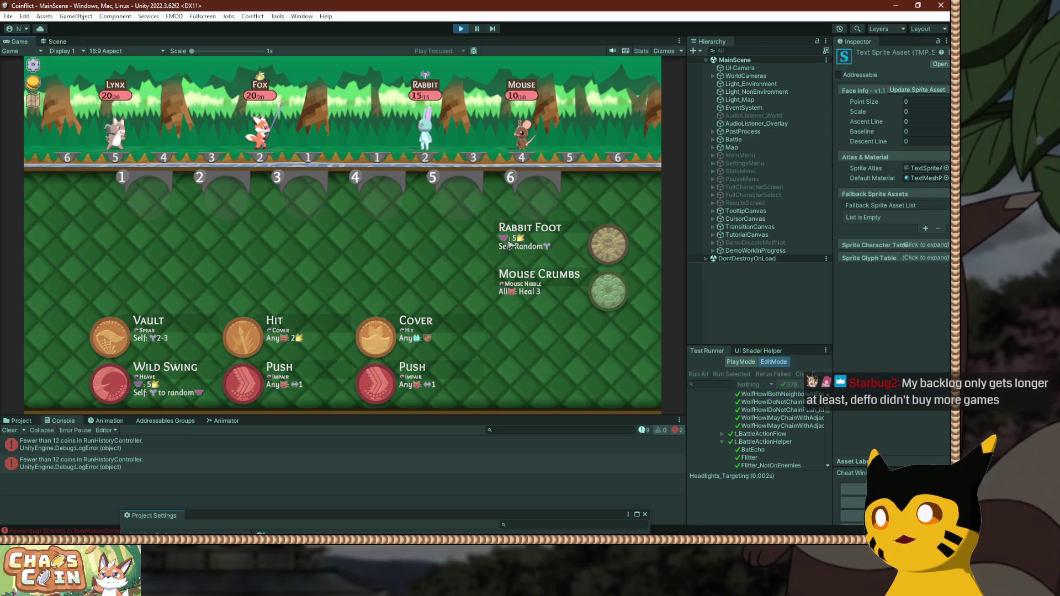
key("F10")
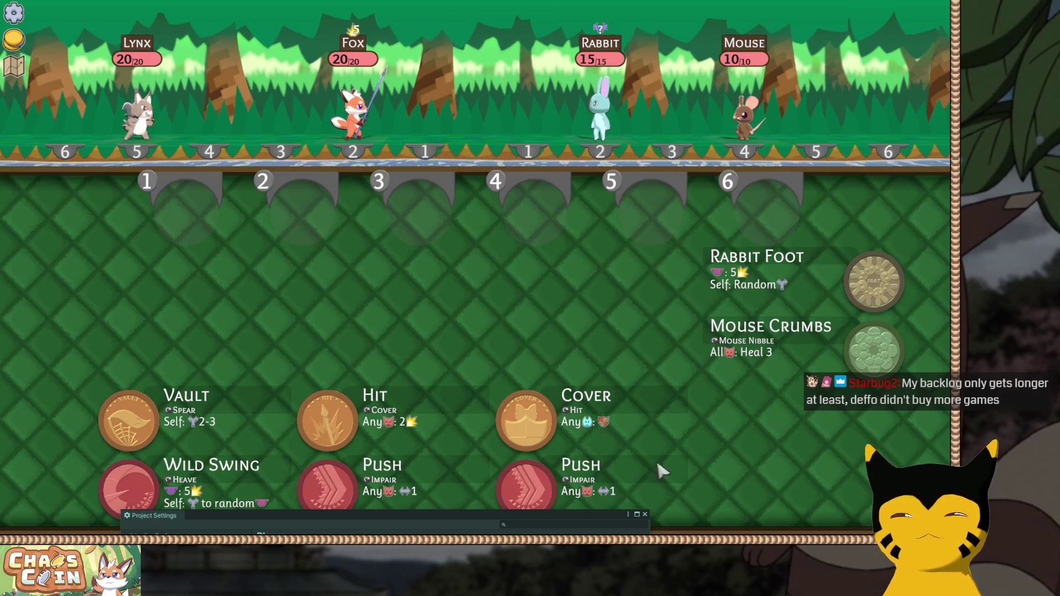
key("alt+Tab")
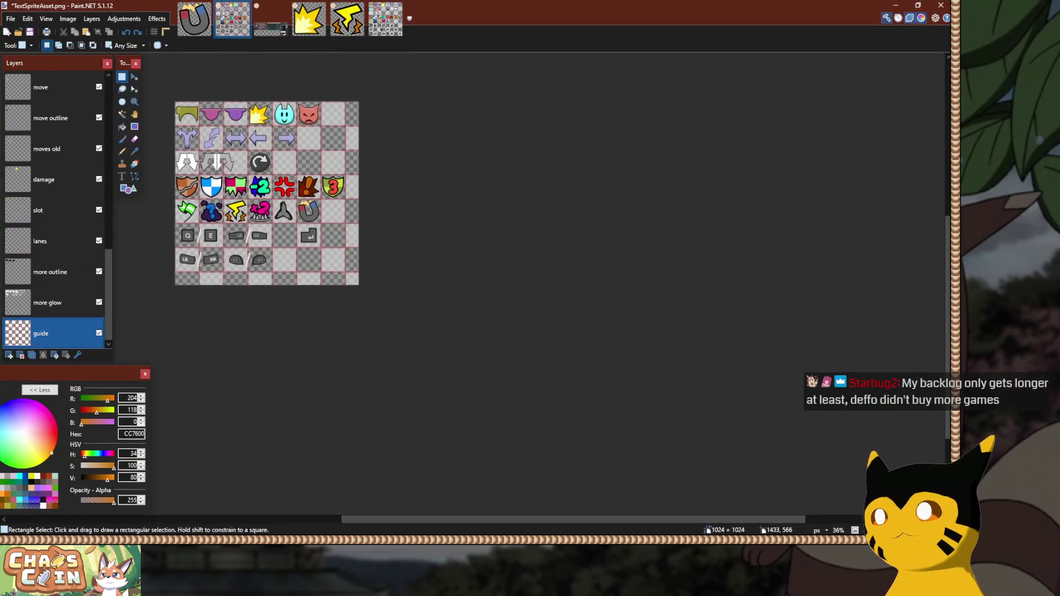
Zoom in on TextSpriteAsset.png and hide its red guide-grid layer in Paint.NET.
key("alt+Tab")
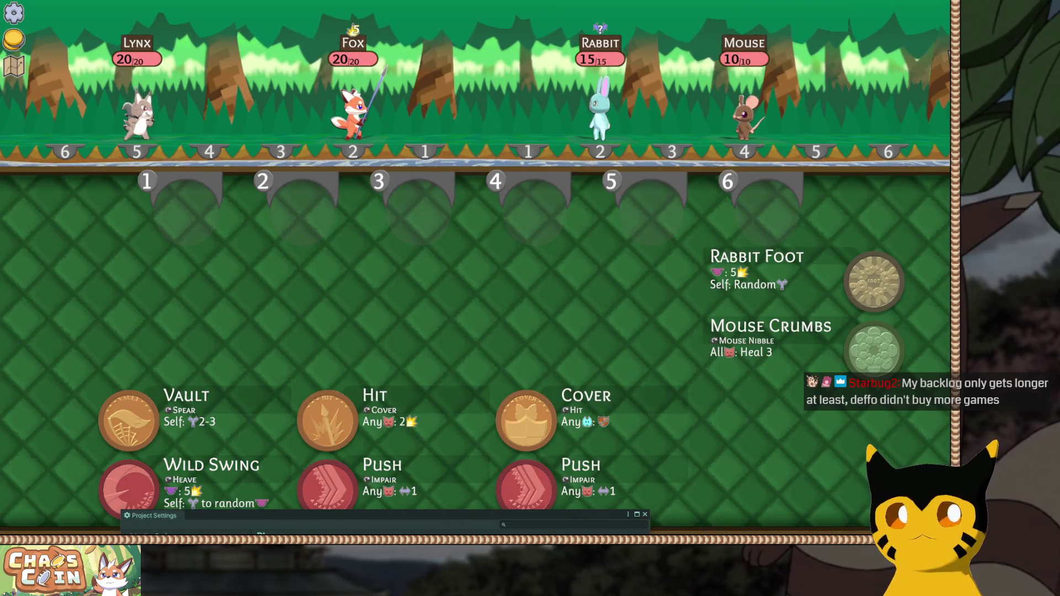
key("alt+Tab")
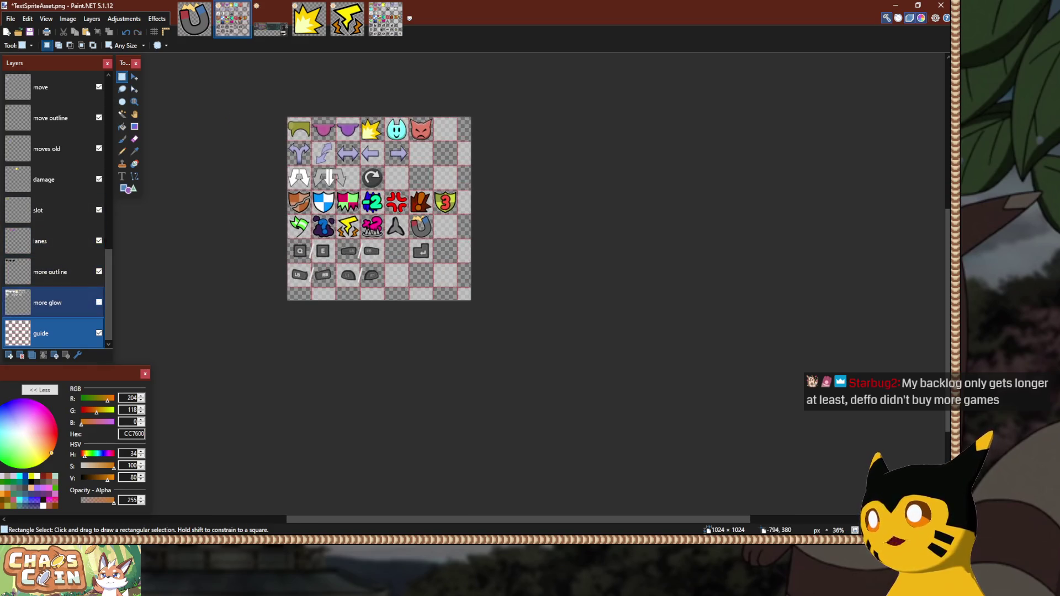
scroll(546, 287, "up", 6)
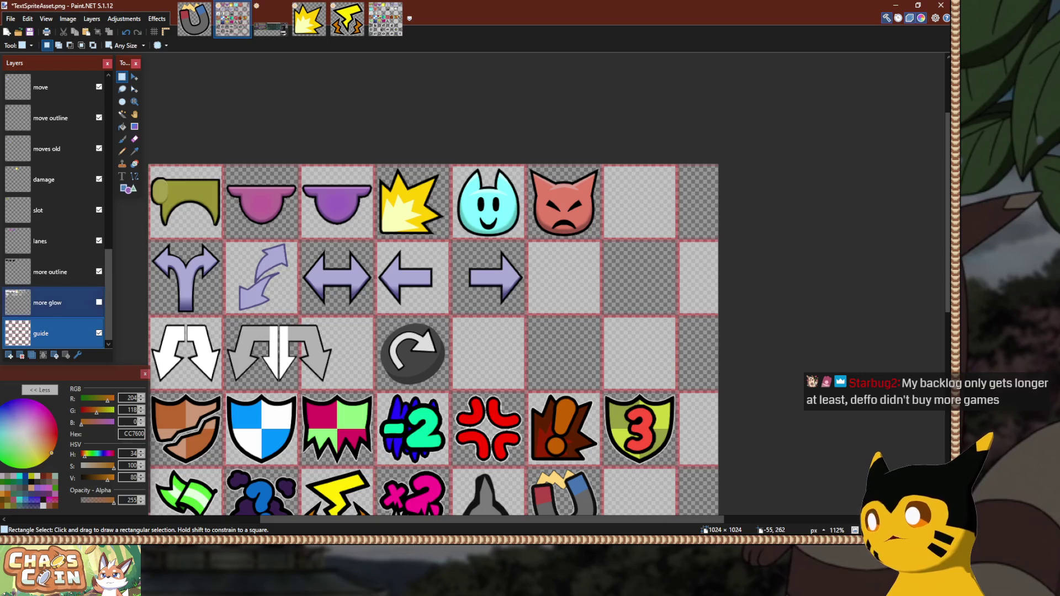
left_click(99, 333)
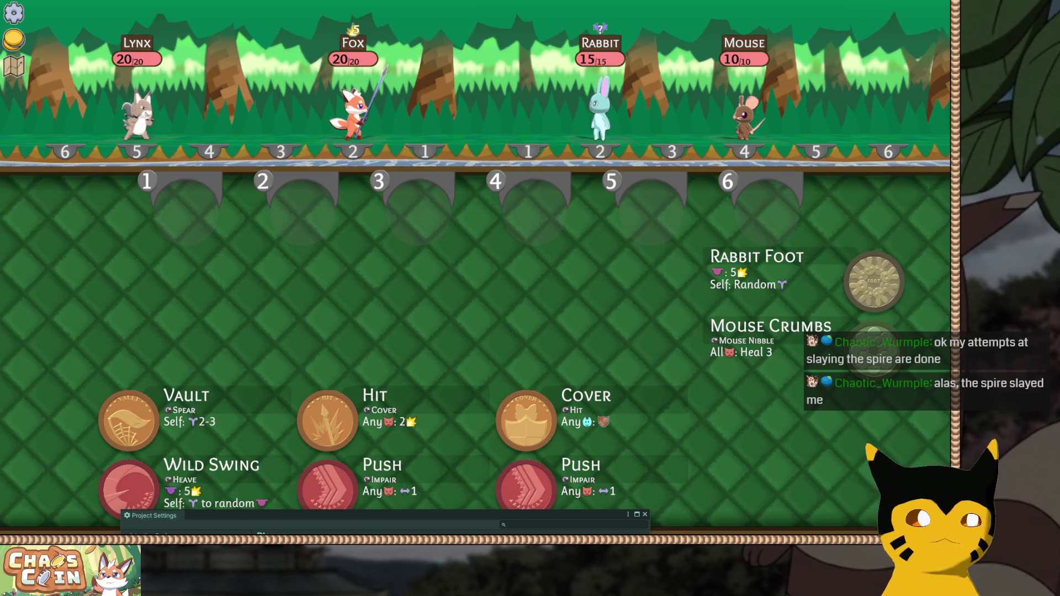
key("alt+Tab")
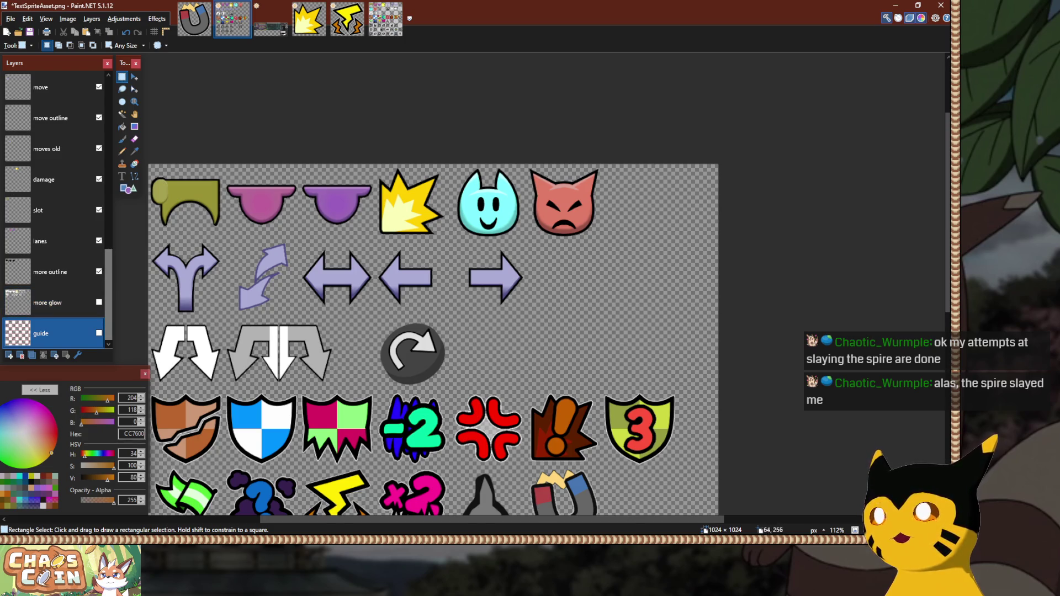
Minimize Paint.NET to reveal the battle and open the game's pause menu.
left_click(896, 5)
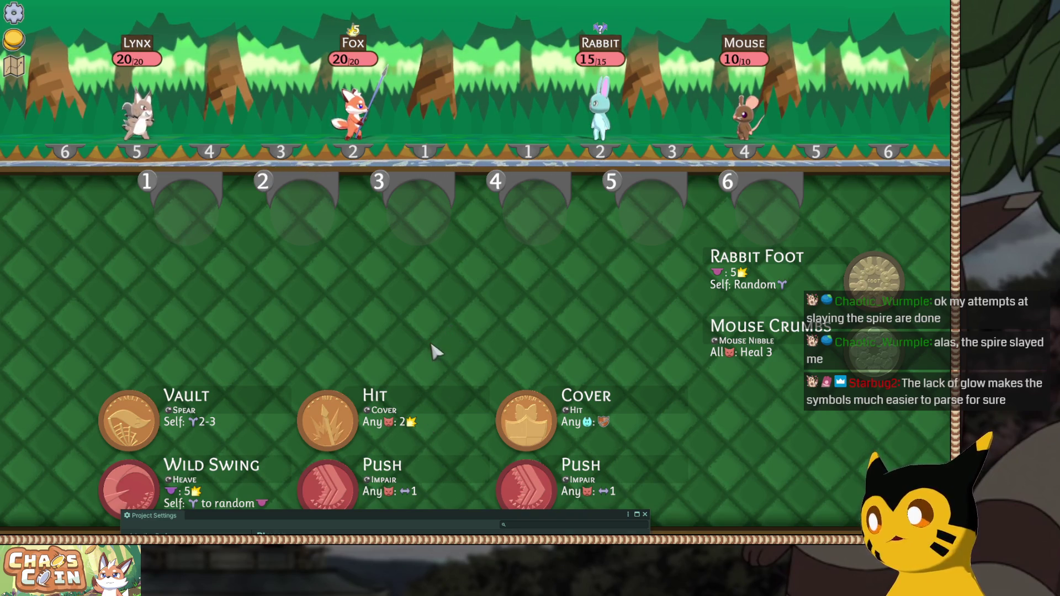
left_click(14, 12)
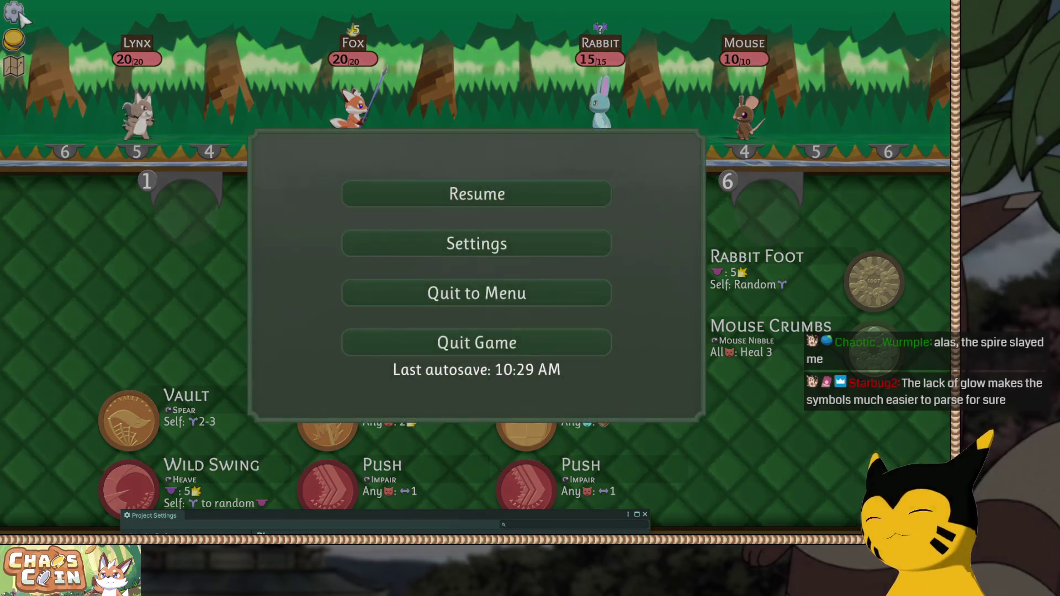
Quit the battle to the main menu, show Statistics, and exit fullscreen to the editor.
left_click(378, 301)
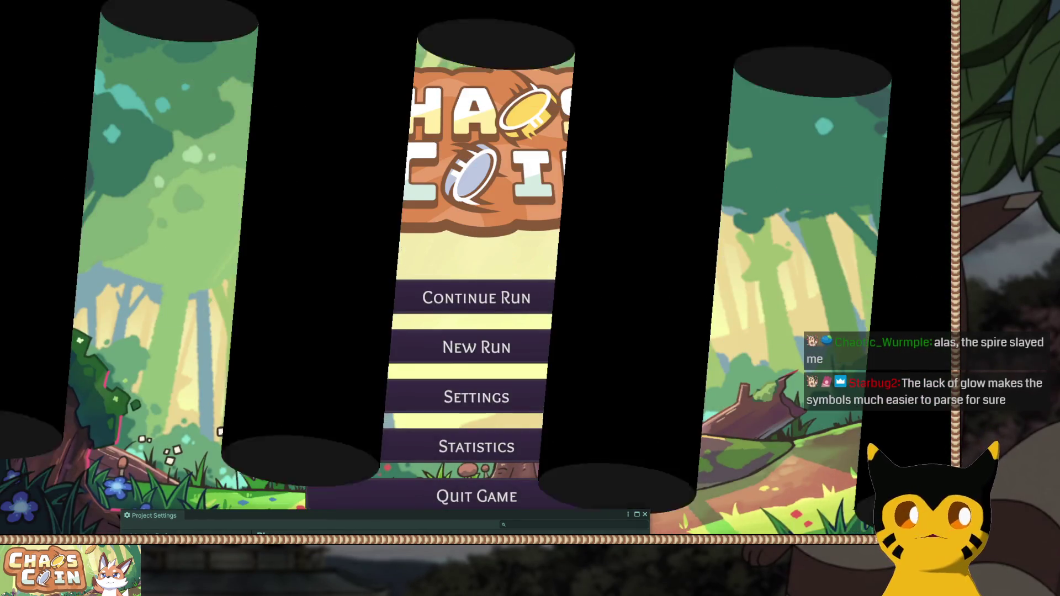
key("alt+Tab")
key("alt+Tab")
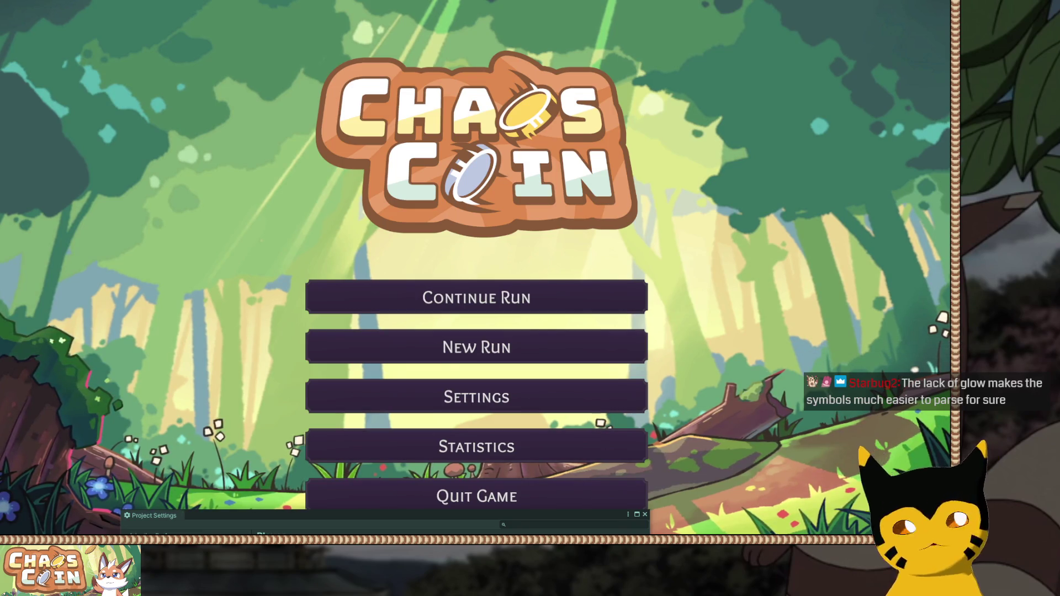
left_click(489, 445)
key("F11")
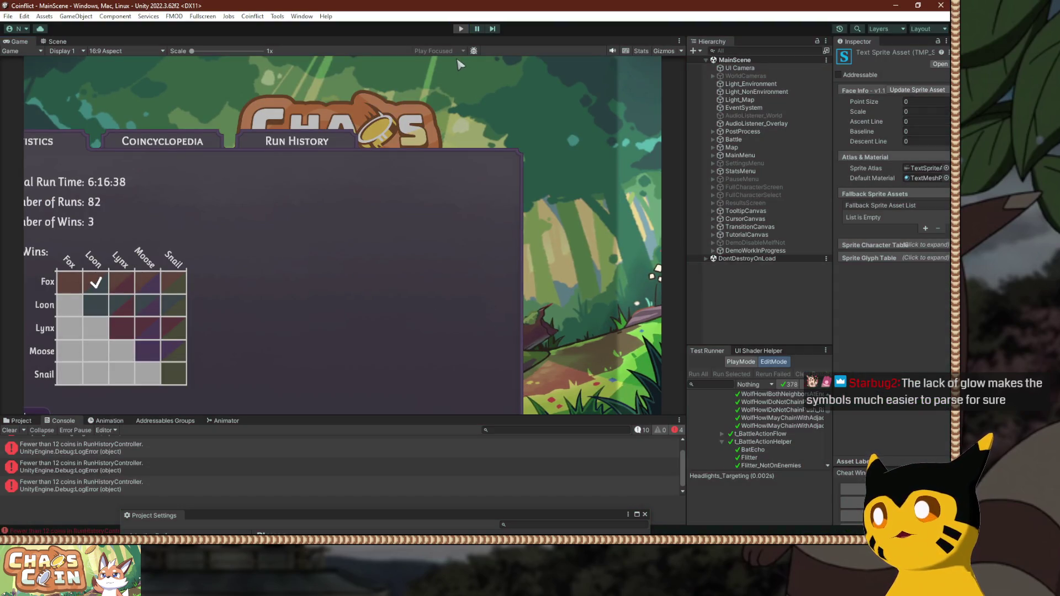
Restart Play mode with Ctrl+P and open Statistics' Coincyclopedia coin grid.
key("ctrl+p")
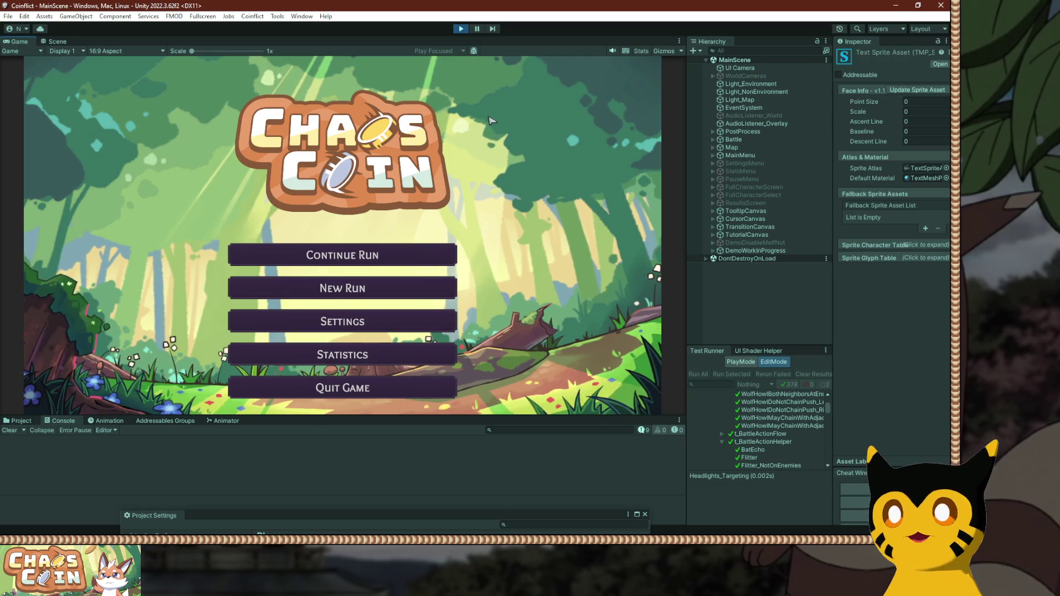
left_click(416, 348)
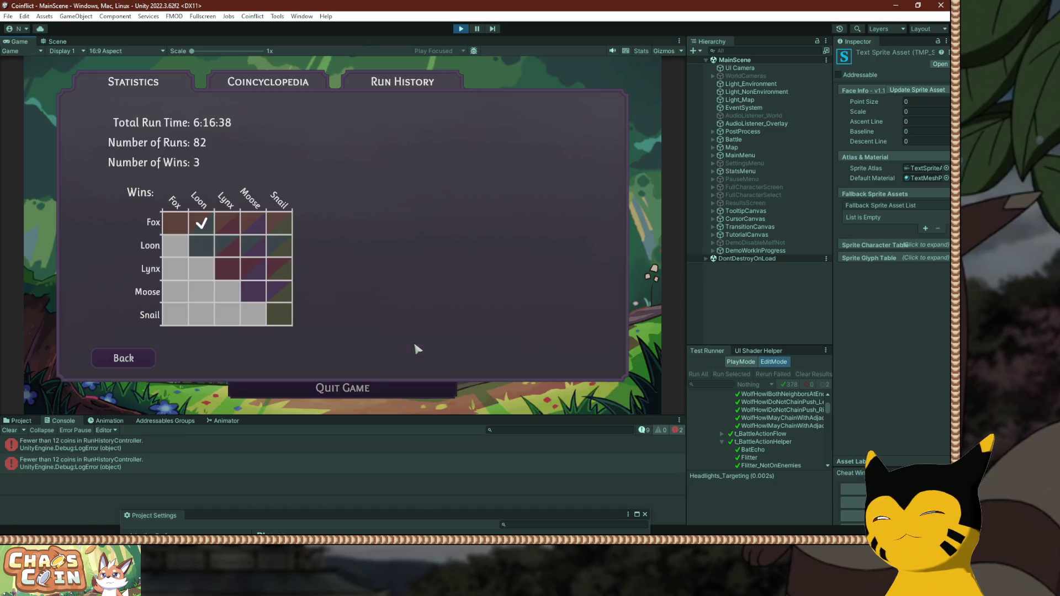
left_click(292, 85)
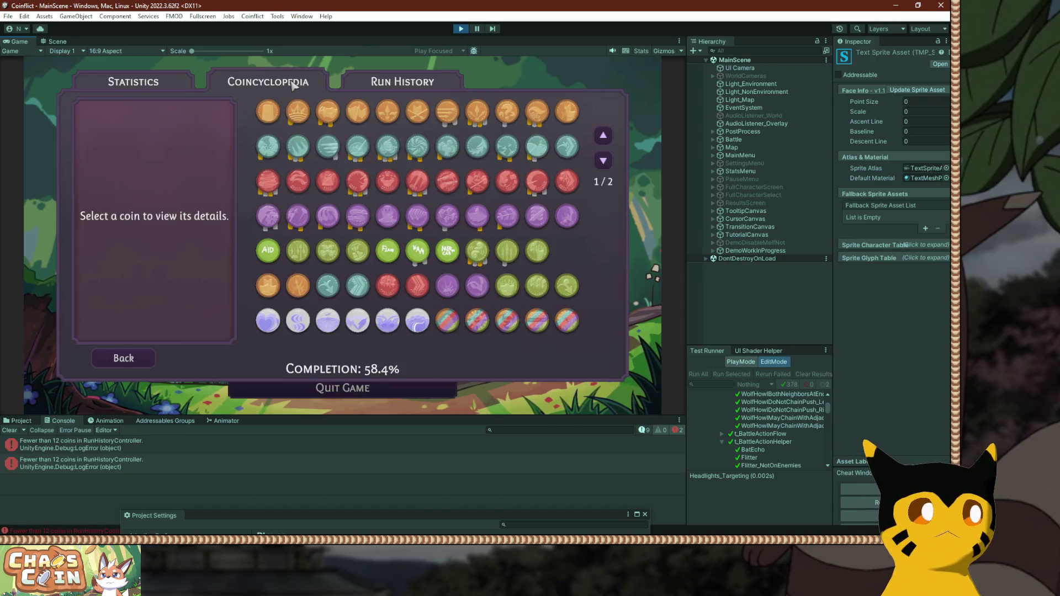
View the Hoplite coin and its G, S and SX tiers.
left_click(358, 115)
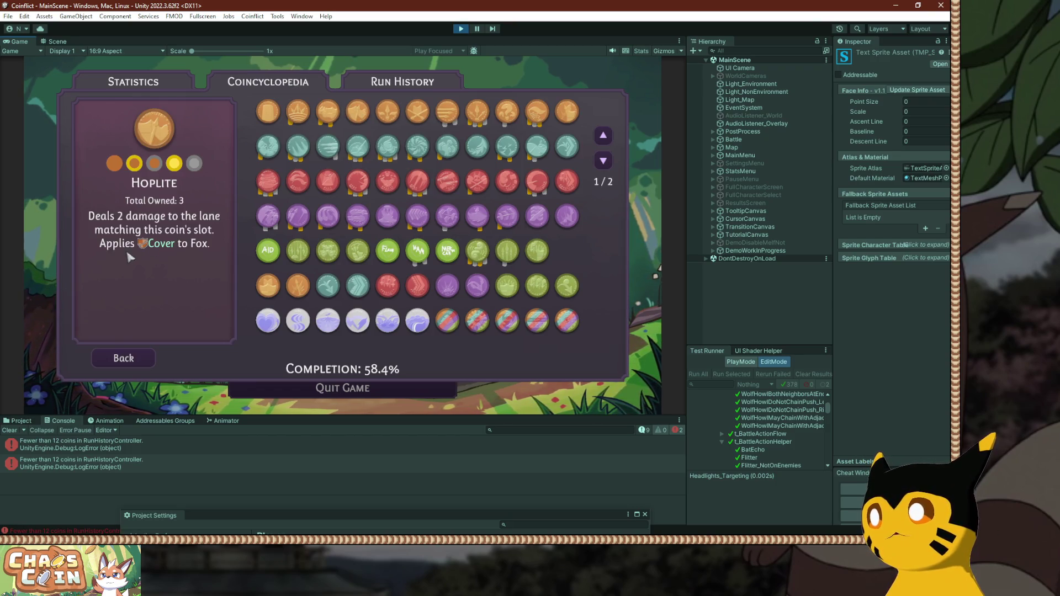
left_click(155, 163)
left_click(158, 165)
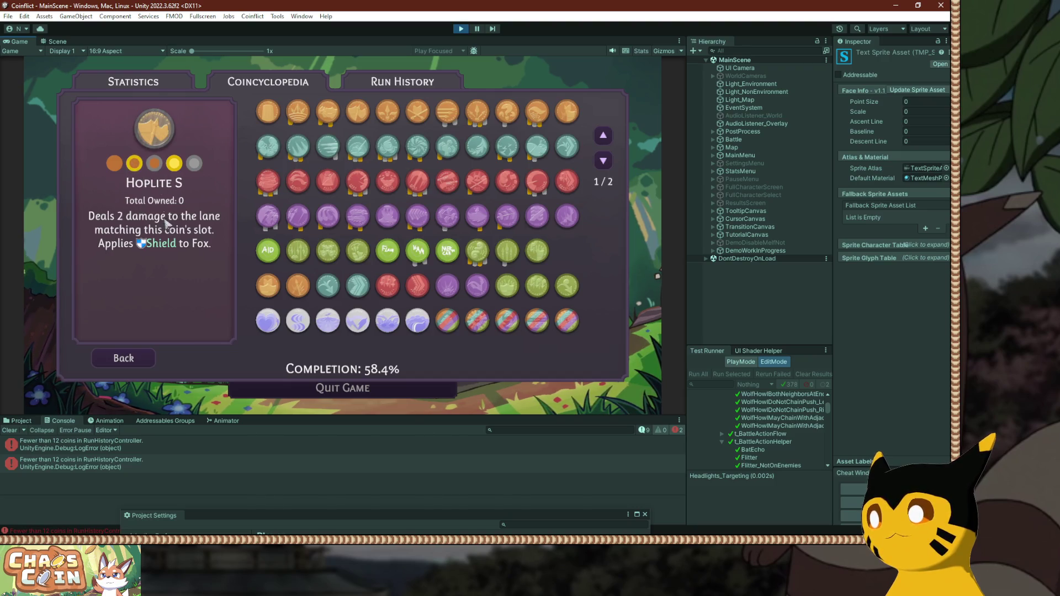
left_click(192, 165)
mouse_move(159, 249)
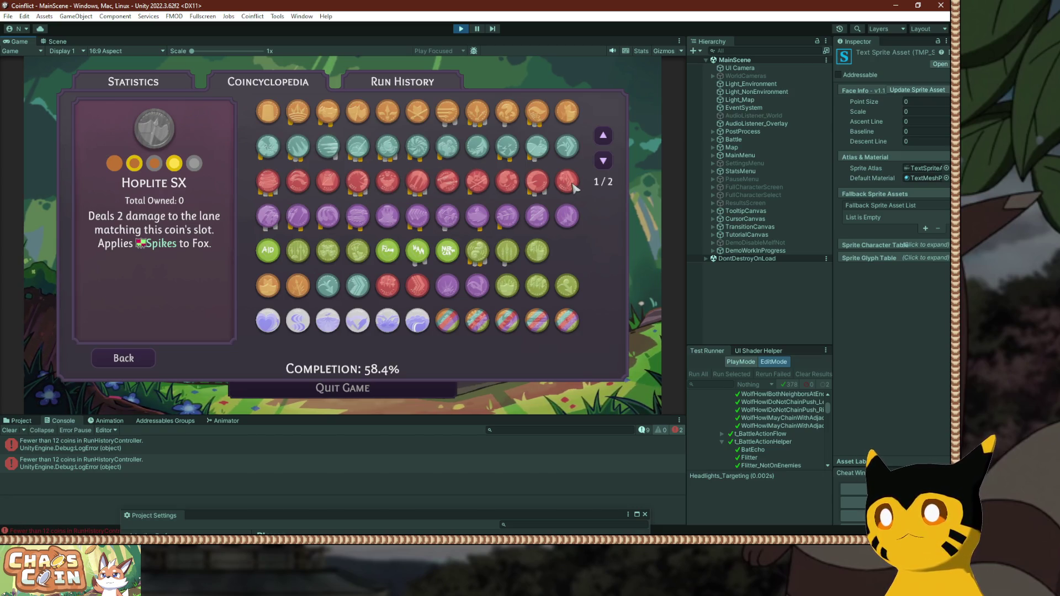
View the red third-row coins, including Rush and its S and G variants.
left_click(507, 188)
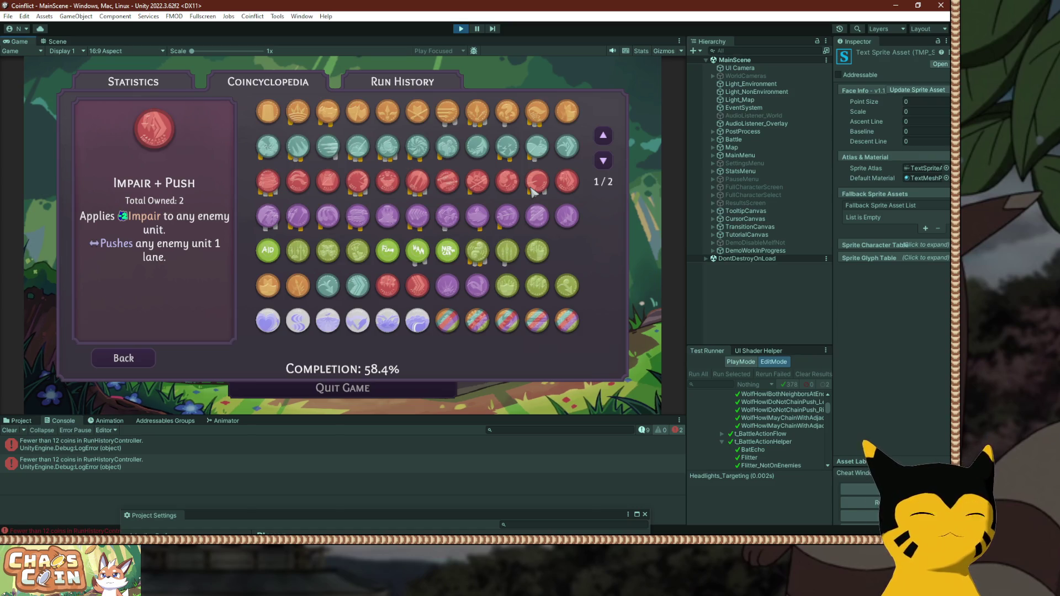
left_click(449, 188)
left_click(154, 163)
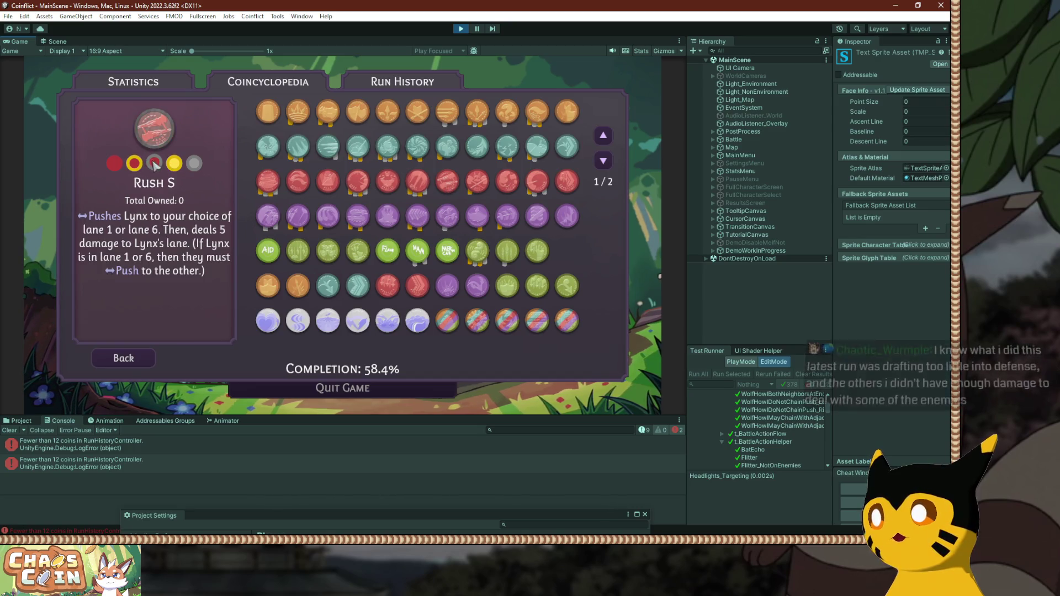
left_click(140, 163)
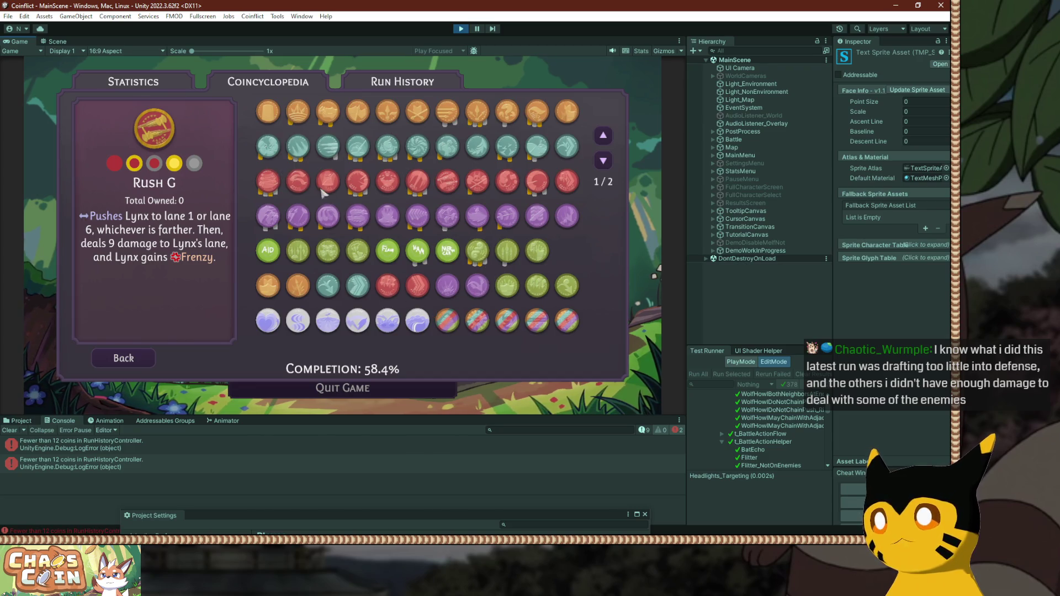
View the Explode, Time Bomb and Howl coin entries.
left_click(389, 154)
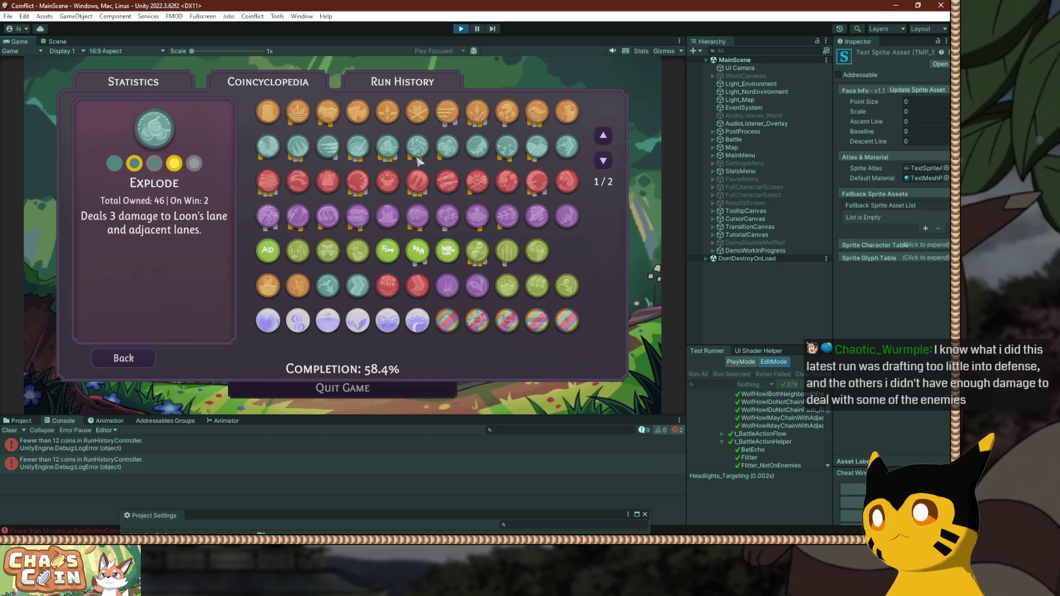
left_click(537, 149)
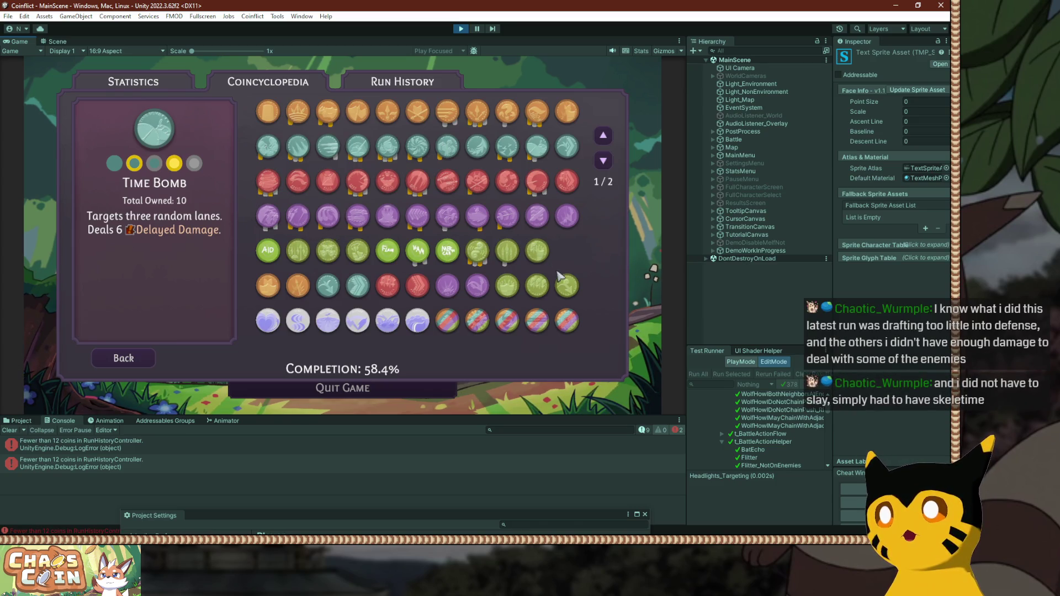
left_click(500, 328)
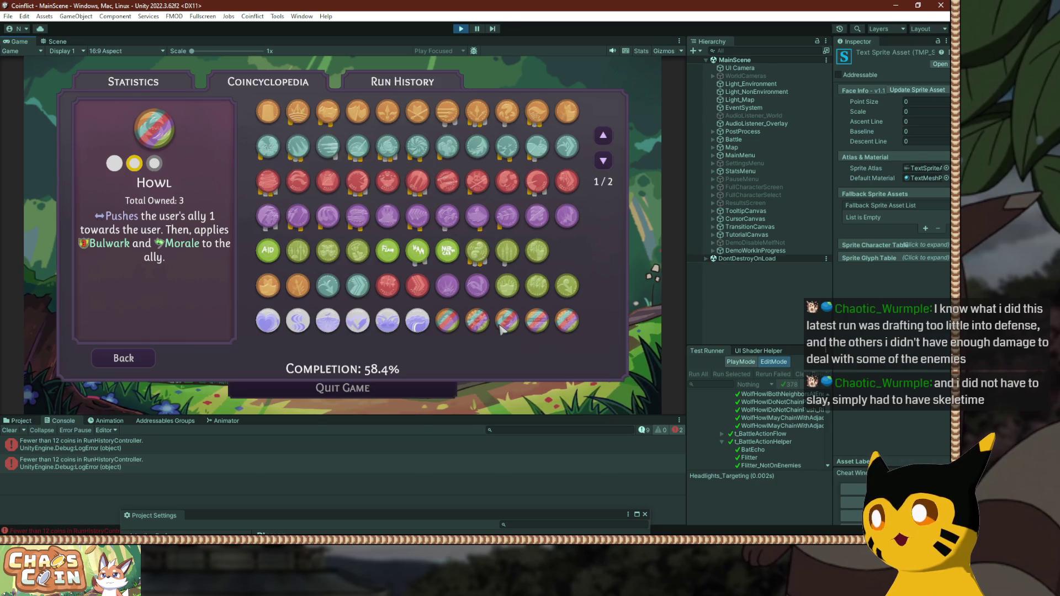
mouse_move(167, 253)
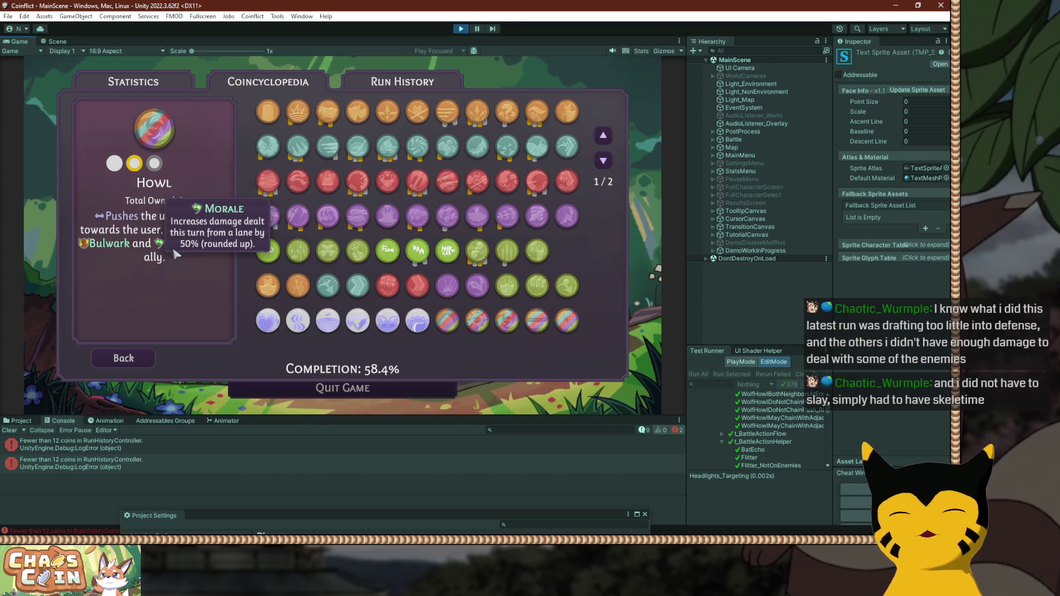
Check Jelly Ink on page 2, then return to page 1 and view Trip variants.
left_click(604, 162)
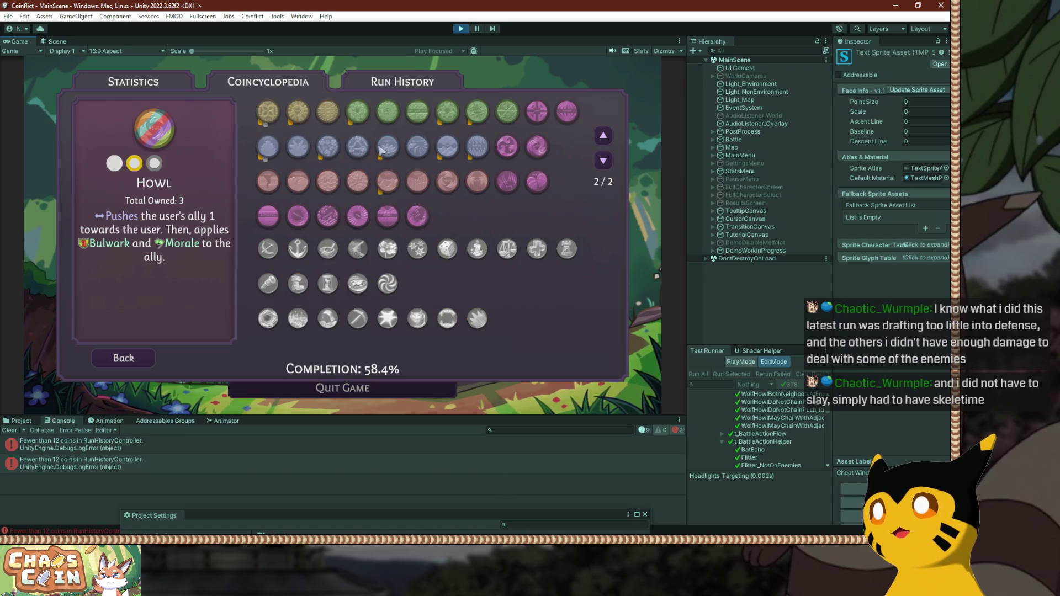
left_click(445, 151)
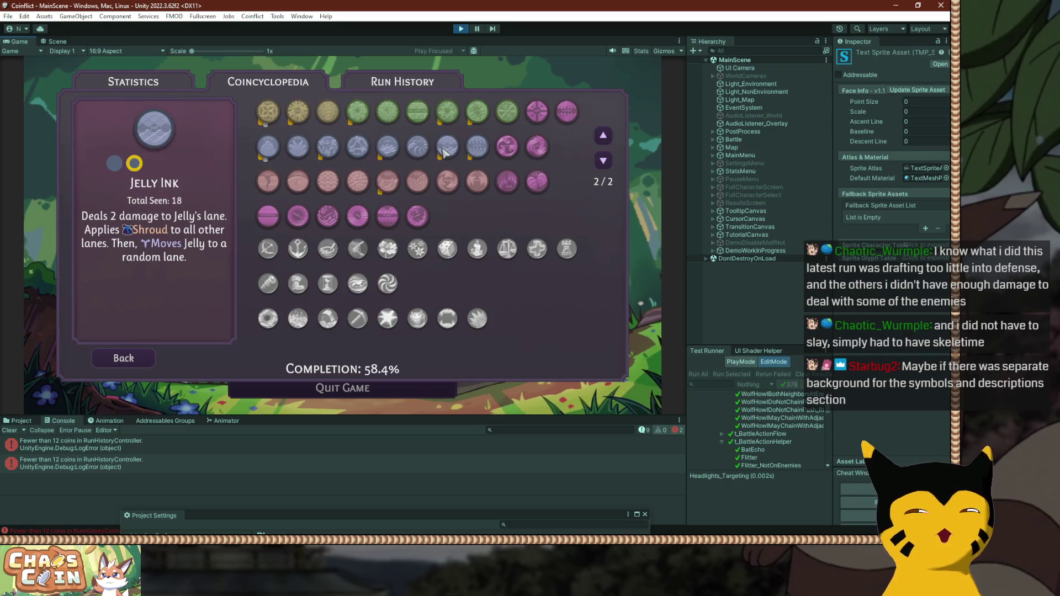
left_click(604, 136)
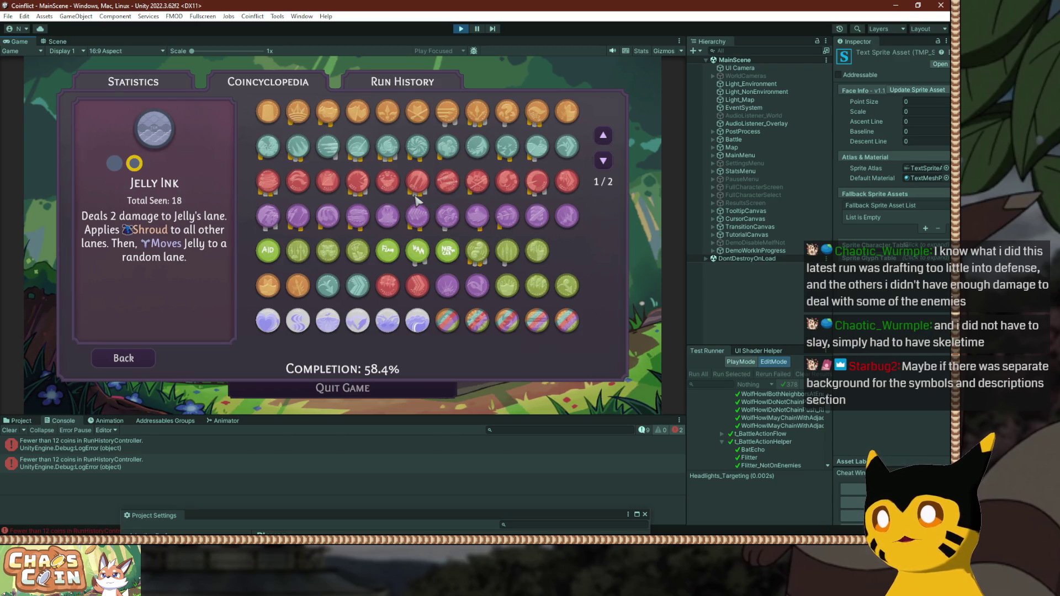
left_click(536, 218)
left_click(173, 163)
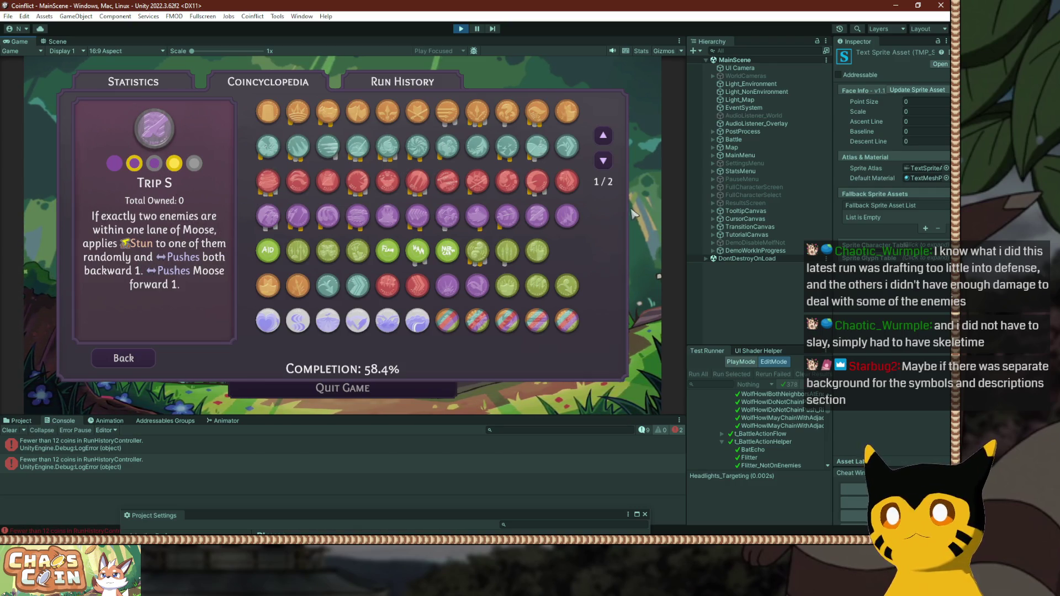
View Merry Carry, Hamper Scamper, Retreat's S, G, GX, SX variants, and finally Feint.
left_click(450, 258)
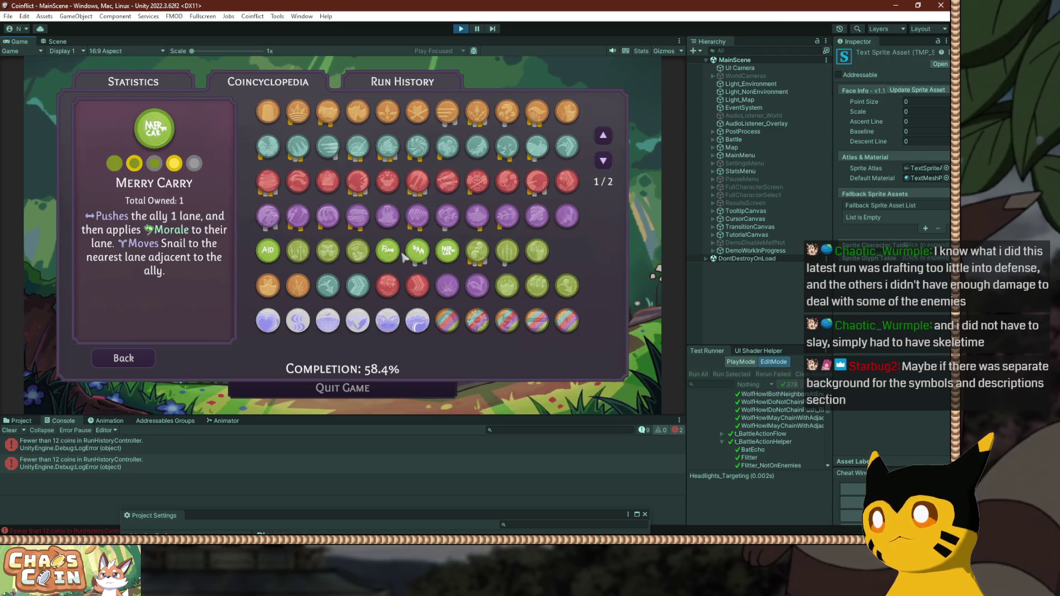
left_click(418, 254)
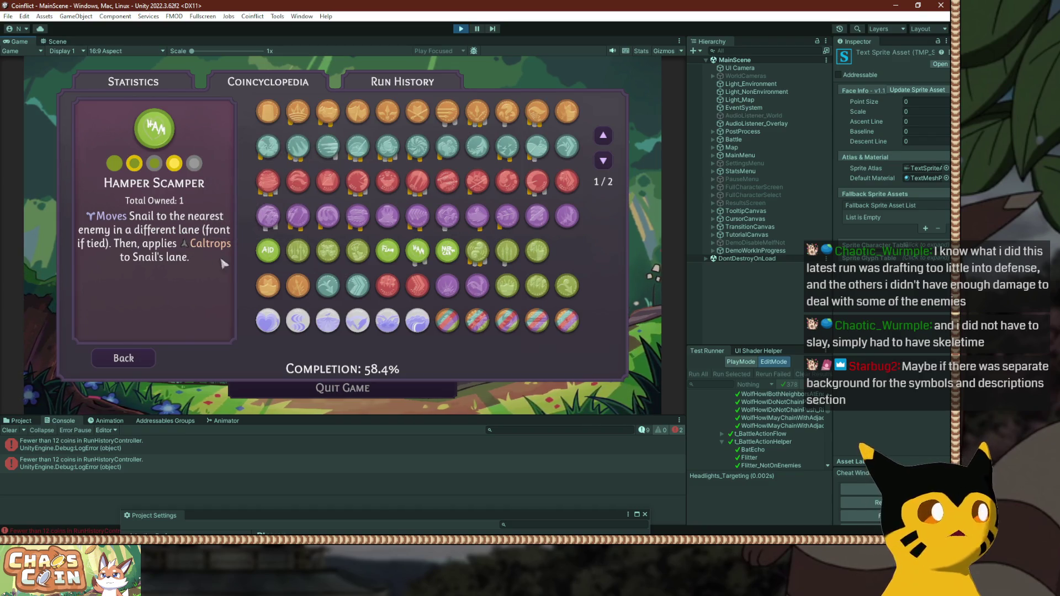
left_click(414, 222)
left_click(154, 162)
left_click(174, 163)
left_click(194, 163)
left_click(154, 163)
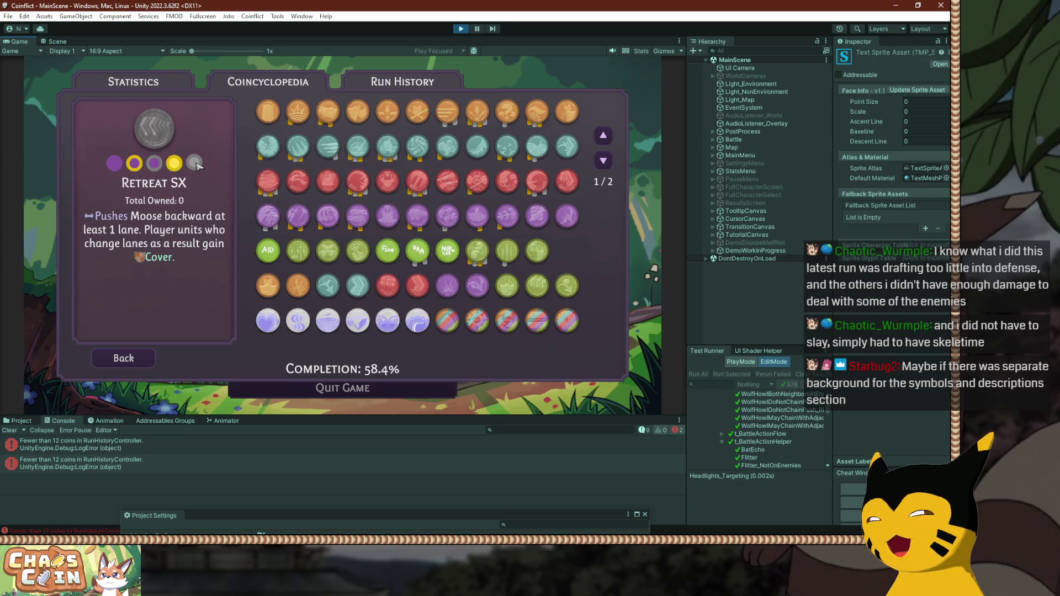
left_click(269, 217)
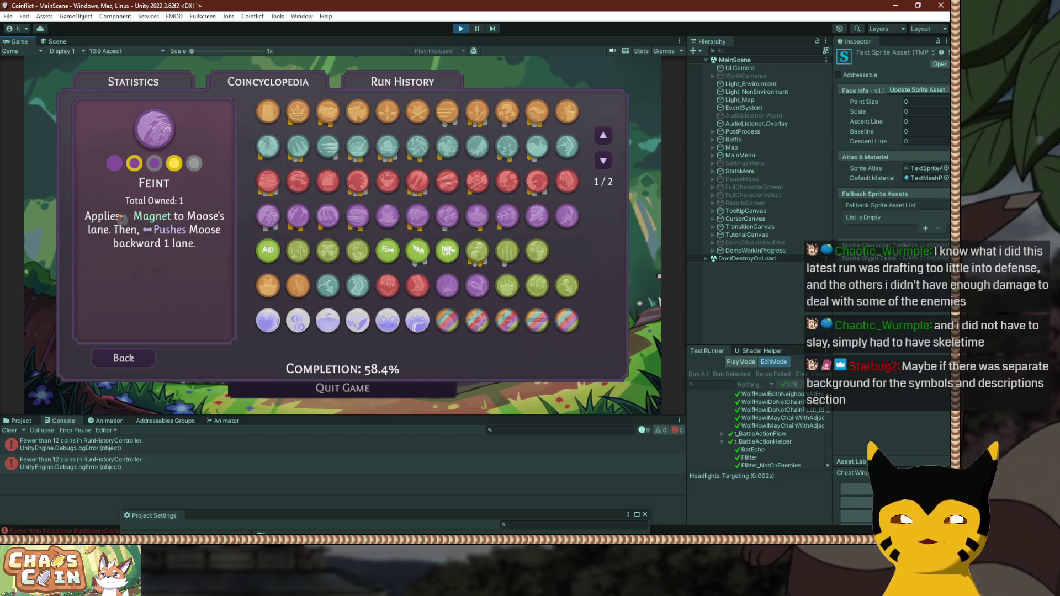
Expand the Sprite Glyph Table, page to 4/7, and select magnet glyph #37.
left_click(828, 258)
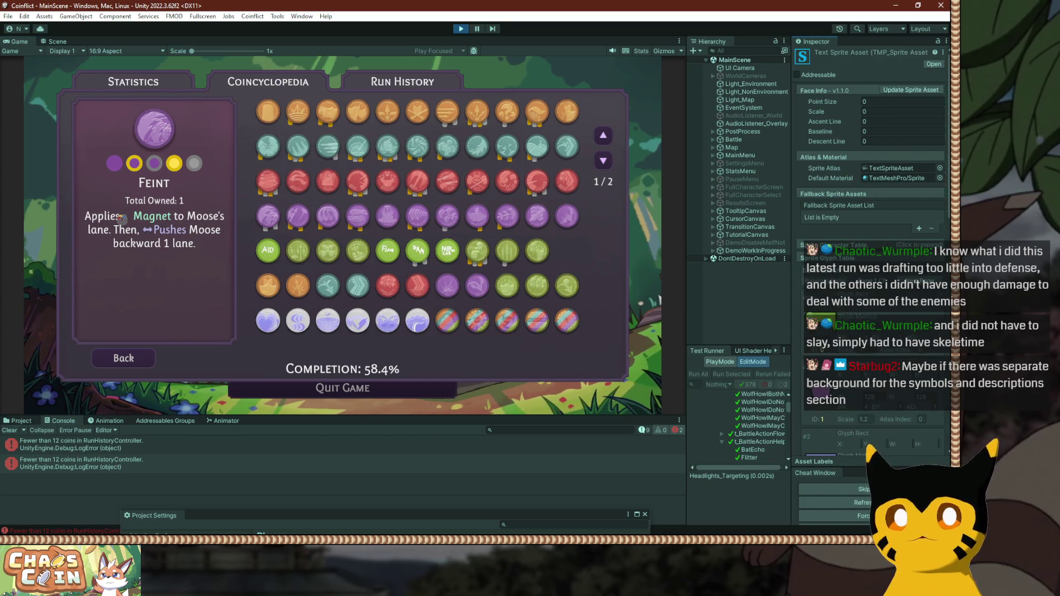
scroll(872, 165, "down", 2)
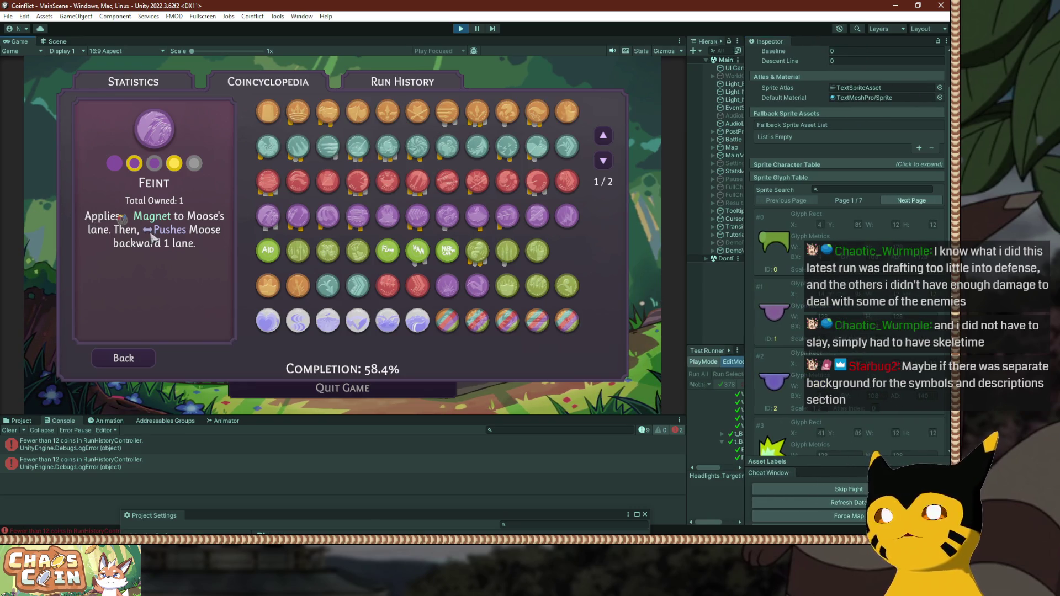
left_click(912, 201)
left_click(911, 200)
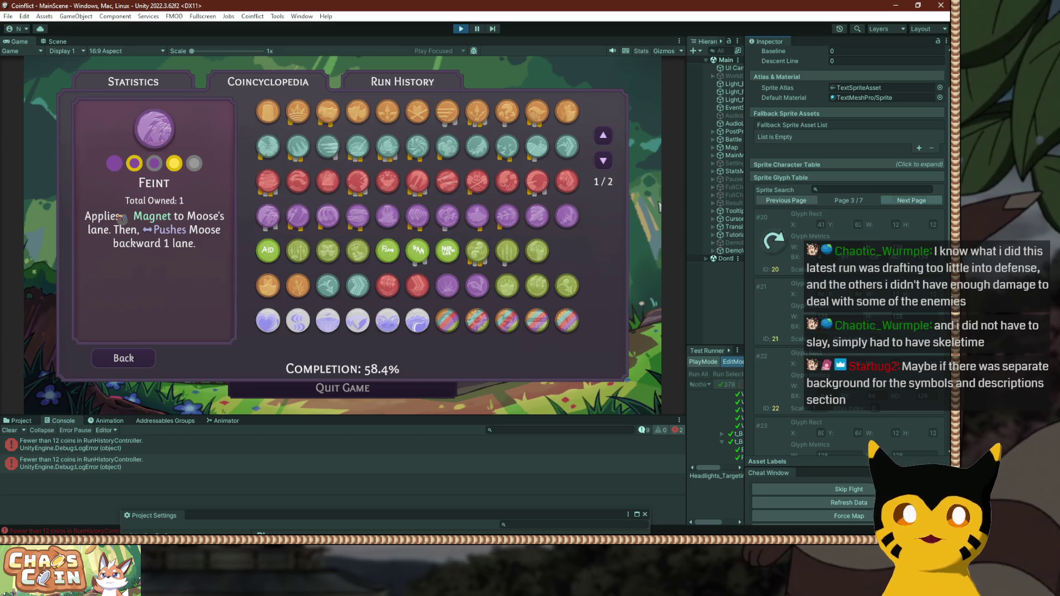
left_click(912, 201)
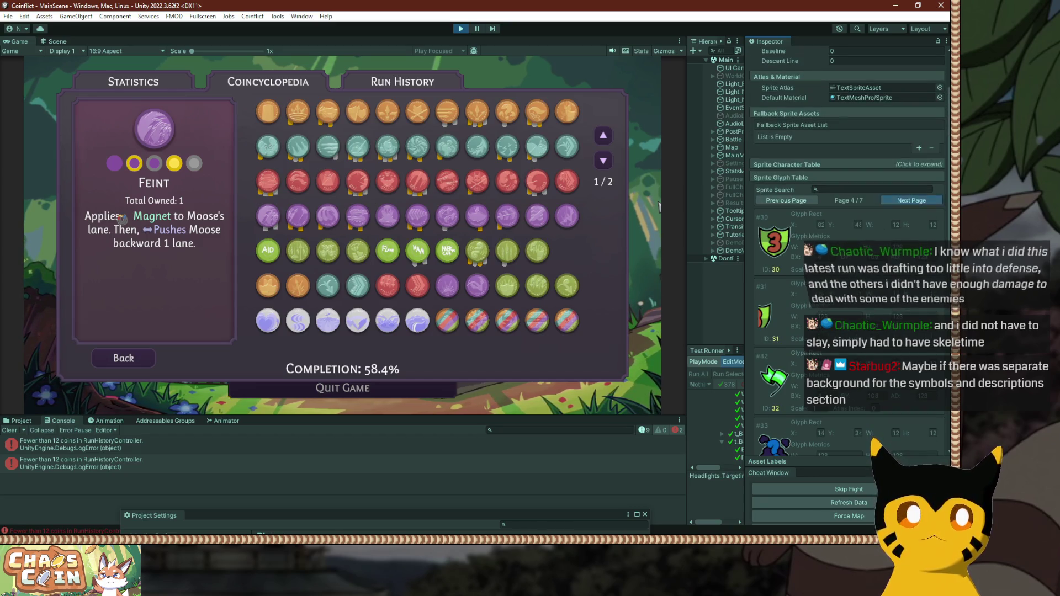
scroll(847, 221, "down", 4)
scroll(848, 249, "down", 6)
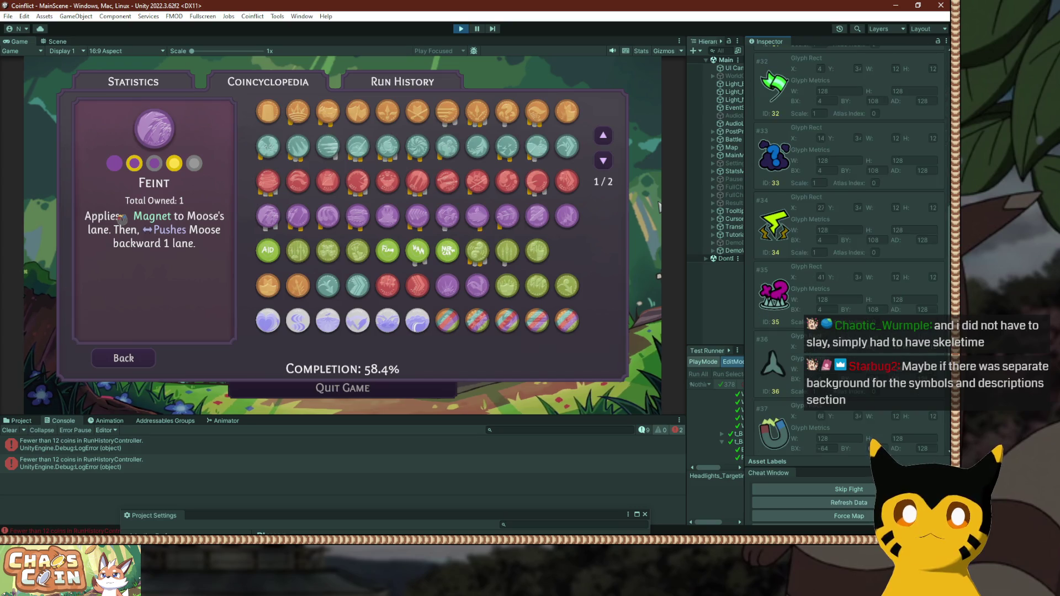
left_click(773, 353)
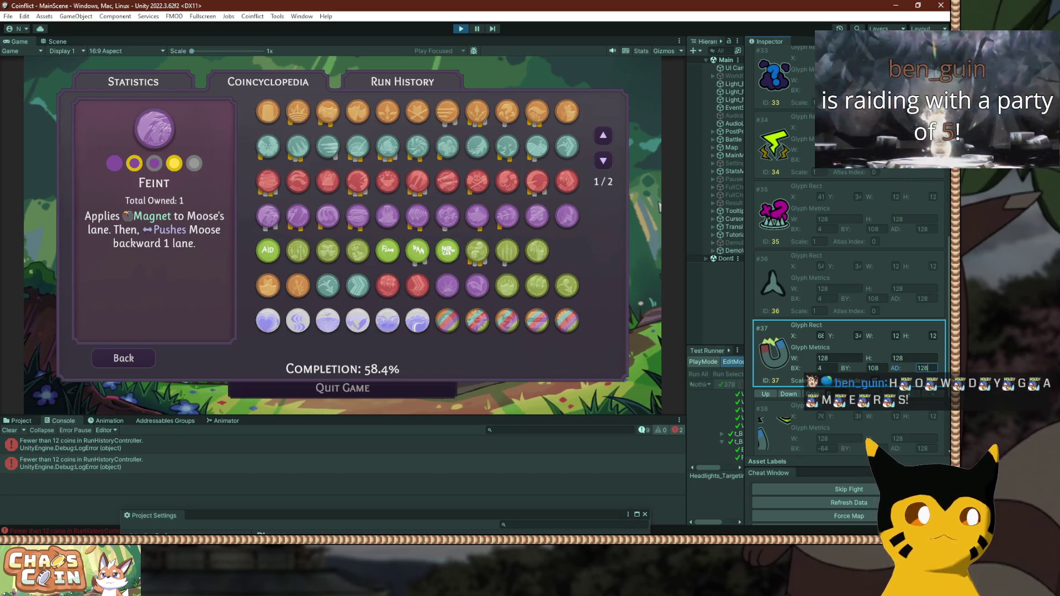
Add a Notepad line noting 128 vs. 134 AD in glyph metrics, then return to Unity.
key("alt+Tab")
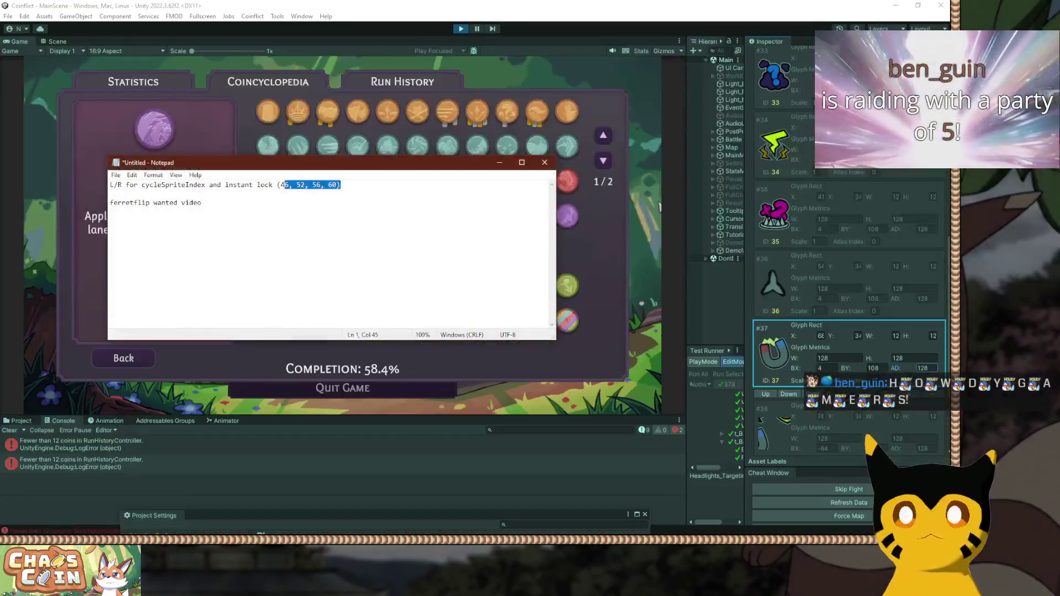
key("ctrl+End")
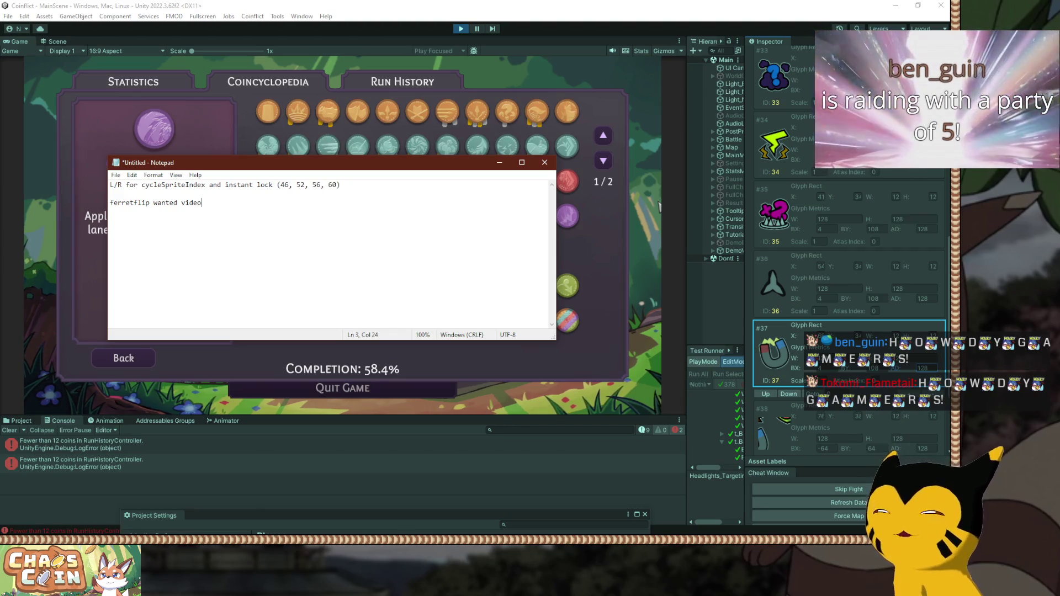
key("Return")
type("128 vs")
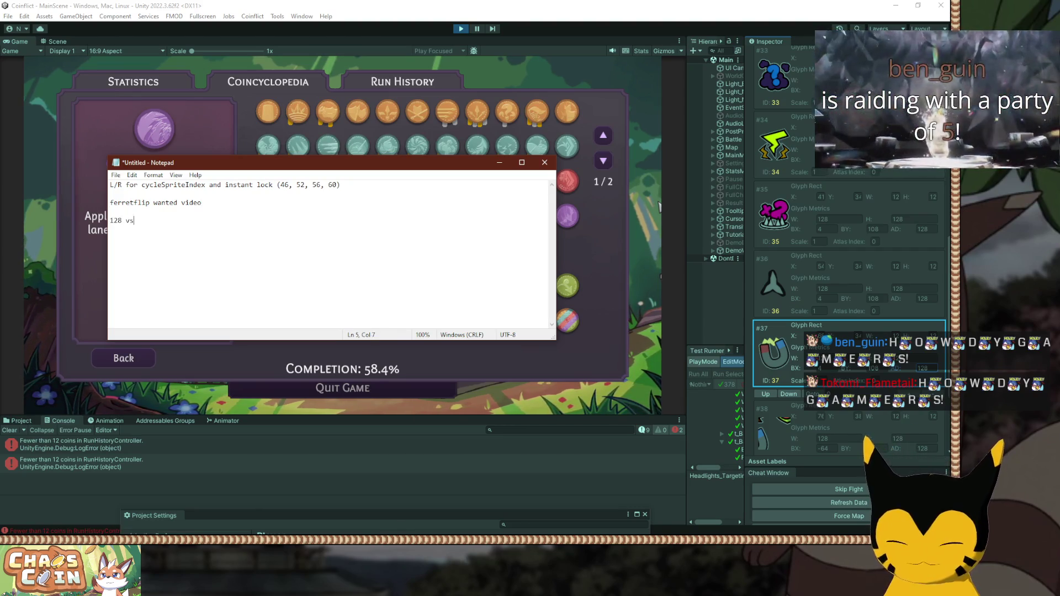
type(". 134 ")
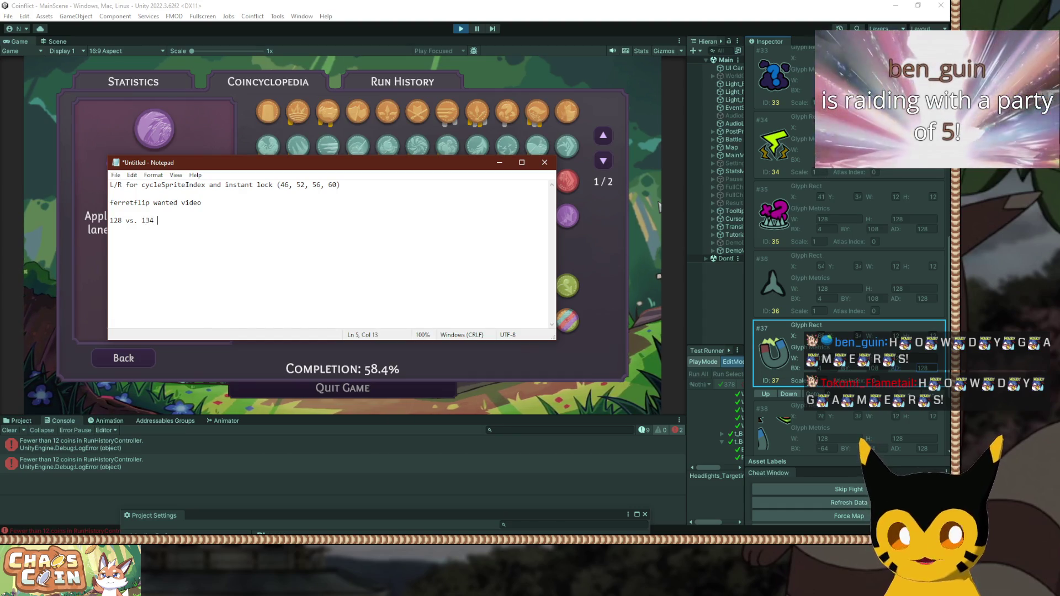
type("on AD in glyph met")
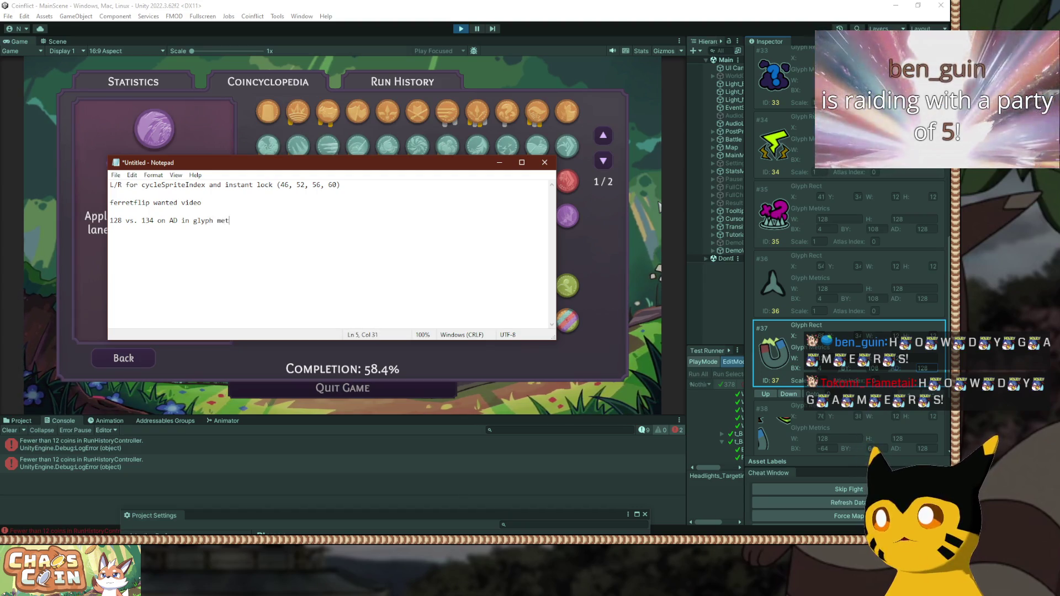
type("rics")
left_click(659, 207)
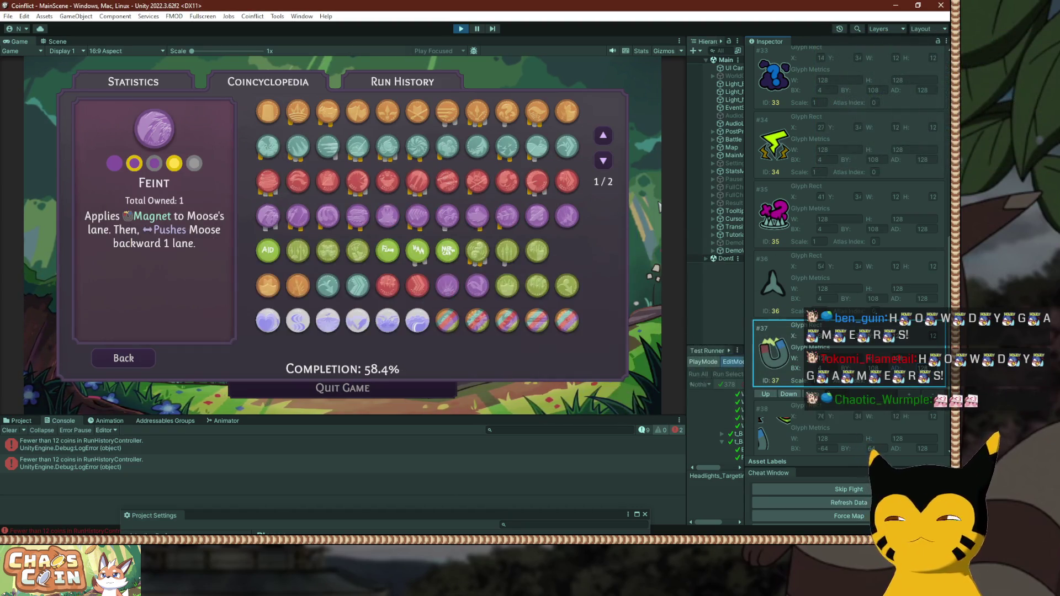
key("alt+Tab")
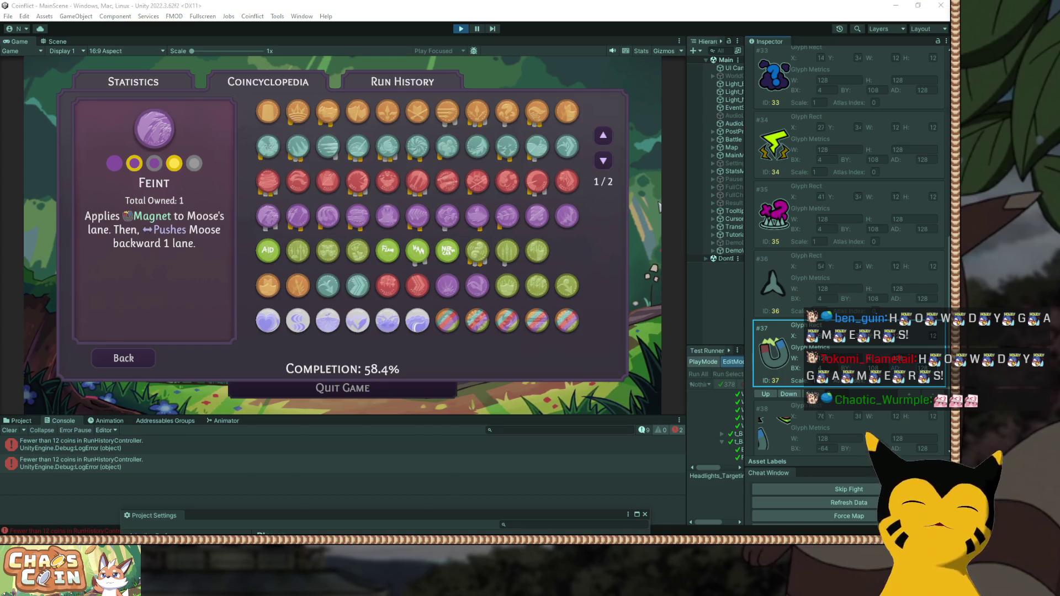
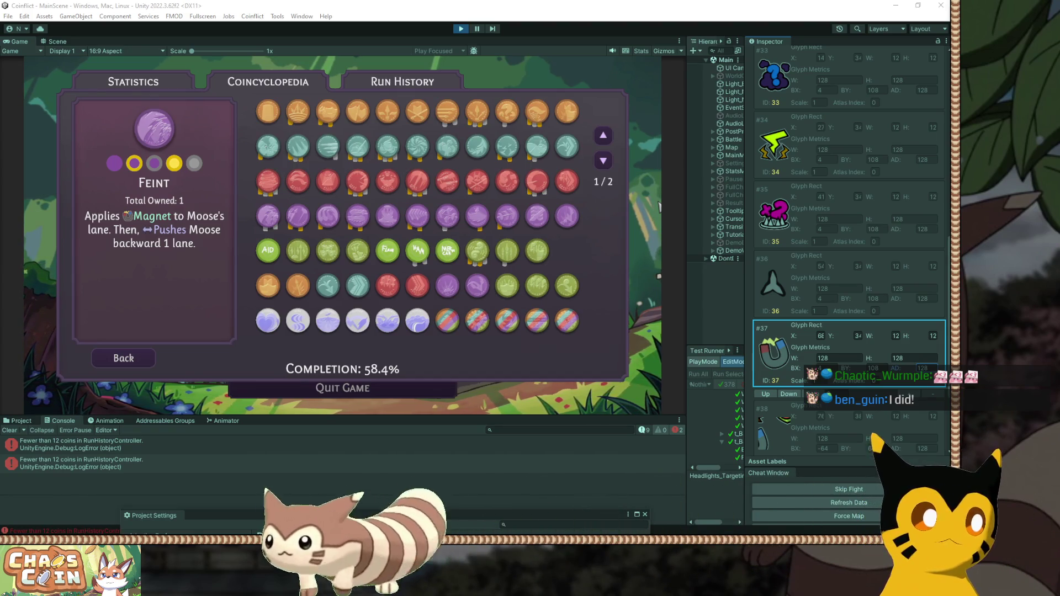
Leave the Coincyclopedia and go to the Input page of the game settings.
left_click(484, 351)
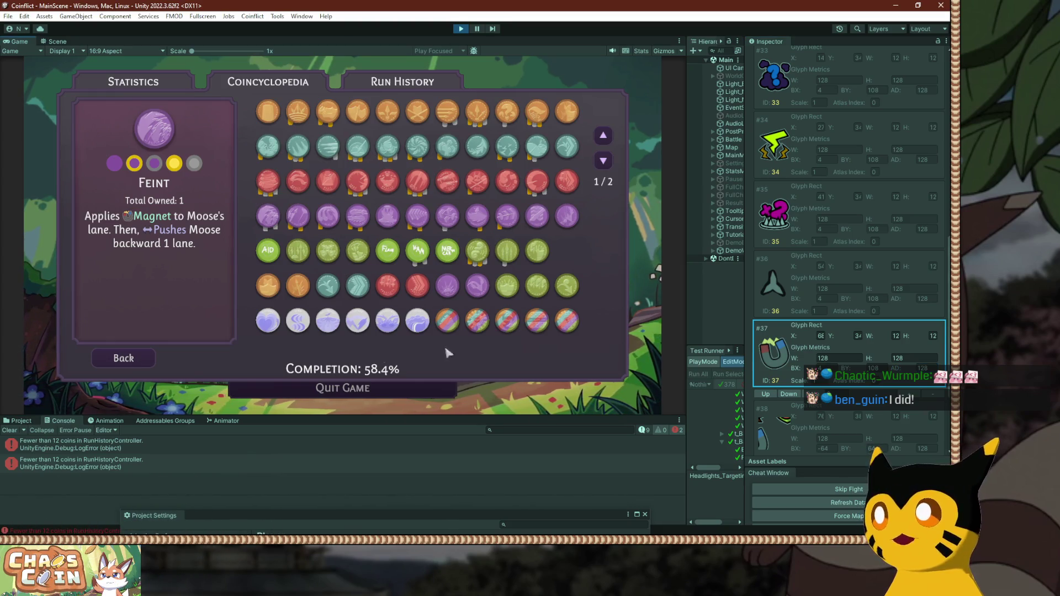
key("Escape")
left_click(326, 321)
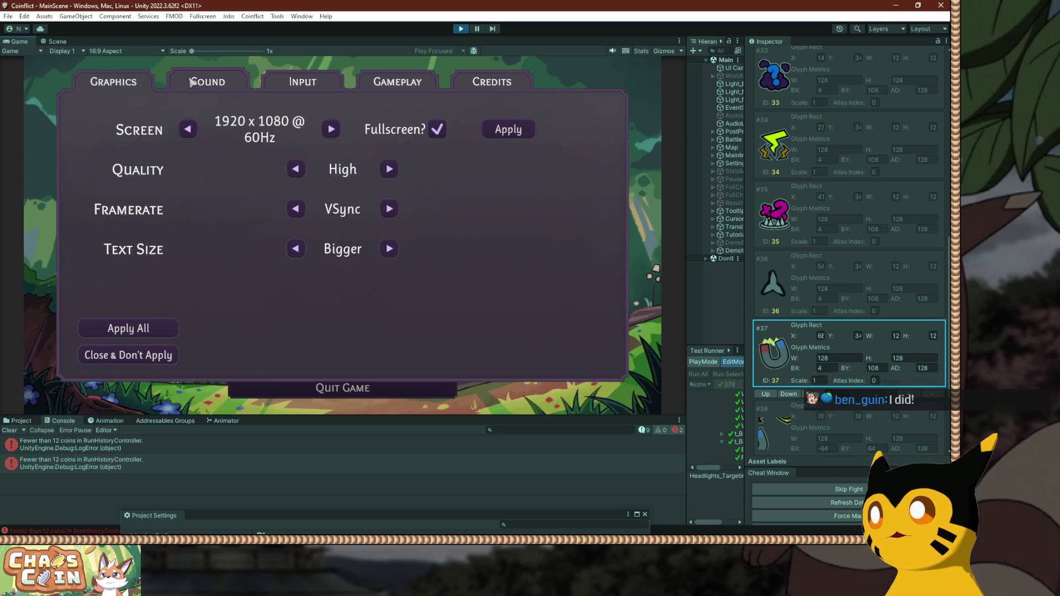
left_click(387, 77)
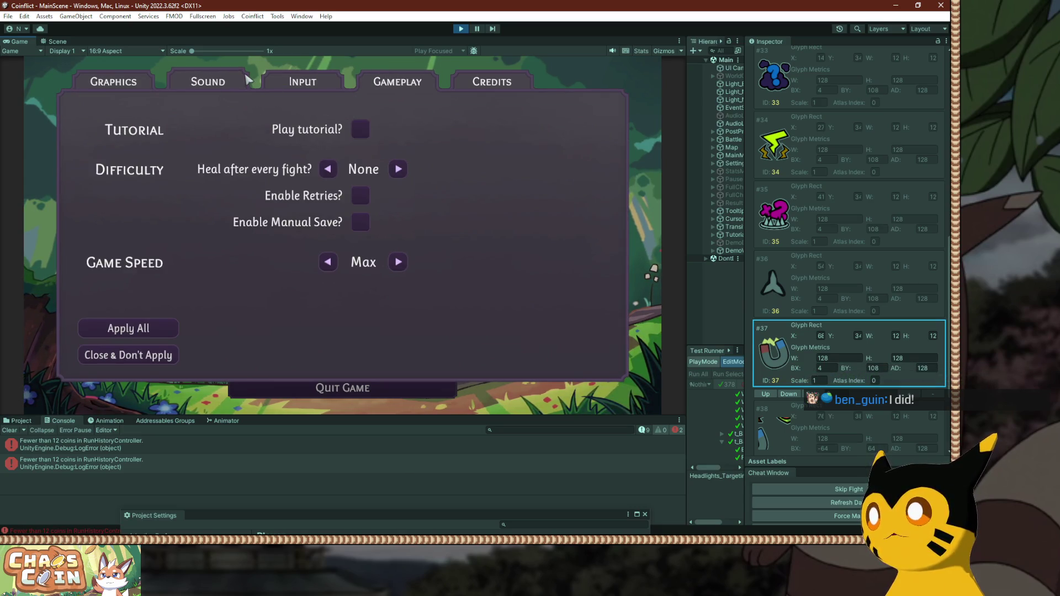
left_click(293, 81)
Change Cursor Snap from High to Off and apply all settings.
mouse_move(348, 132)
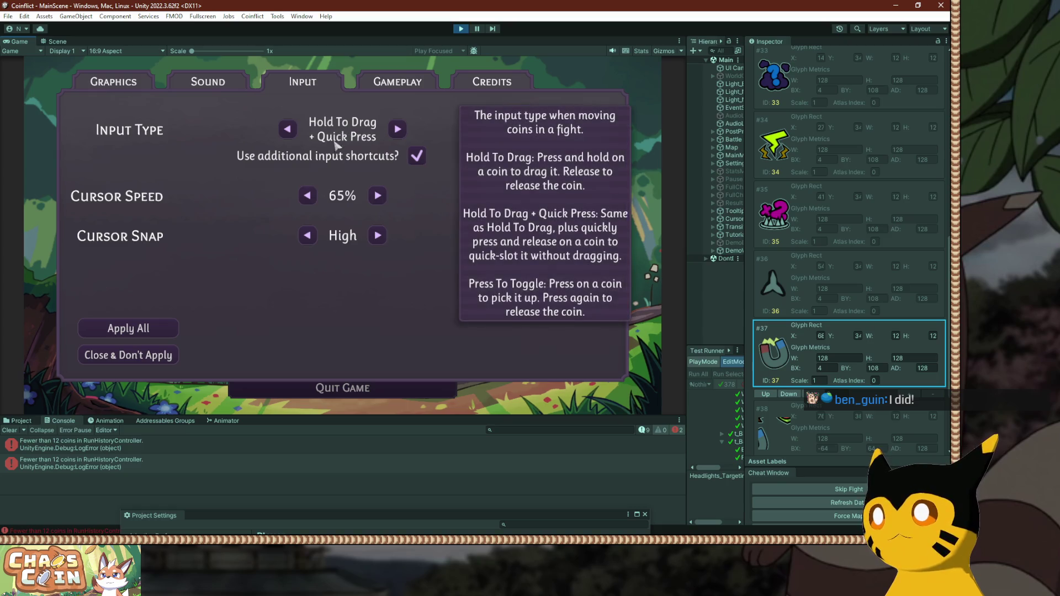
mouse_move(337, 165)
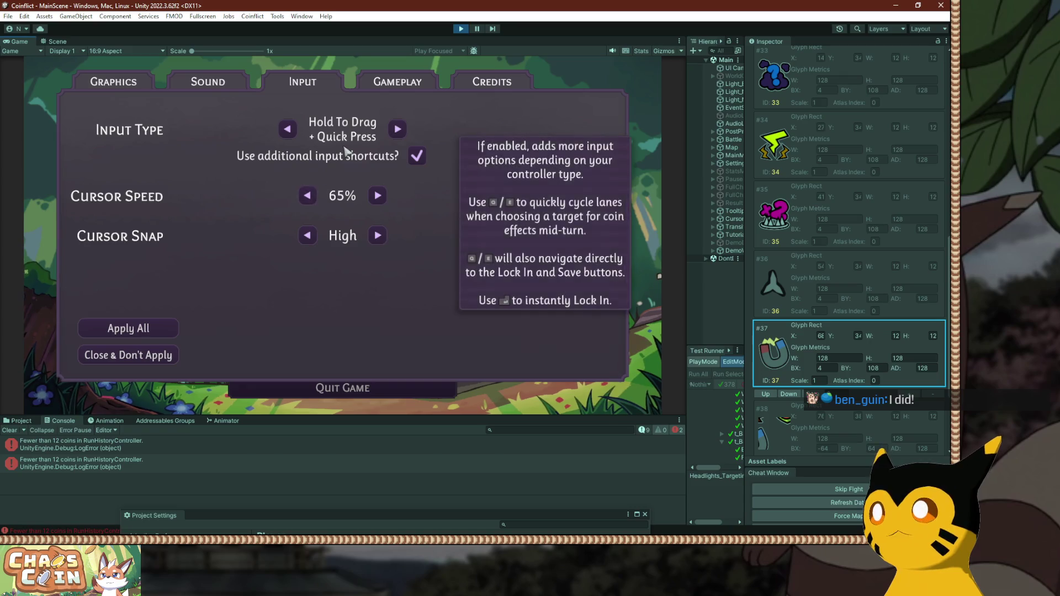
mouse_move(399, 131)
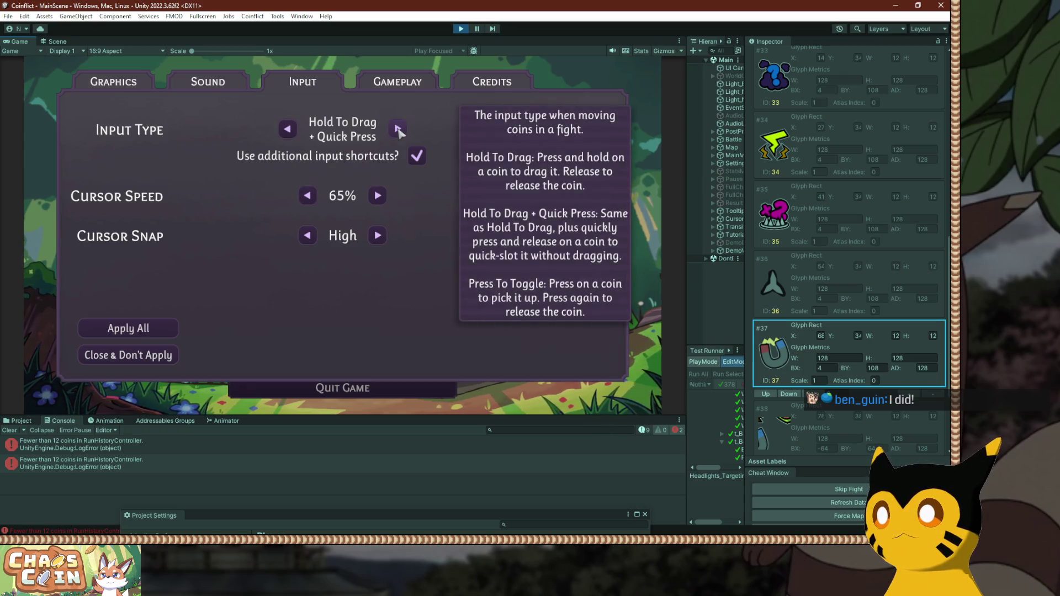
mouse_move(418, 157)
left_click(307, 235)
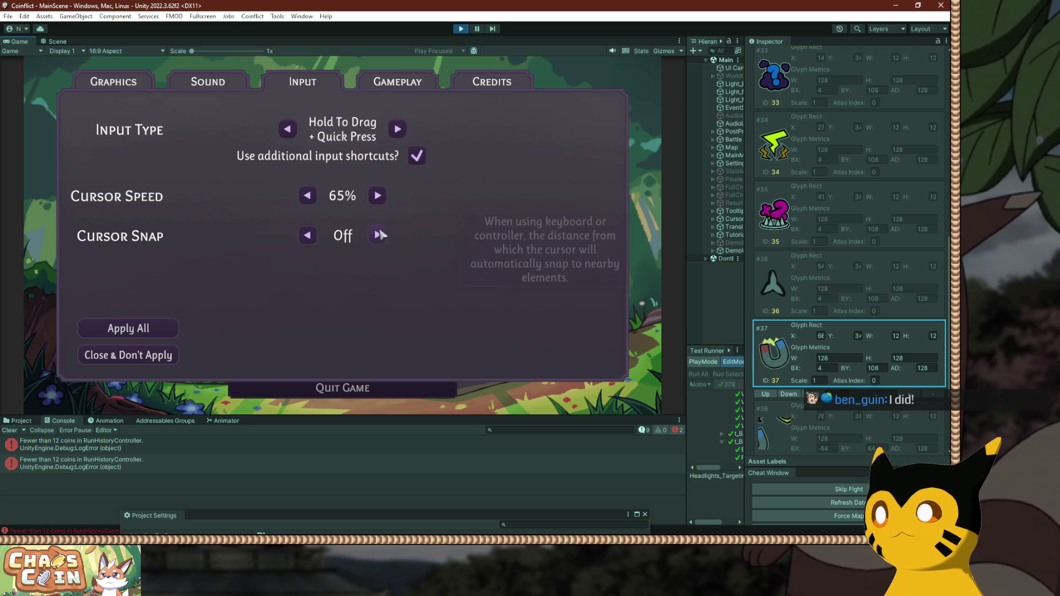
left_click(156, 328)
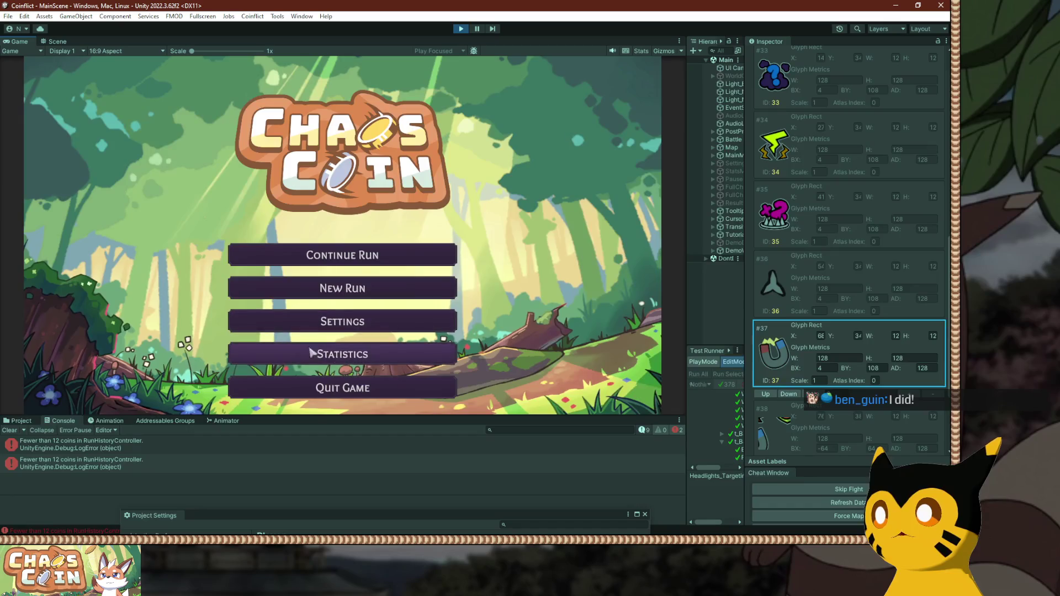
Reopen the Input settings to confirm Cursor Snap is Off, then close without applying.
left_click(366, 315)
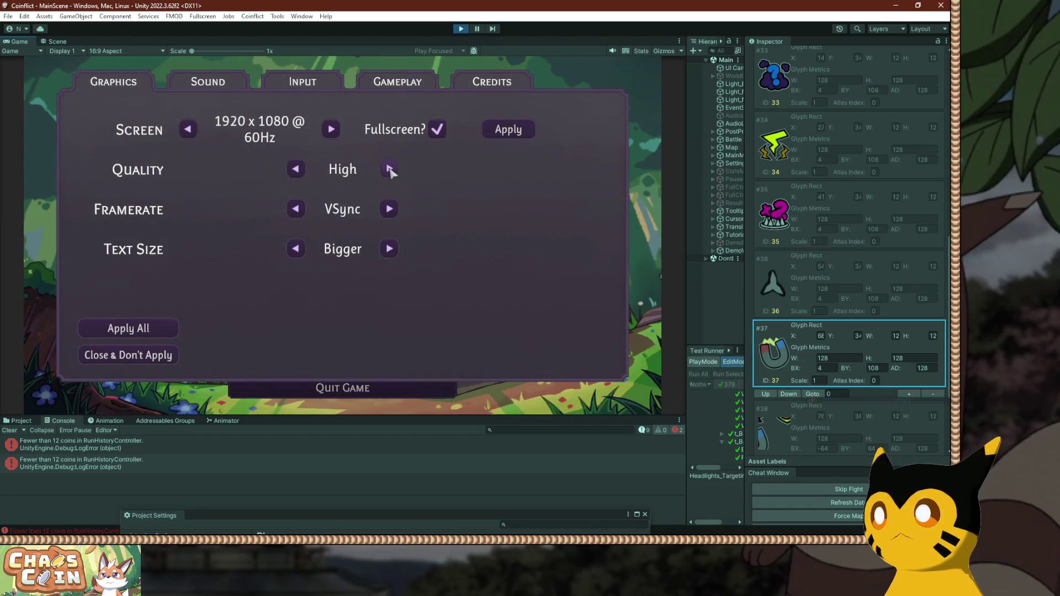
left_click(304, 82)
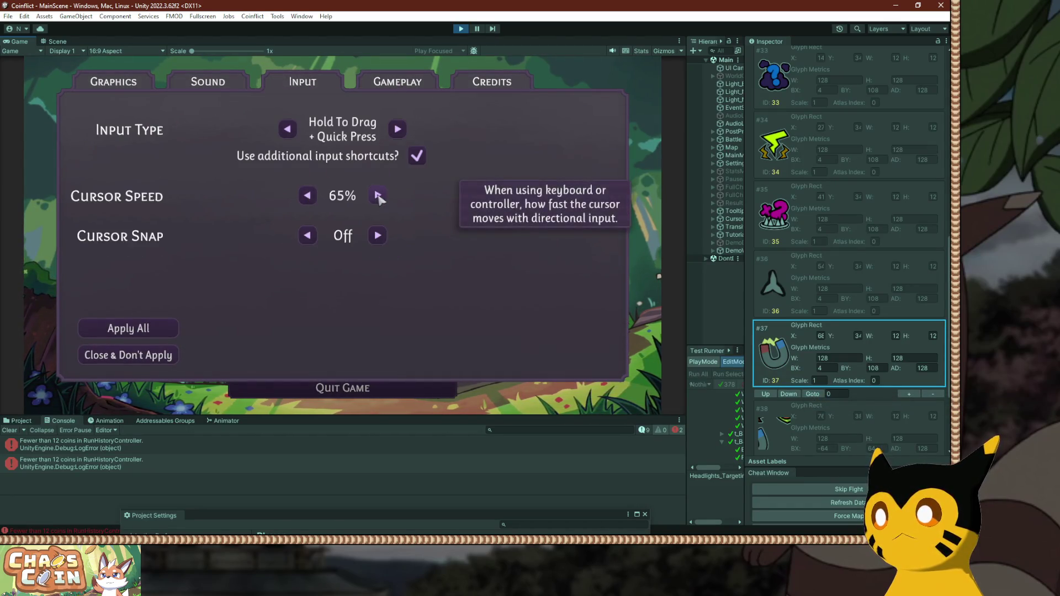
mouse_move(418, 157)
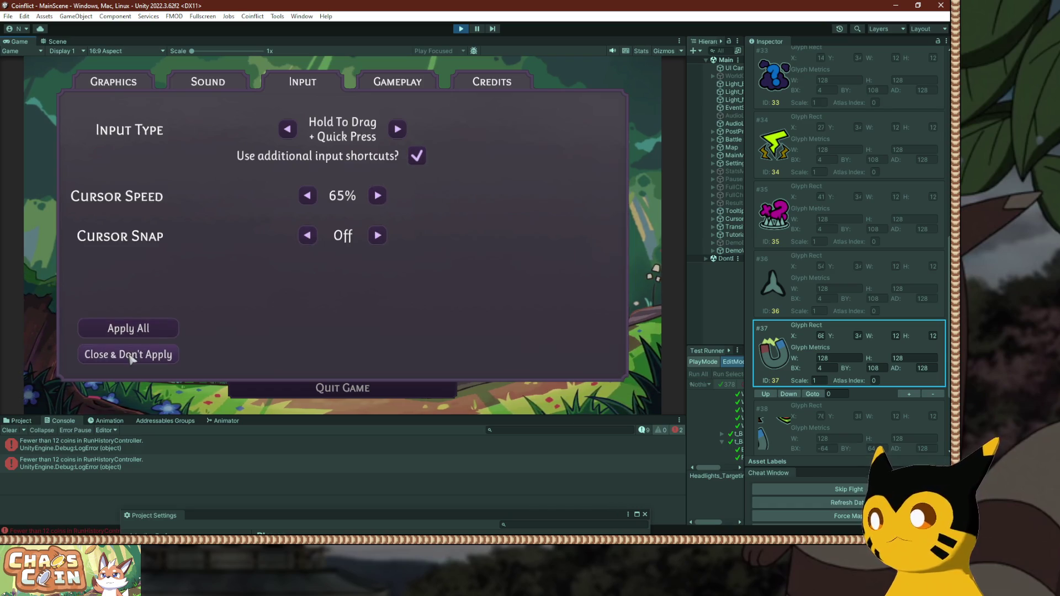
left_click(148, 354)
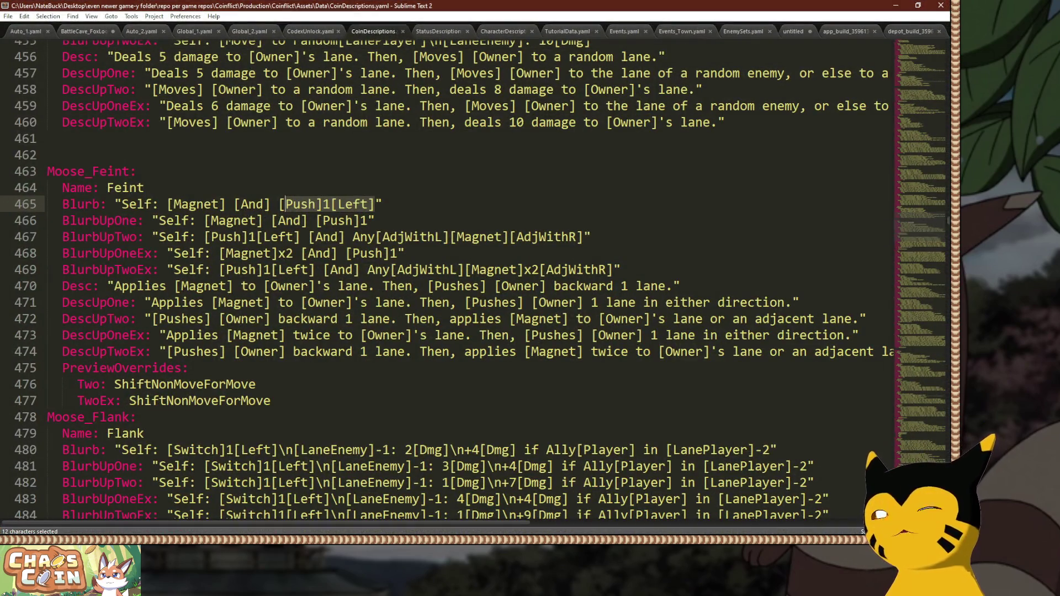
Corrupt the 'Flags' key on line 2 of Global_1.yaml with junk, save, and minimize Sublime Text.
key("ctrl+minus")
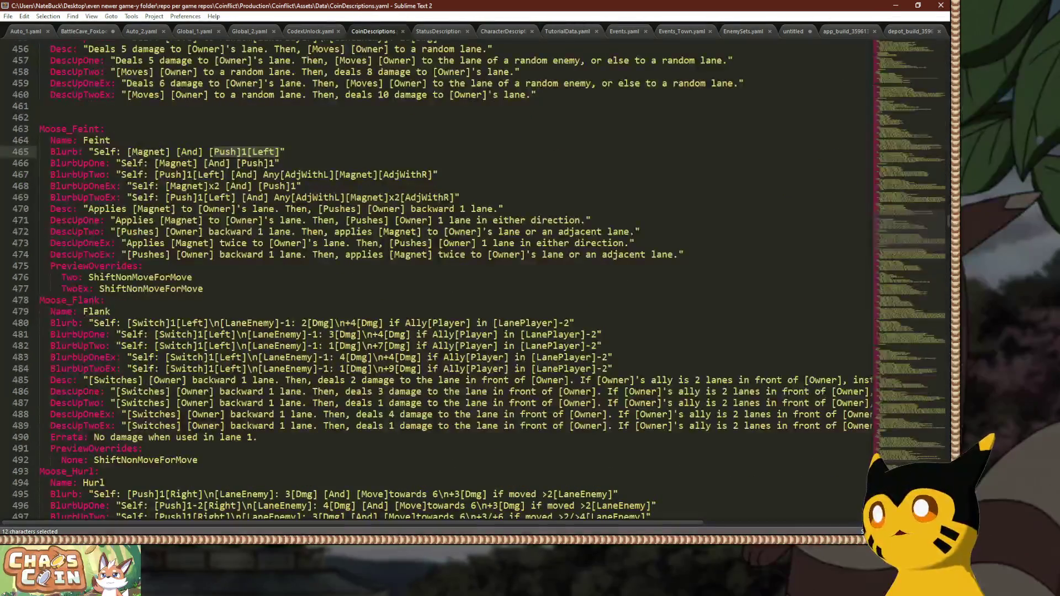
key("ctrl+Page_Up")
key("ctrl+Page_Up")
key("ctrl+Page_Up")
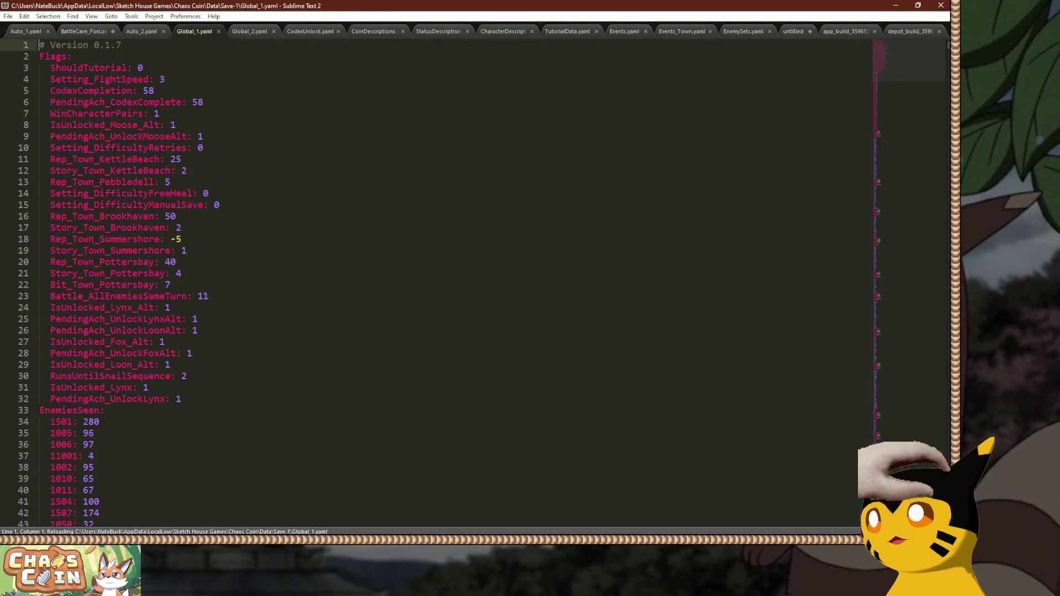
key("Down")
key("ctrl+Page_Down")
key("Down")
key("ctrl+Page_Up")
key("ctrl+s")
key("Down")
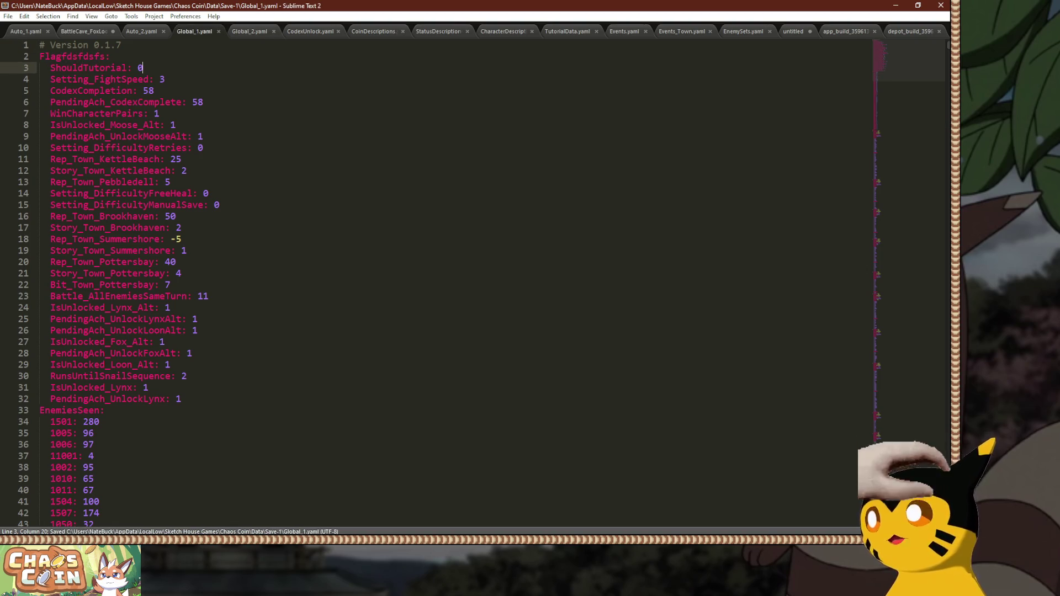
left_click(895, 5)
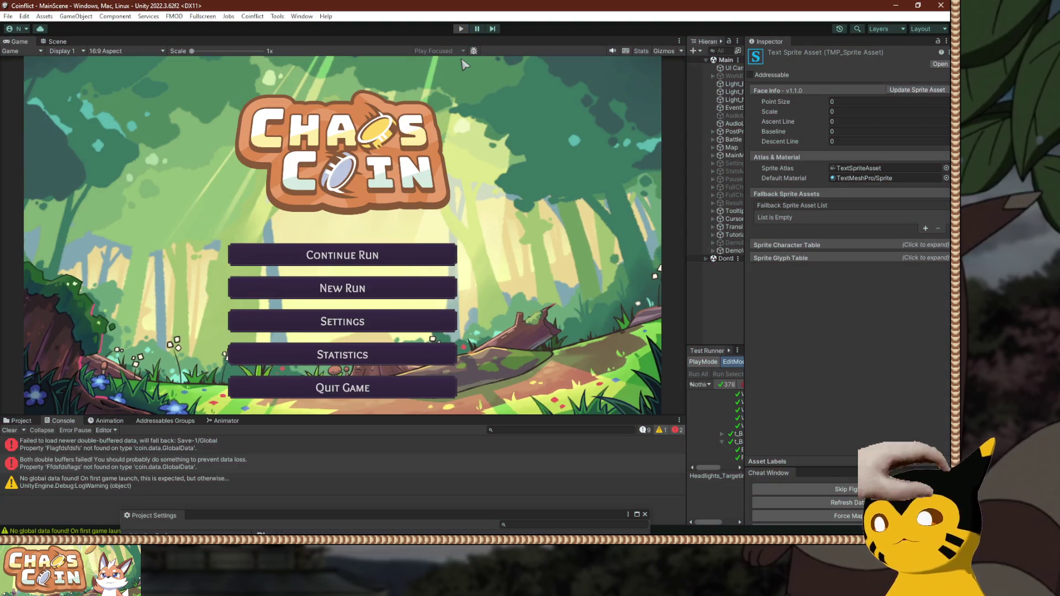
Continue the saved run, then switch to the regenerated Global_1.yaml in Sublime Text.
left_click(347, 249)
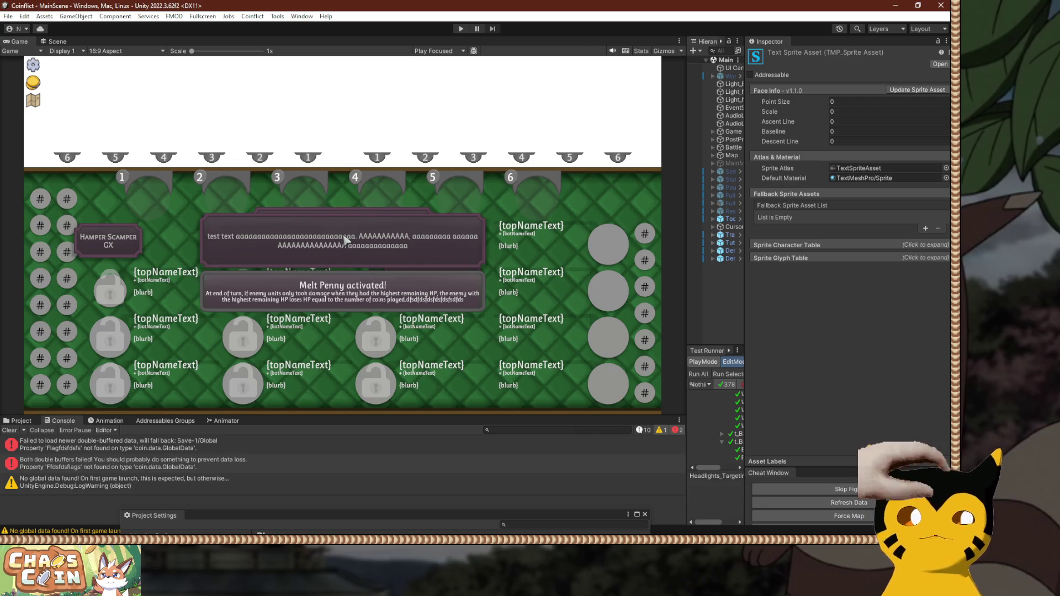
key("alt+Tab")
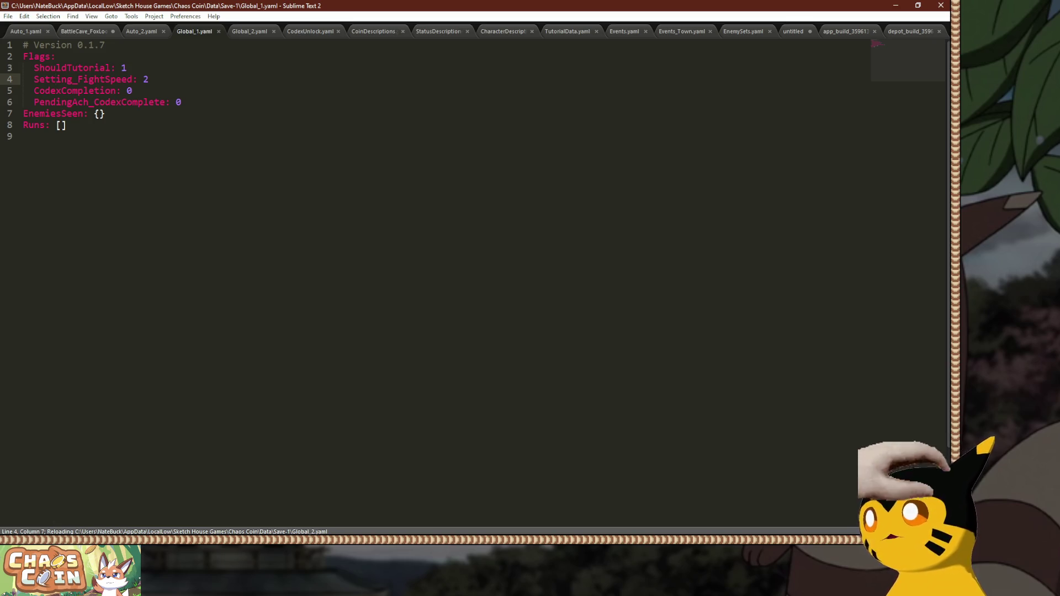
Delete the ShouldTutorial line from Global_1.yaml.
key("Up")
key("End")
key("shift+Up")
key("BackSpace")
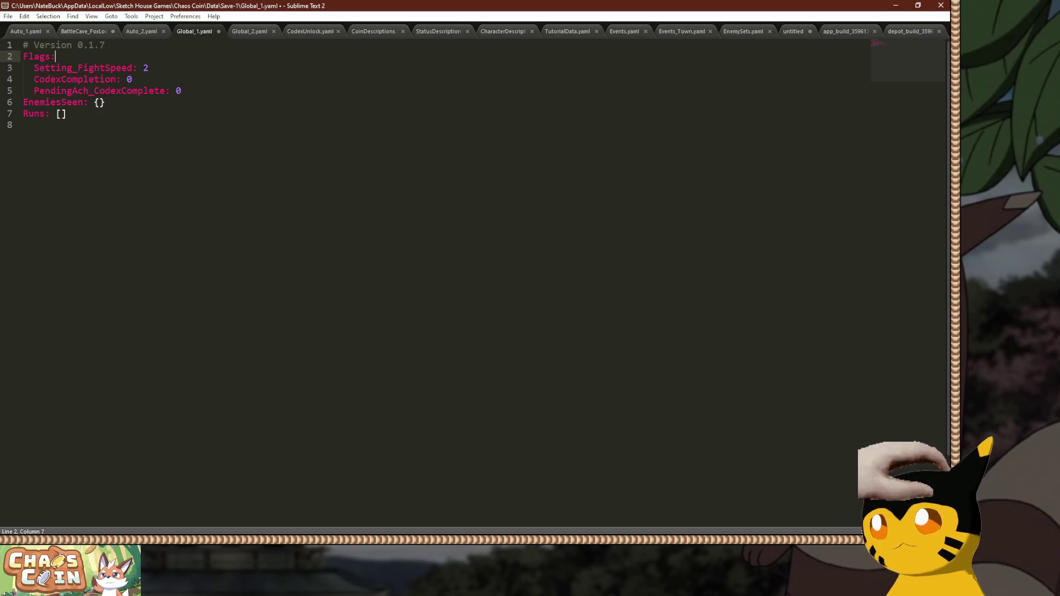
Add 'IsUnlocked_Lynx: 1' under Flags, save the file, and minimize Sublime Text.
left_click(182, 91)
key("Return")
type("IsU")
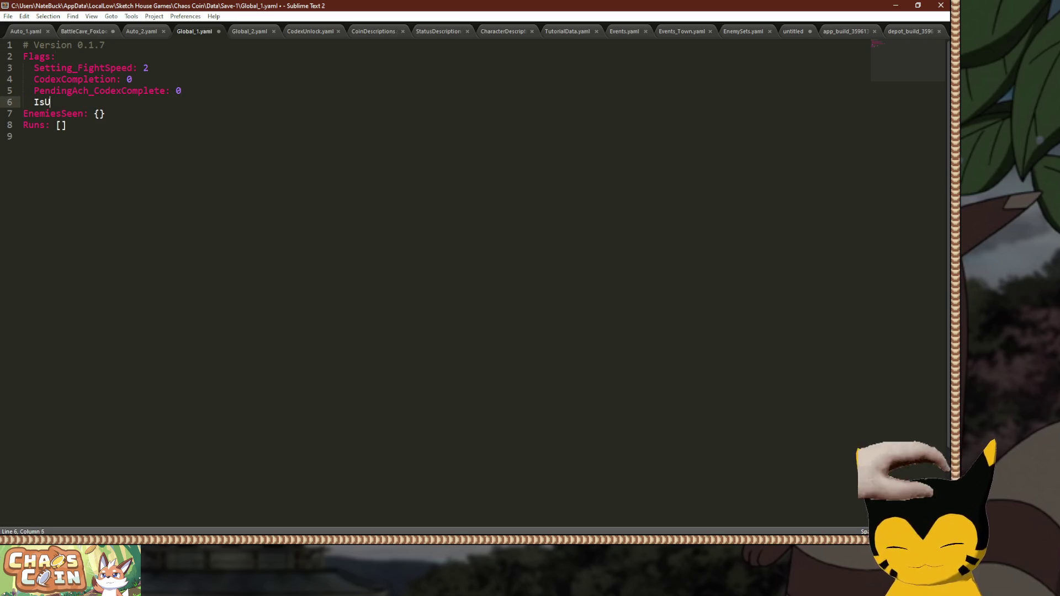
type("nlocked_Lyn")
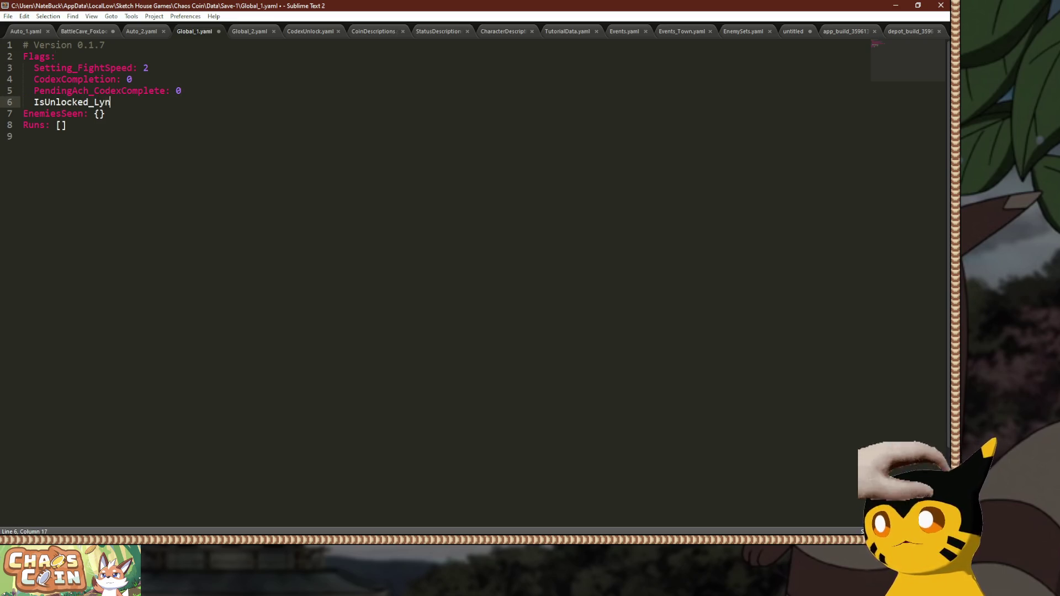
type("x: 1")
key("ctrl+s")
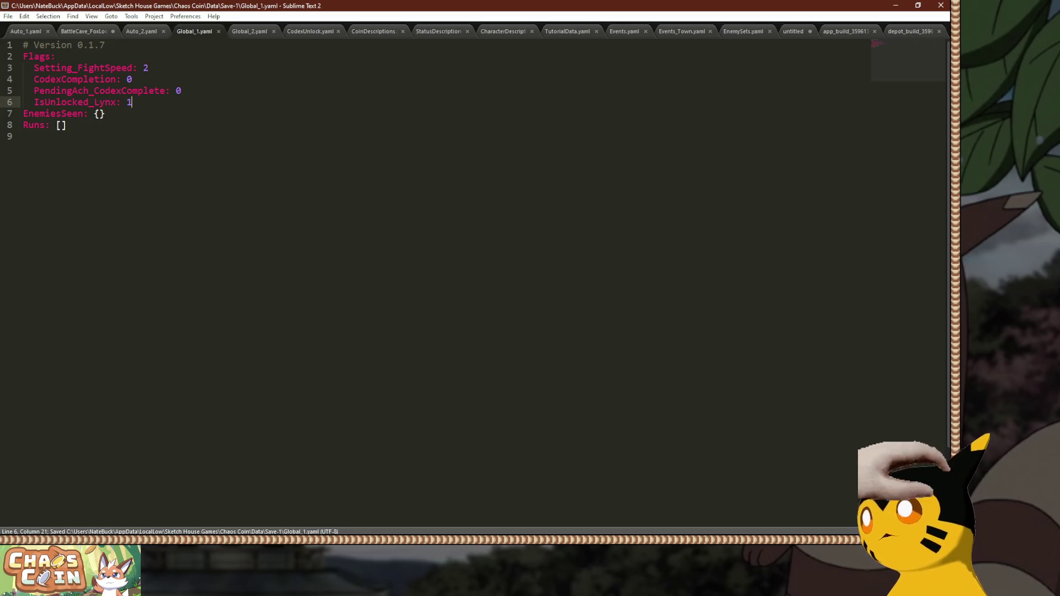
left_click(895, 5)
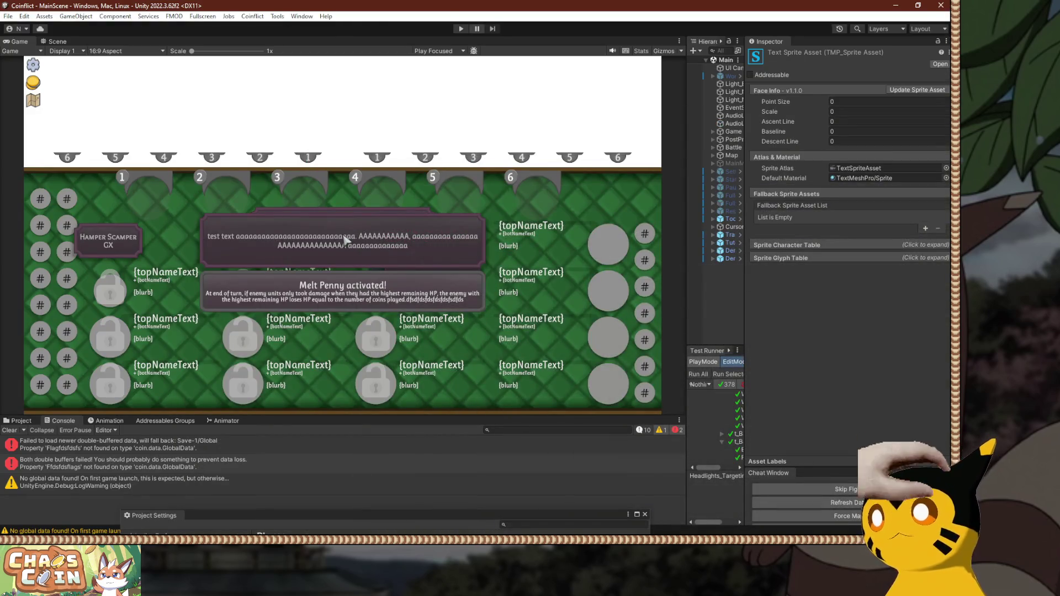
Play the game and check New Run's character select for Lynx, then go back and stop play mode.
key("ctrl+p")
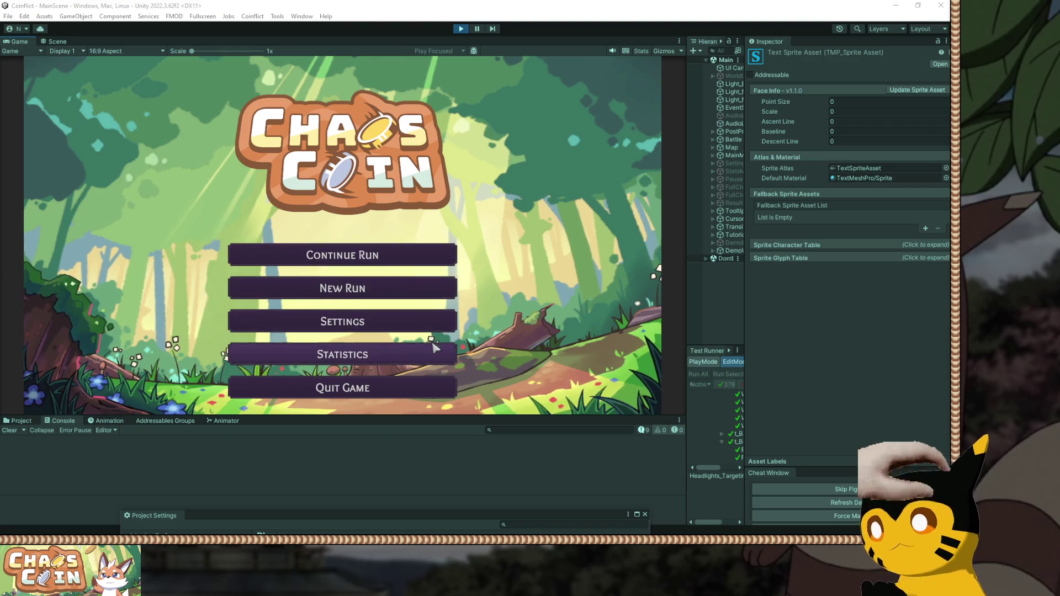
left_click(441, 292)
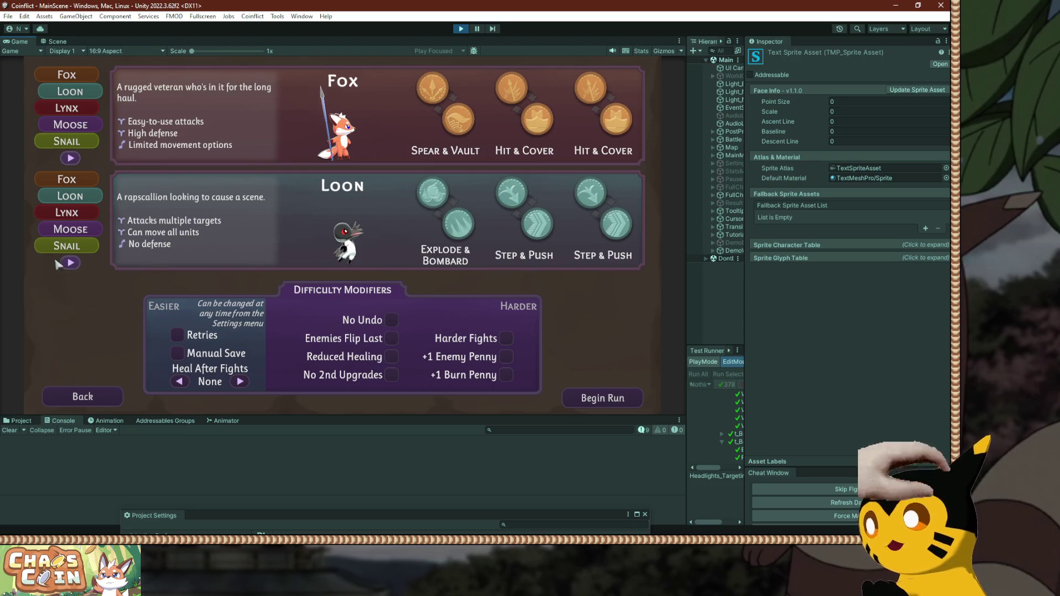
left_click(92, 405)
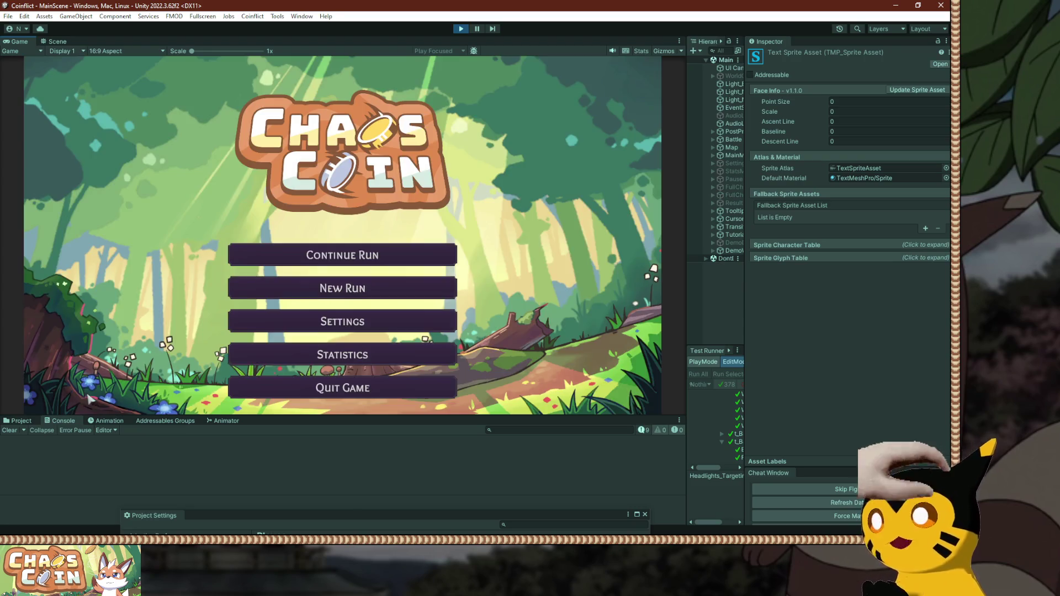
key("ctrl+p")
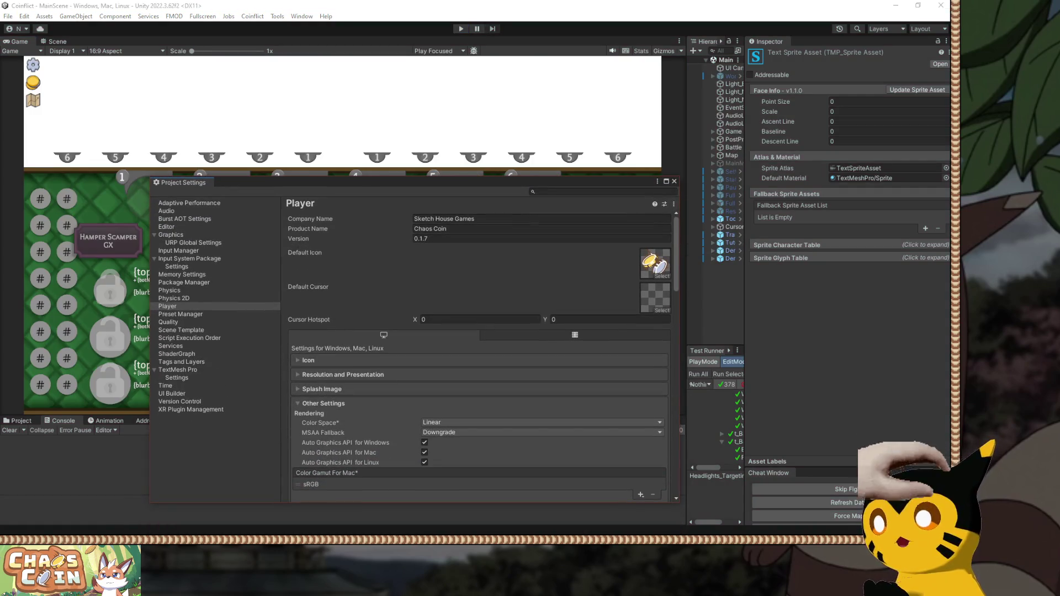
scroll(480, 353, "down", 10)
left_click(334, 324)
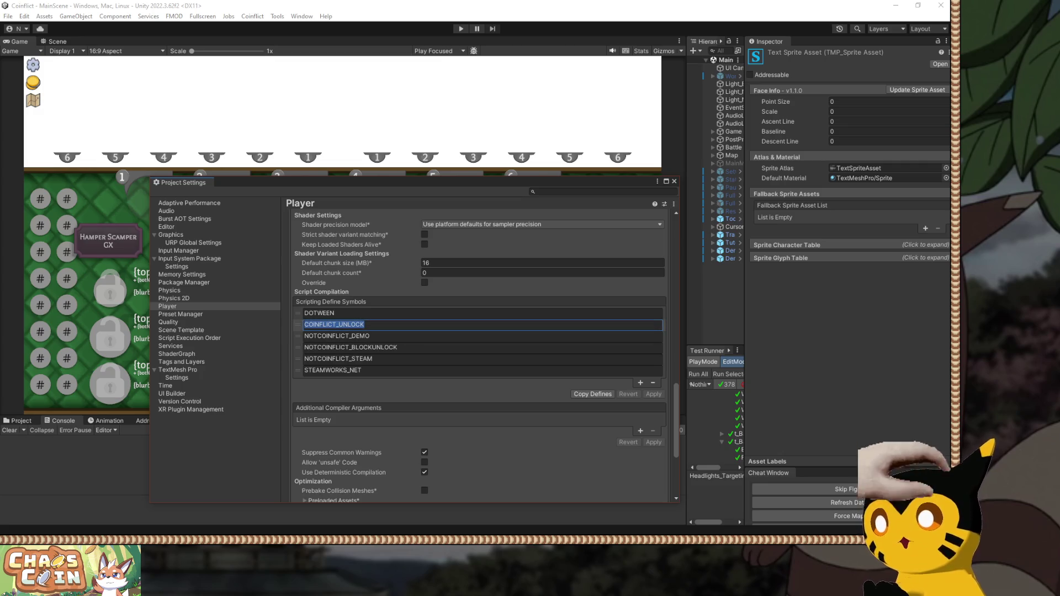
key("Home")
type("NOT")
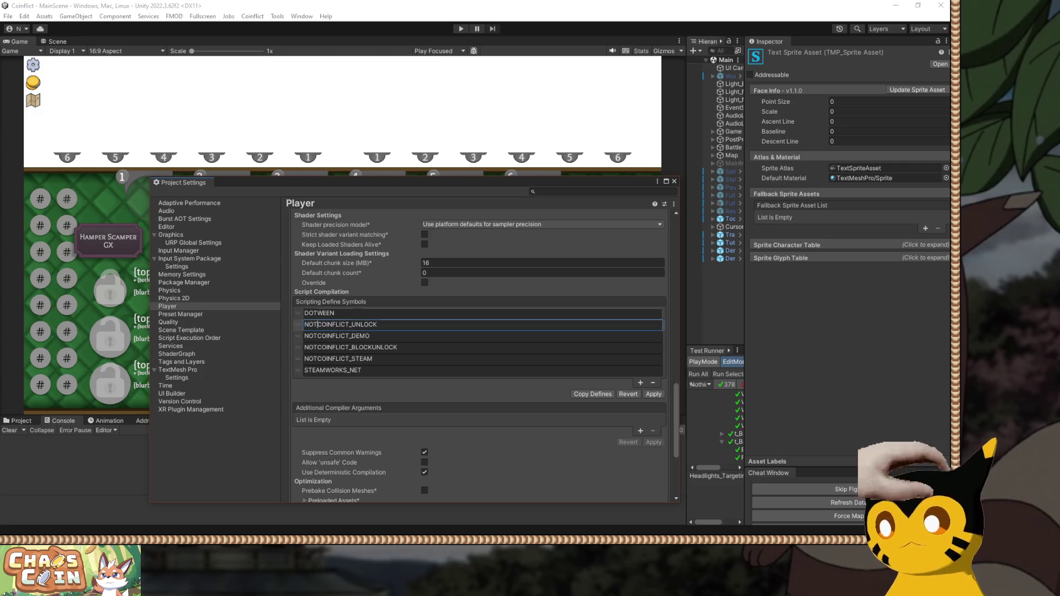
left_click(654, 395)
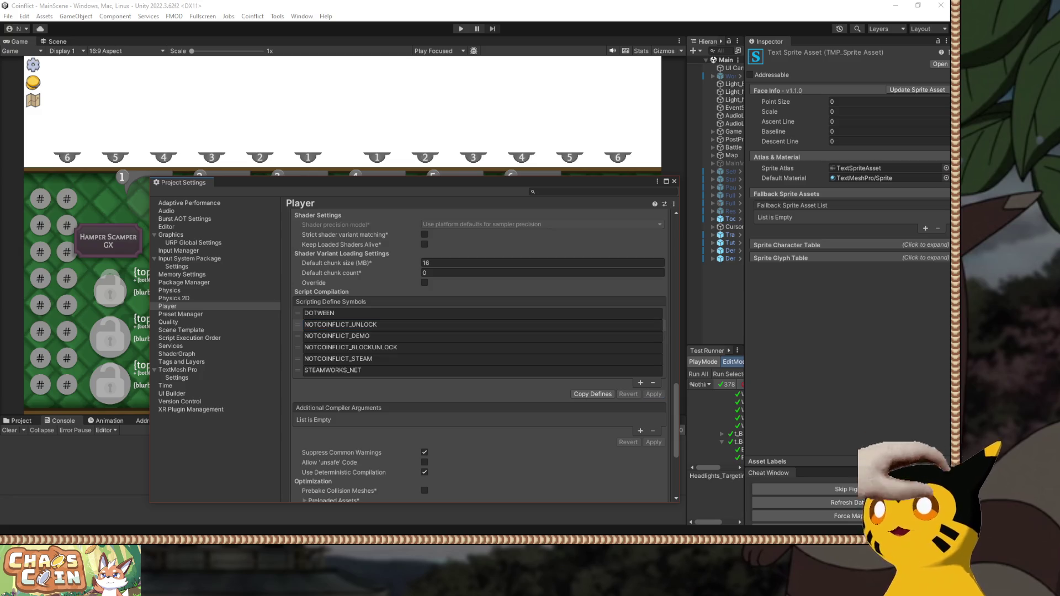
left_click(347, 240)
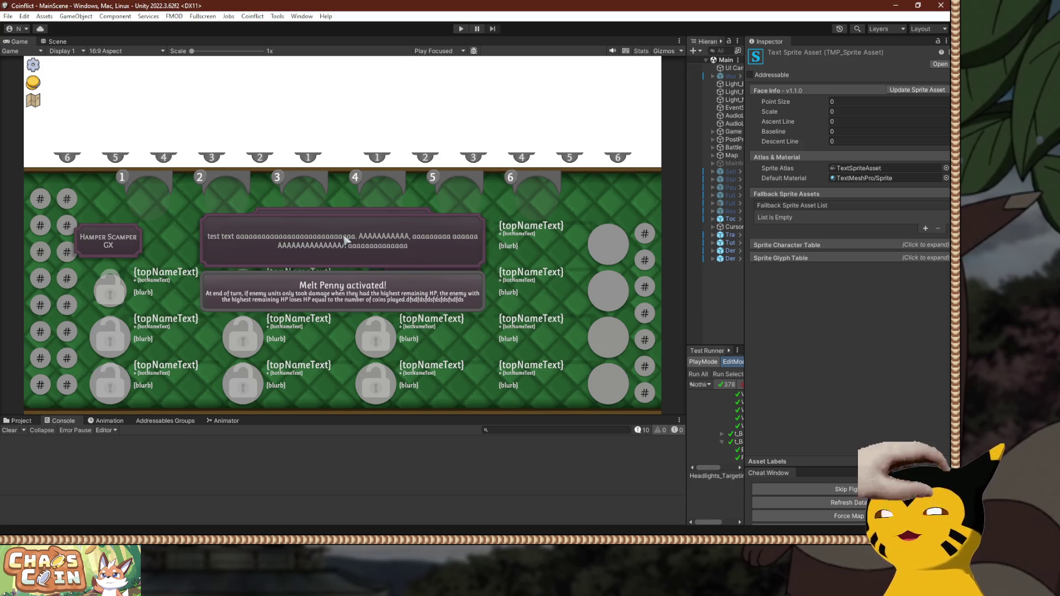
key("ctrl+p")
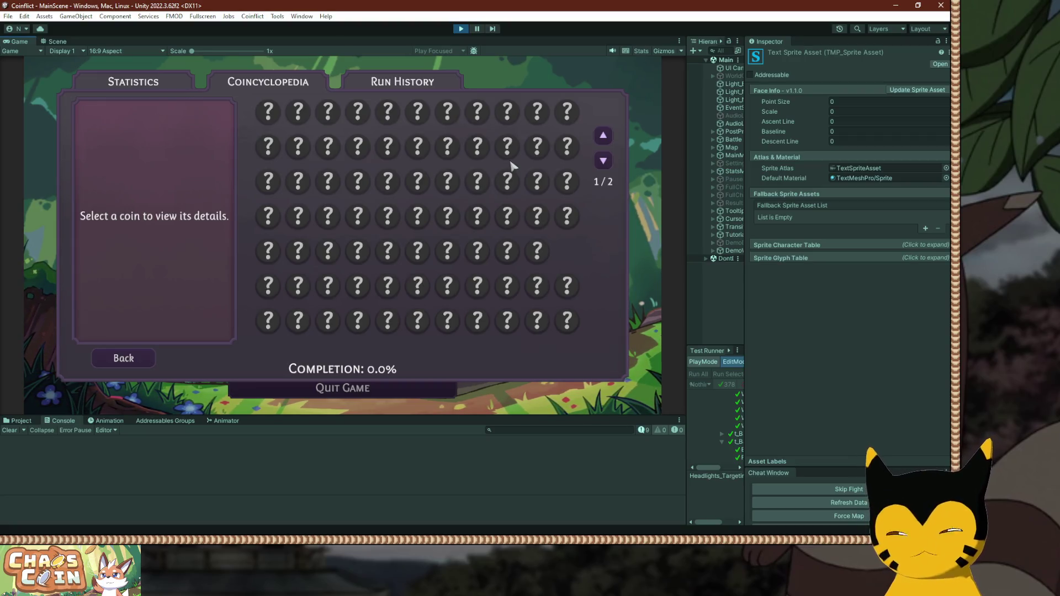
Show the running game fullscreen on the Coincyclopedia, with Playtest Notes brought forward.
key("F10")
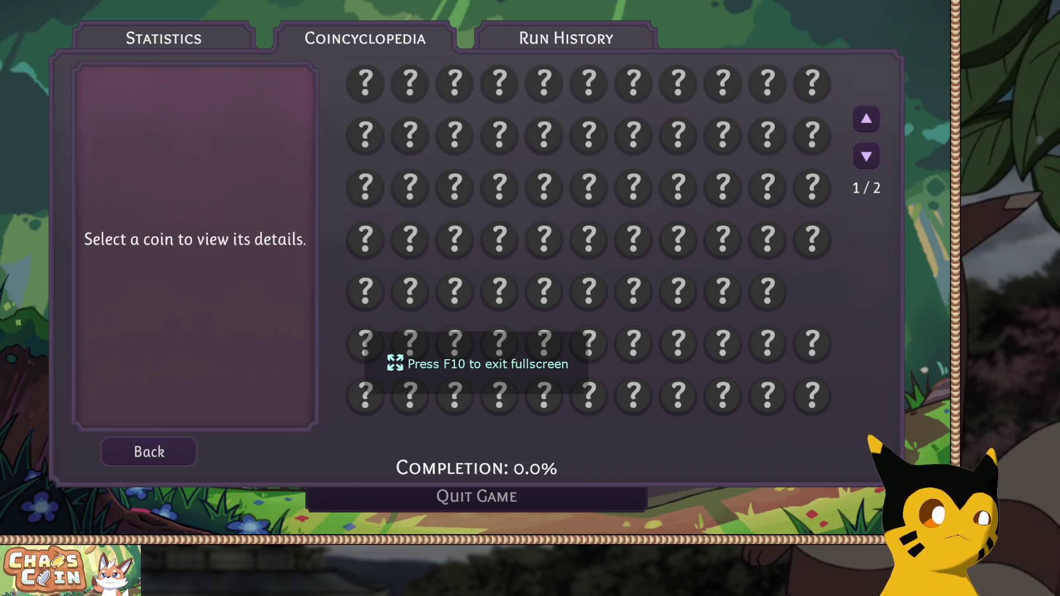
key("alt+Tab")
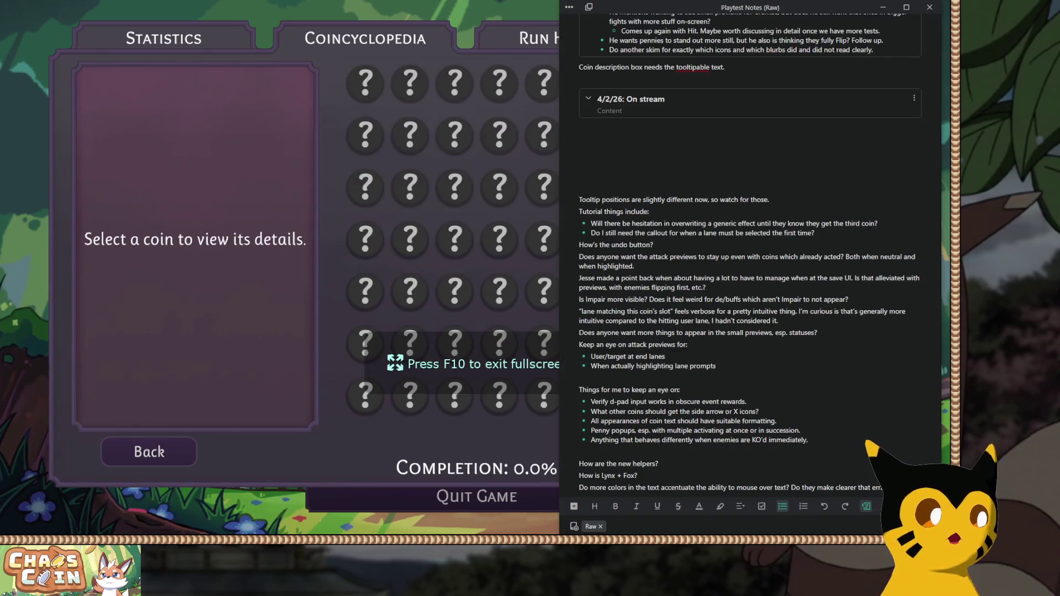
Write 'Gonna do Lynx + Fox trying for offensive Fox, also verifying icon placements' under 4/2/26: On stream.
scroll(750, 254, "up", 3)
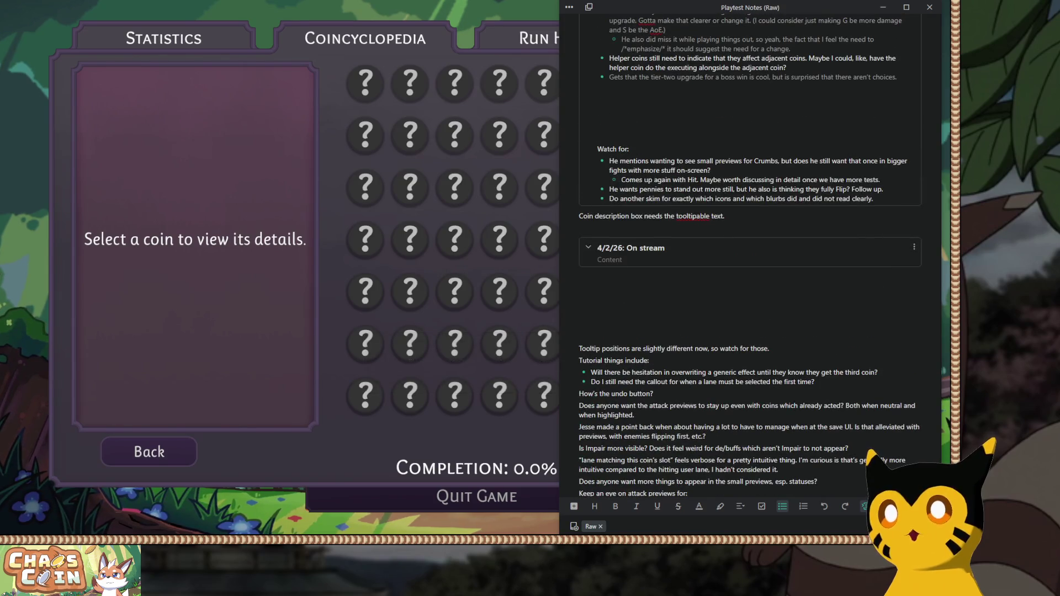
left_click(609, 260)
type("Gonna do Lynx + Fox t")
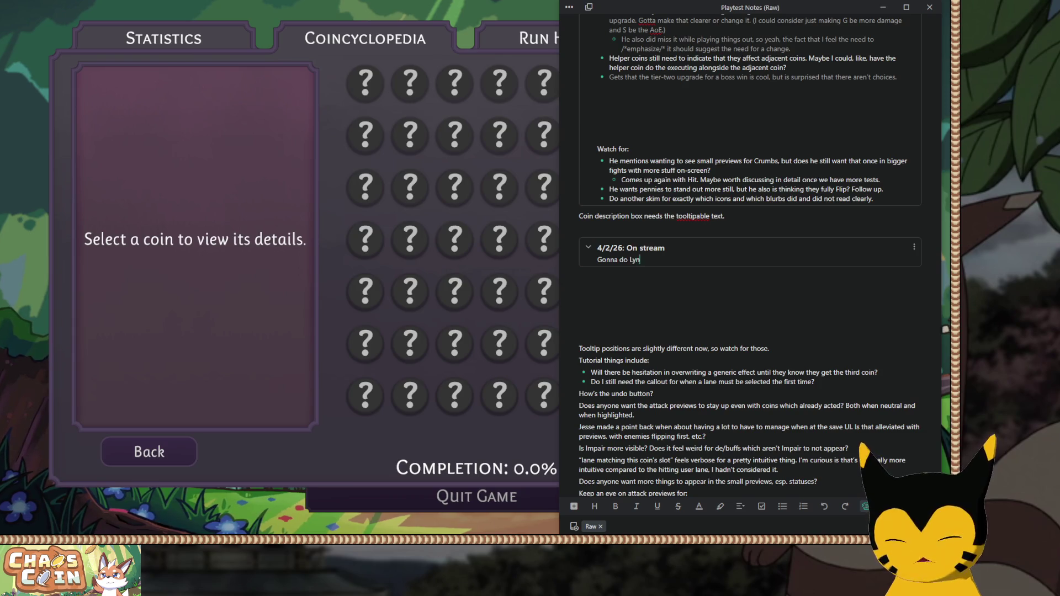
type("rying ")
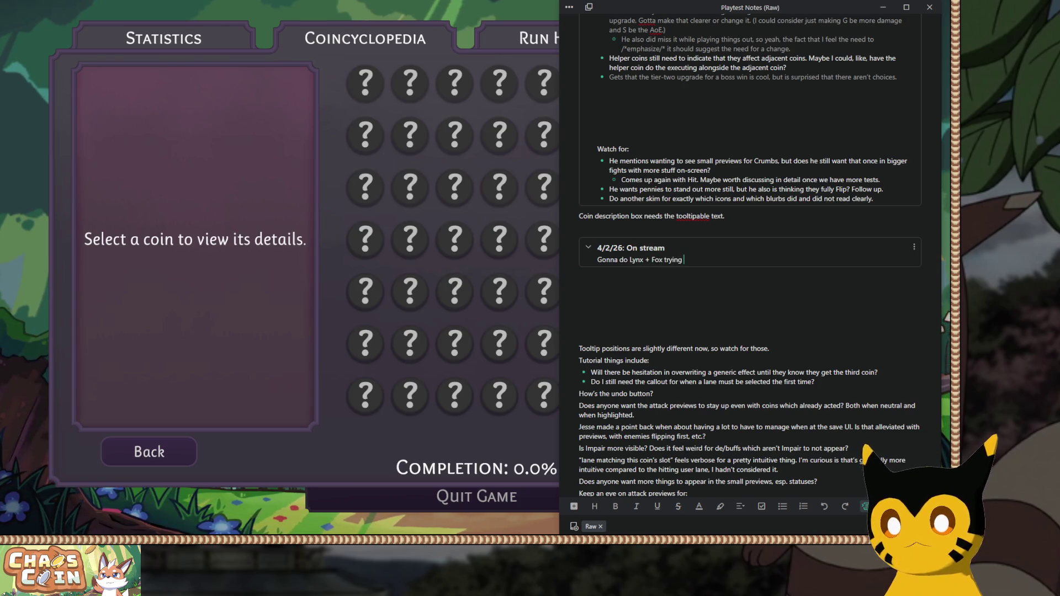
type("for offensive F")
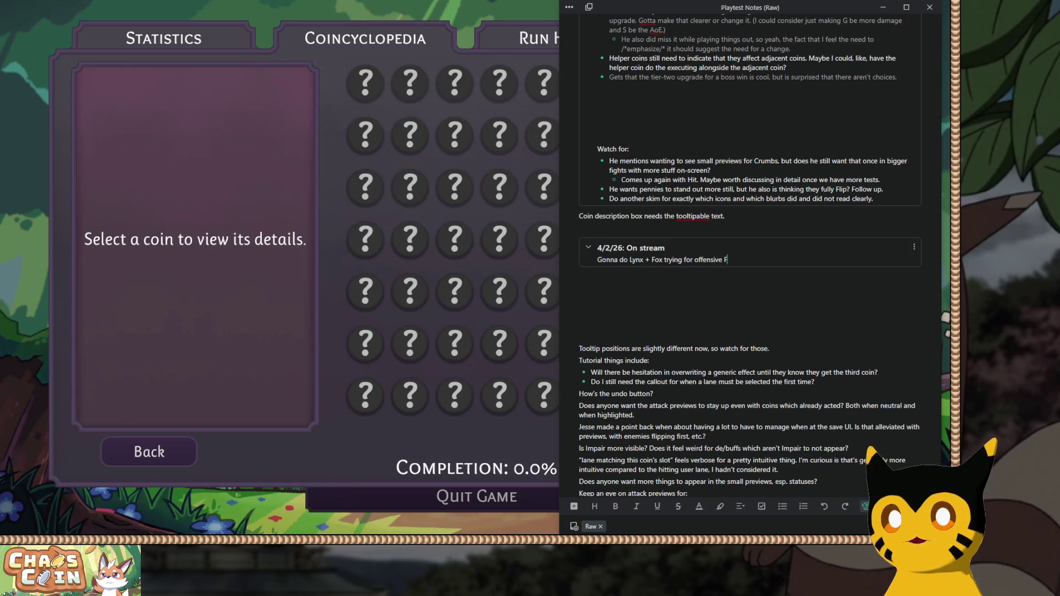
type("ox, also verif")
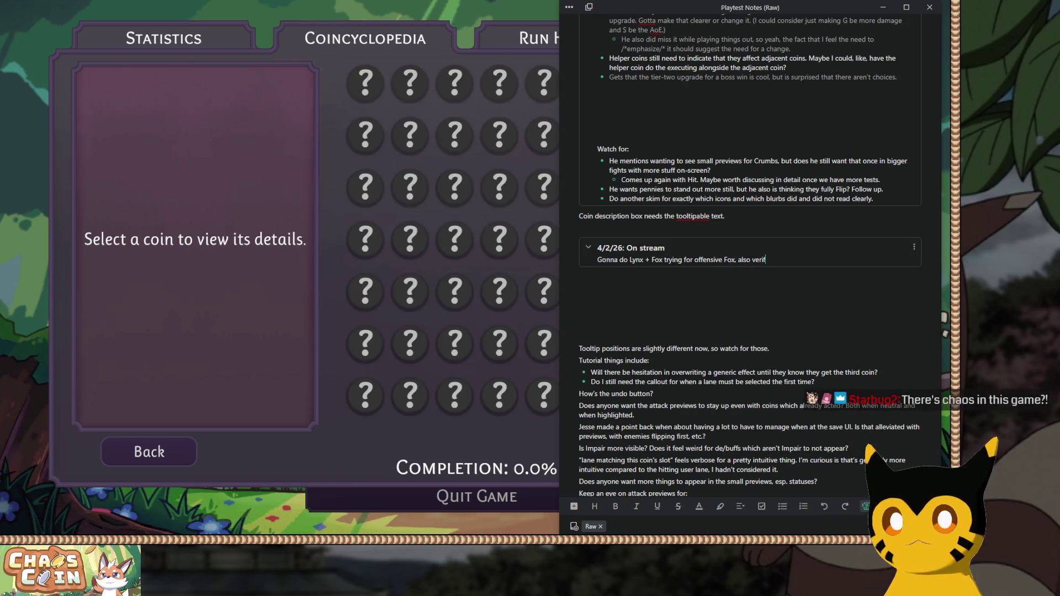
type("ying icon placements,")
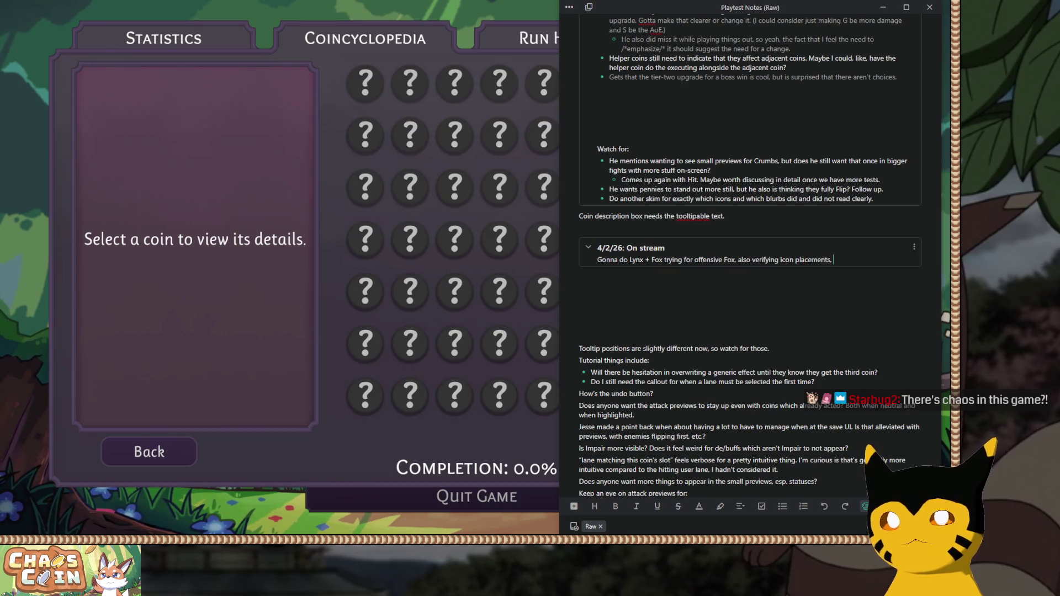
scroll(749, 254, "down", 7)
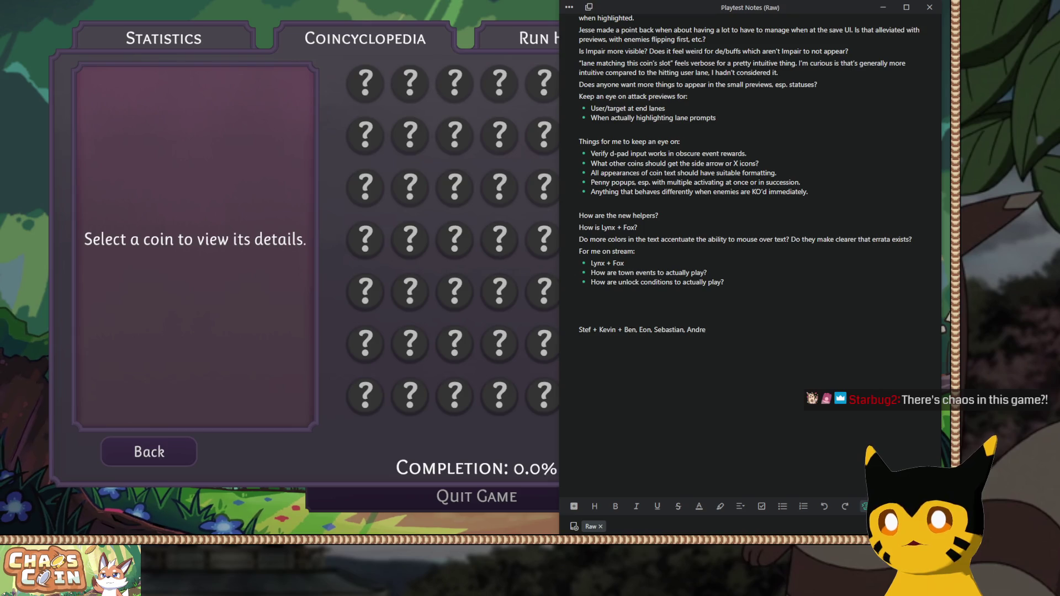
scroll(750, 254, "up", 10)
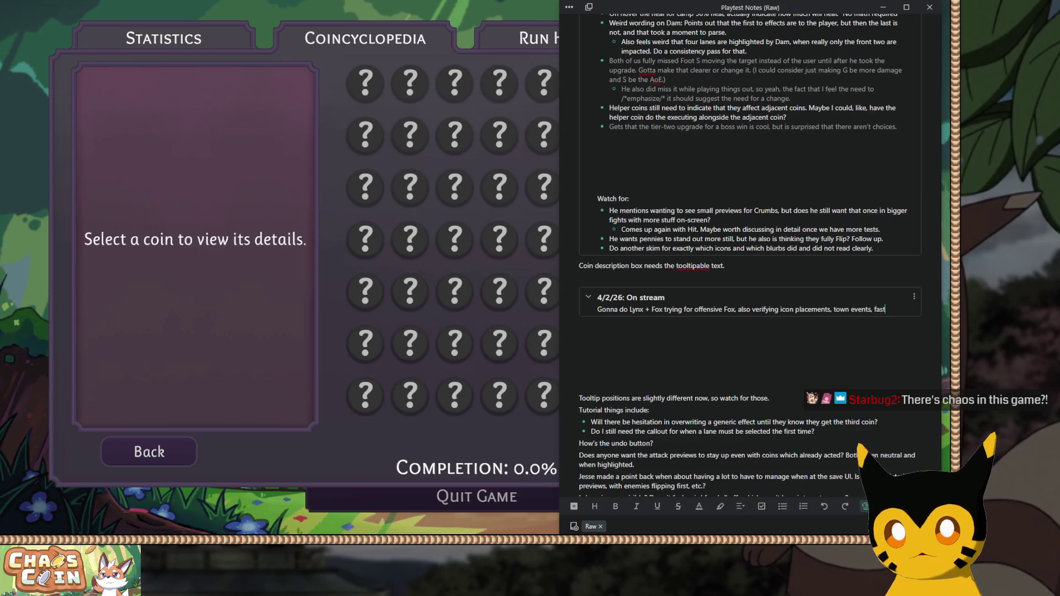
scroll(750, 254, "down", 7)
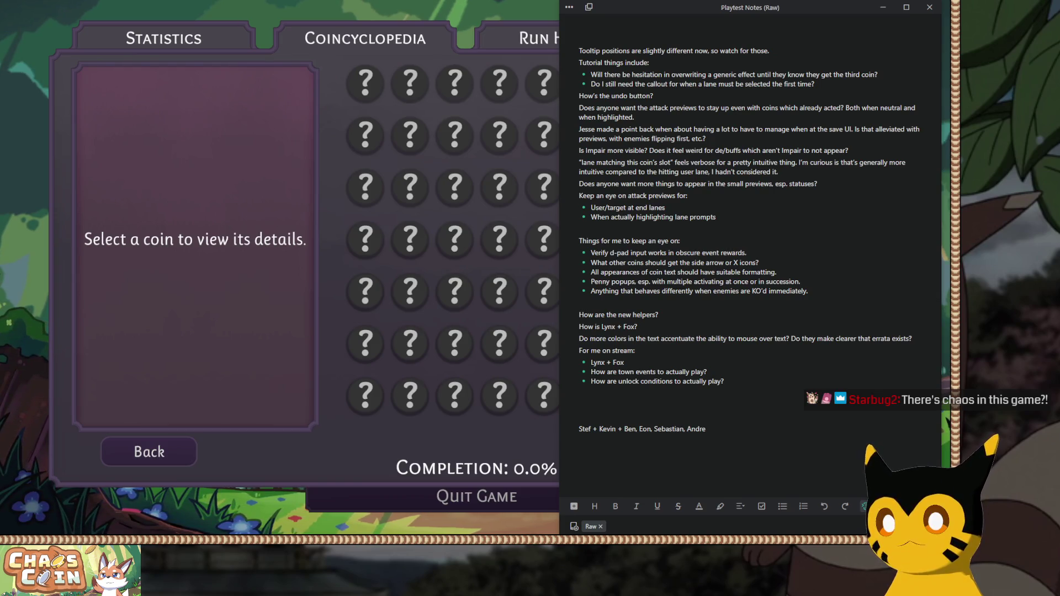
scroll(750, 254, "up", 3)
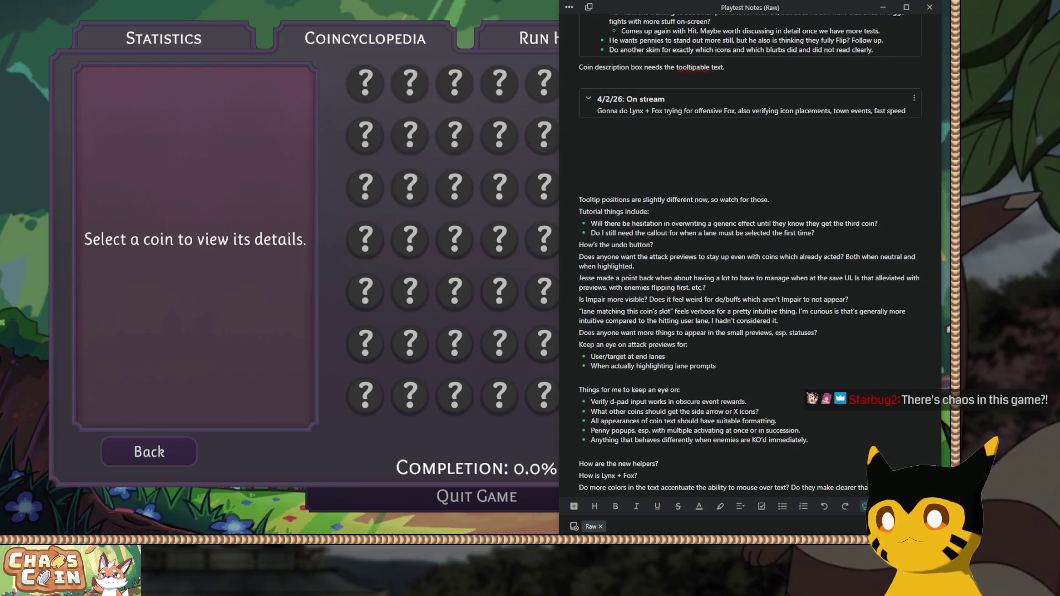
scroll(750, 254, "up", 5)
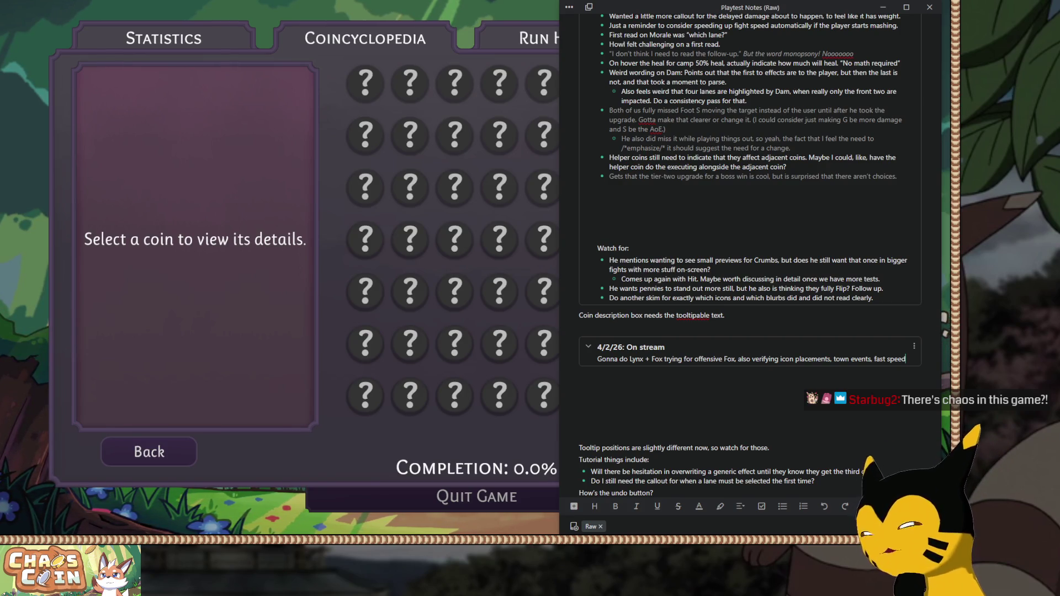
left_click(375, 22)
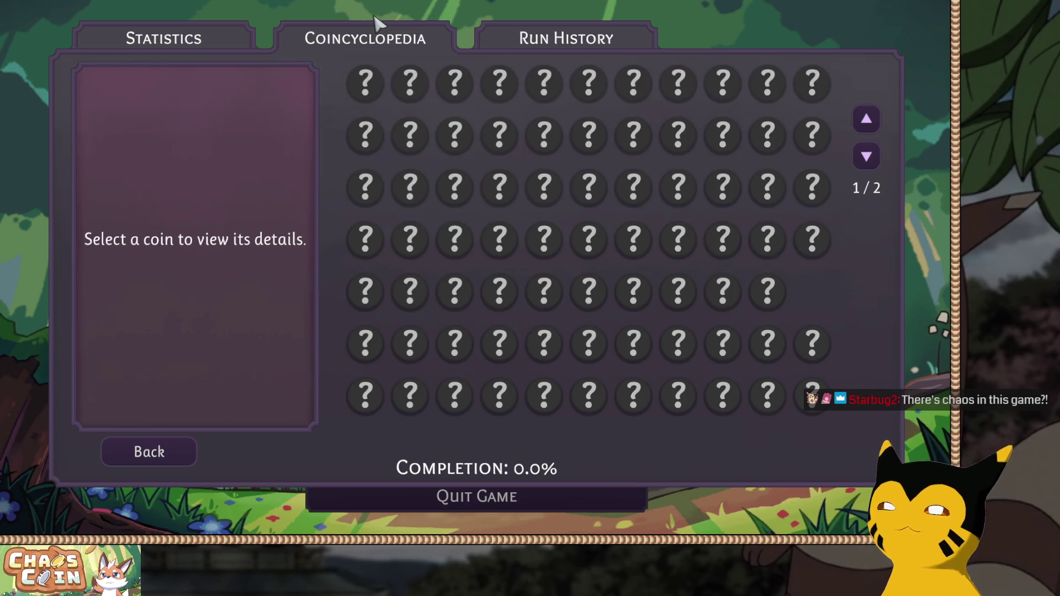
From the Coincyclopedia, start a New Run with Lynx first and Fox second, then Begin.
left_click(154, 456)
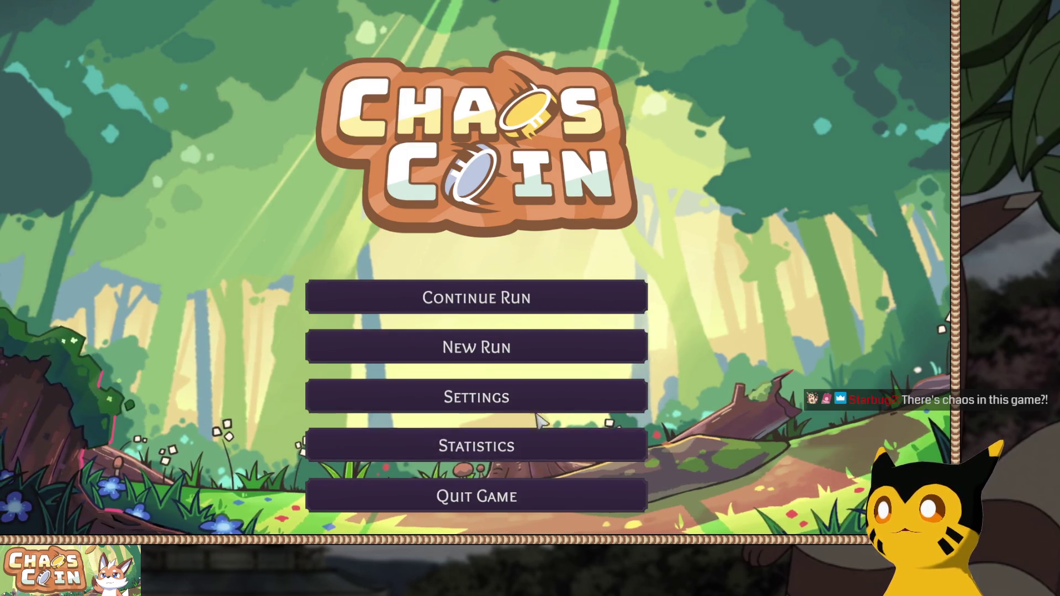
left_click(581, 344)
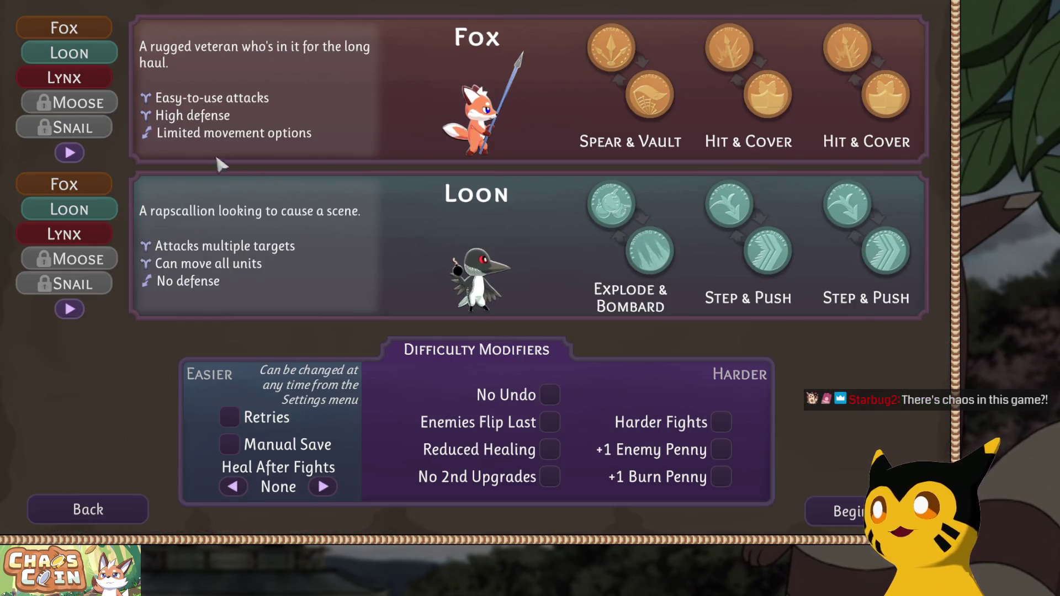
left_click(65, 235)
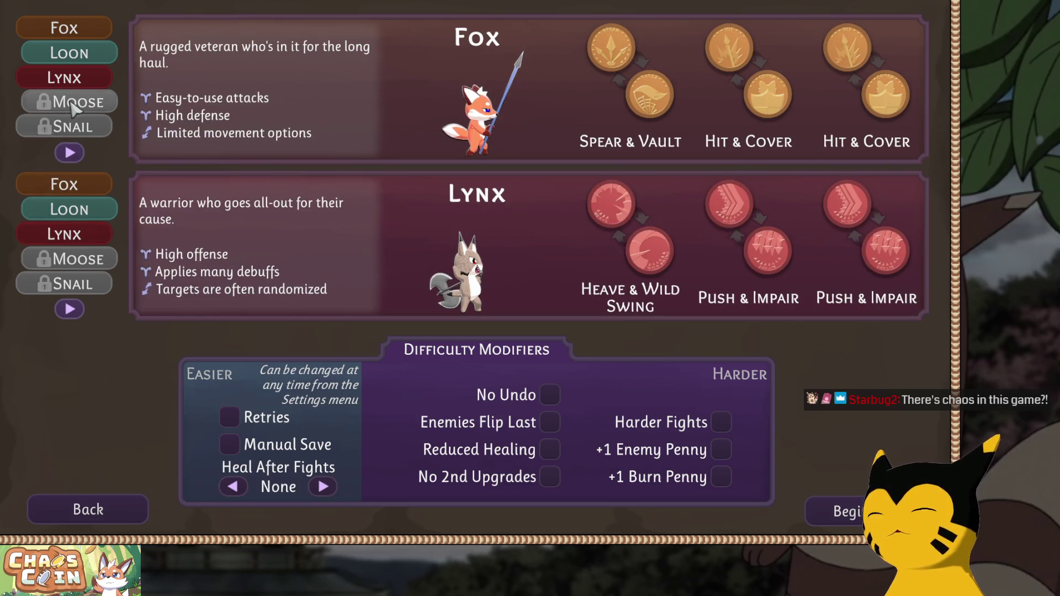
left_click(67, 77)
left_click(65, 186)
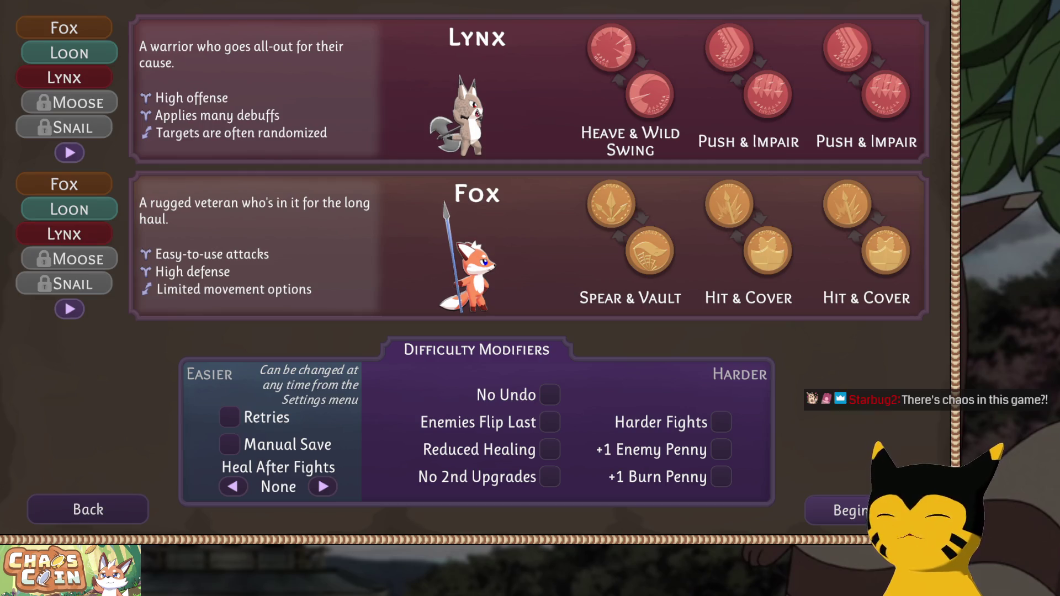
left_click(845, 511)
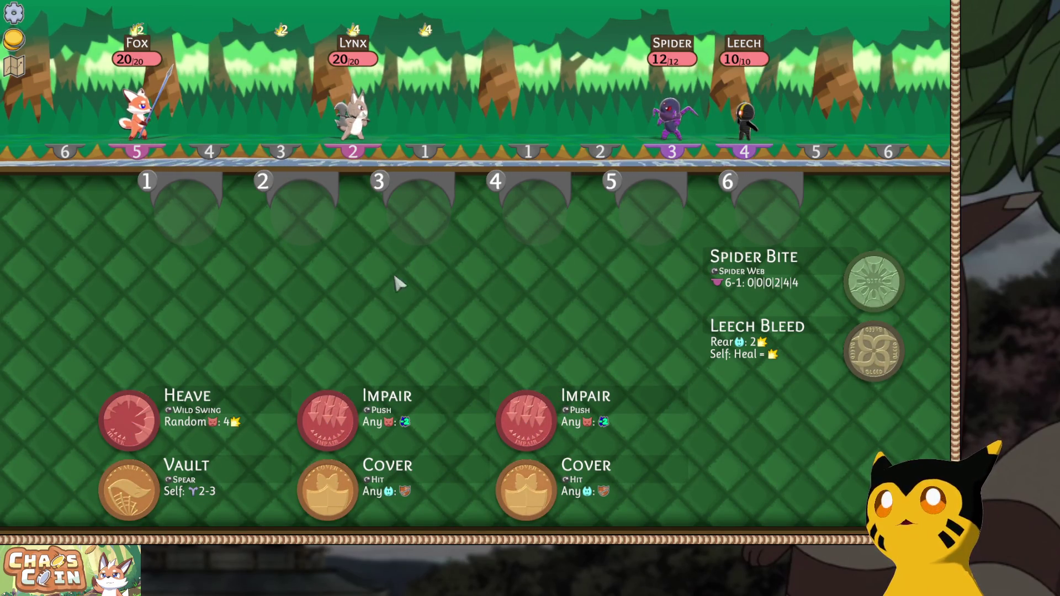
Place Heave, Cover, Impair, Cover in slots 1–4, lock in, and target Lynx, Spider and Fox.
left_click(136, 408)
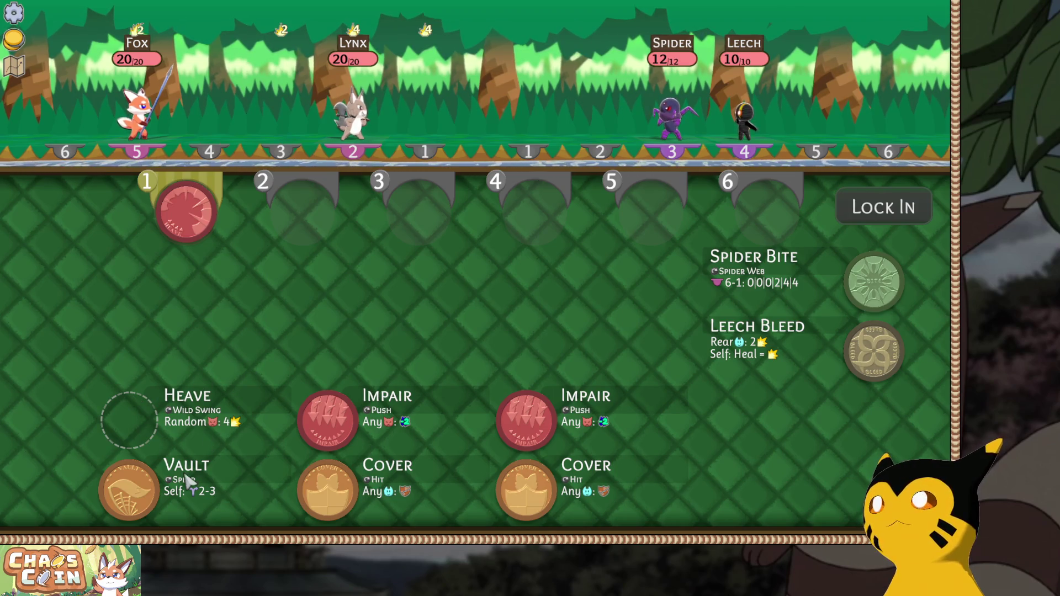
left_click(326, 478)
left_click(328, 420)
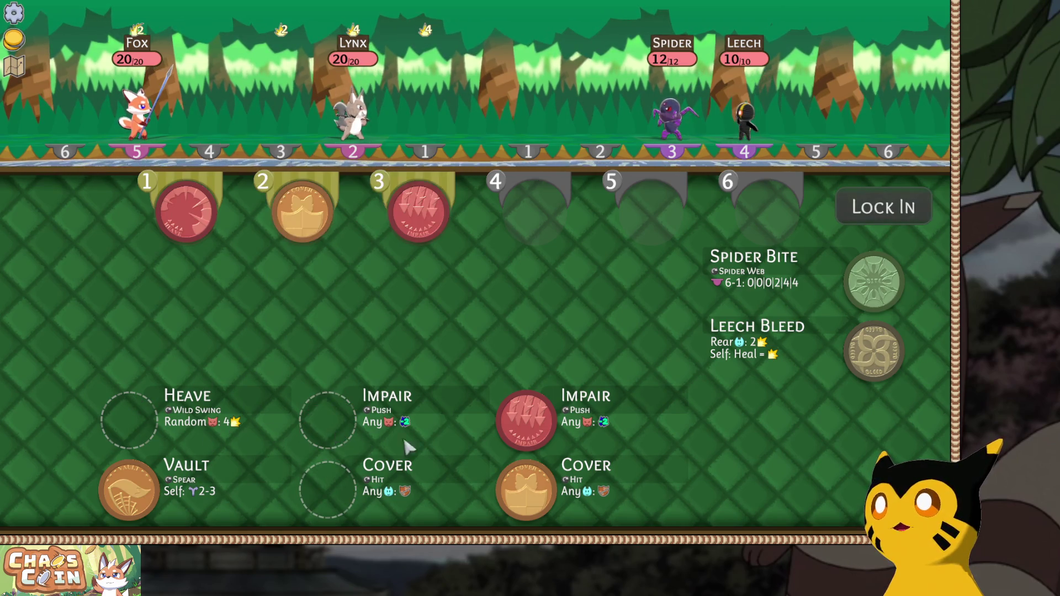
left_click(526, 486)
left_click(883, 207)
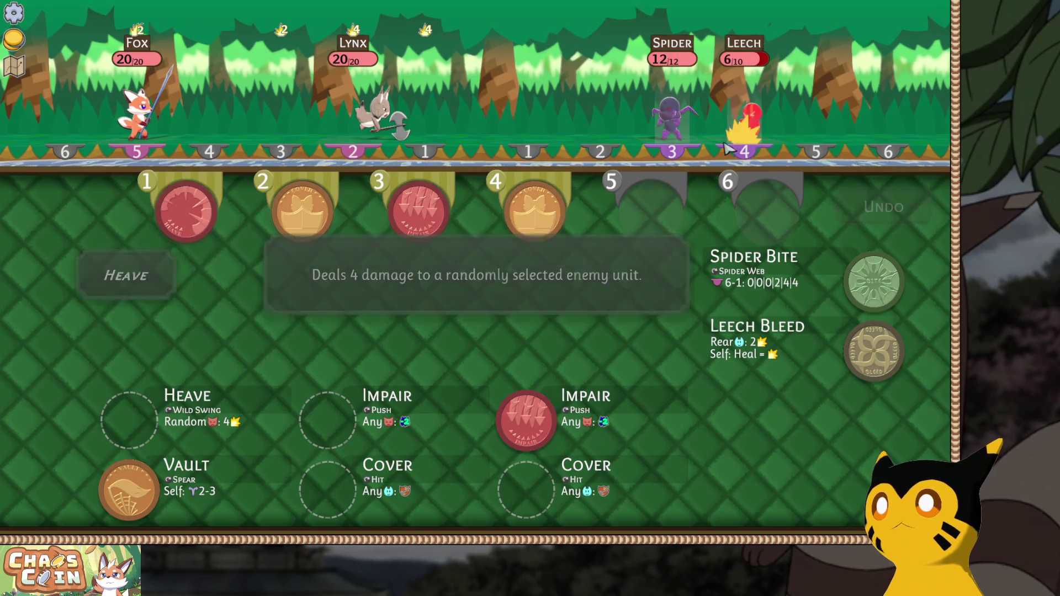
left_click(362, 116)
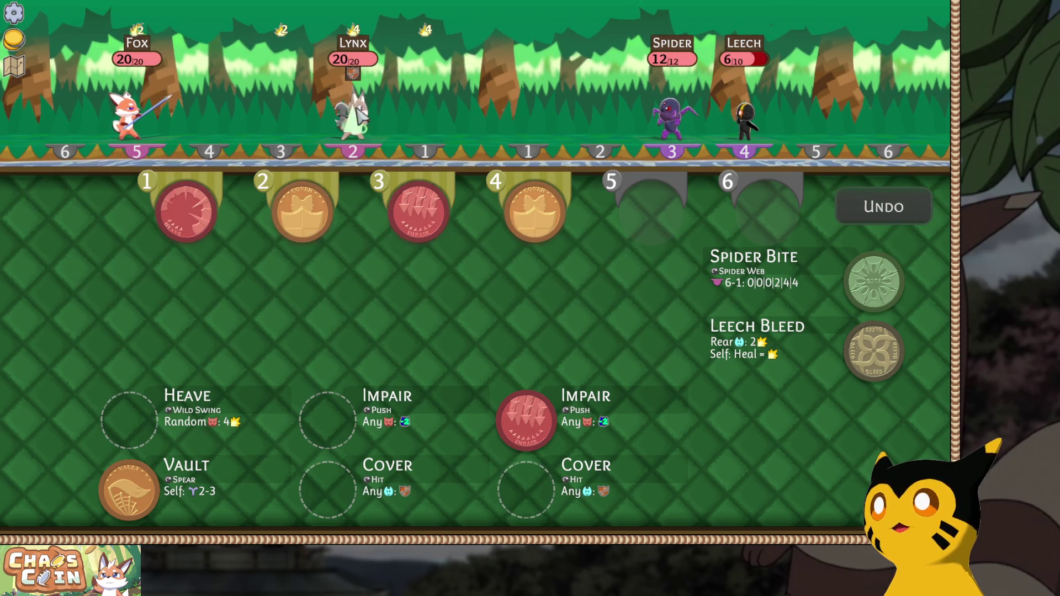
left_click(678, 116)
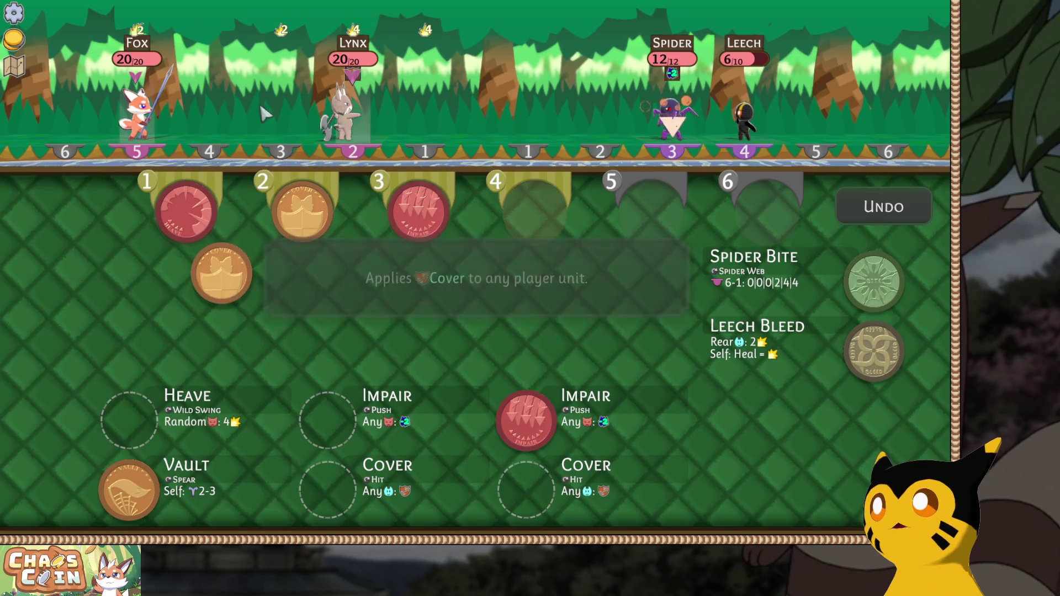
left_click(135, 113)
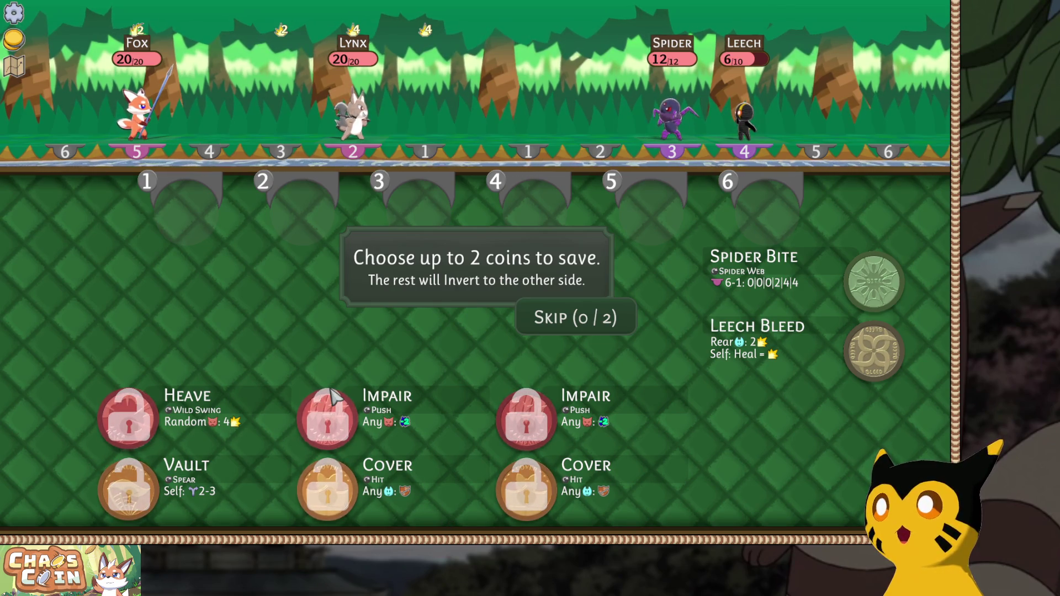
Save both Impair coins (2/2), then open the settings from the pause menu.
left_click(327, 422)
left_click(505, 439)
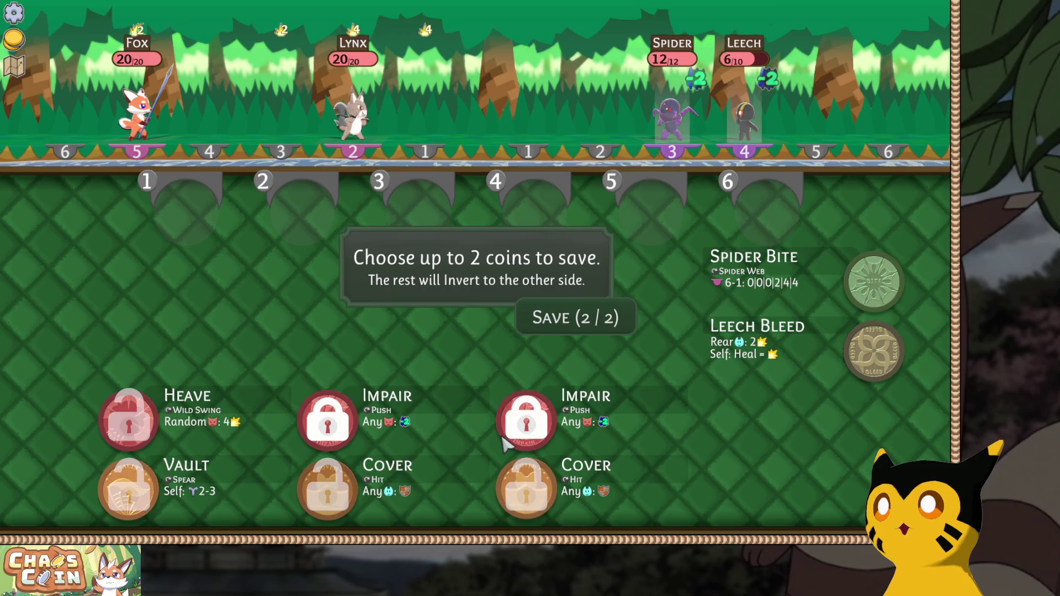
left_click(561, 325)
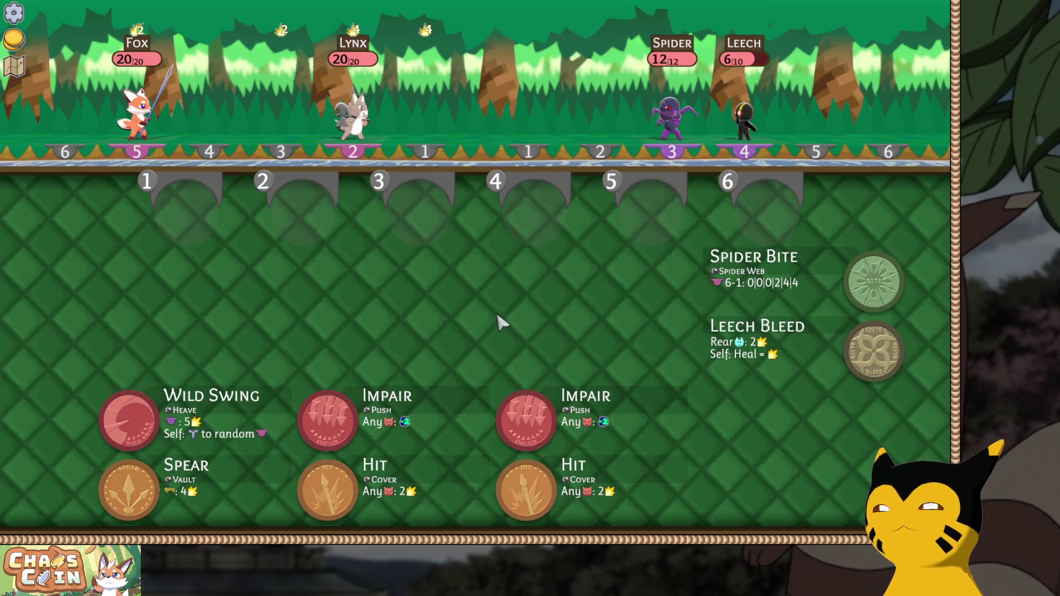
key("Escape")
left_click(487, 245)
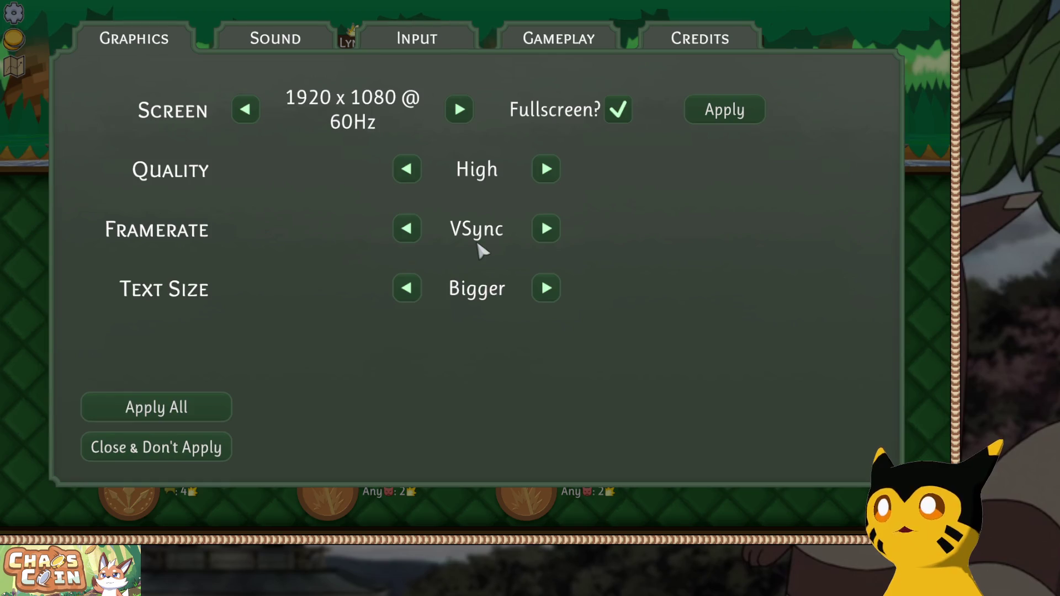
Raise Cursor Speed from 65% to 70% and Game Speed from Fast to Max, apply, and resume.
left_click(420, 44)
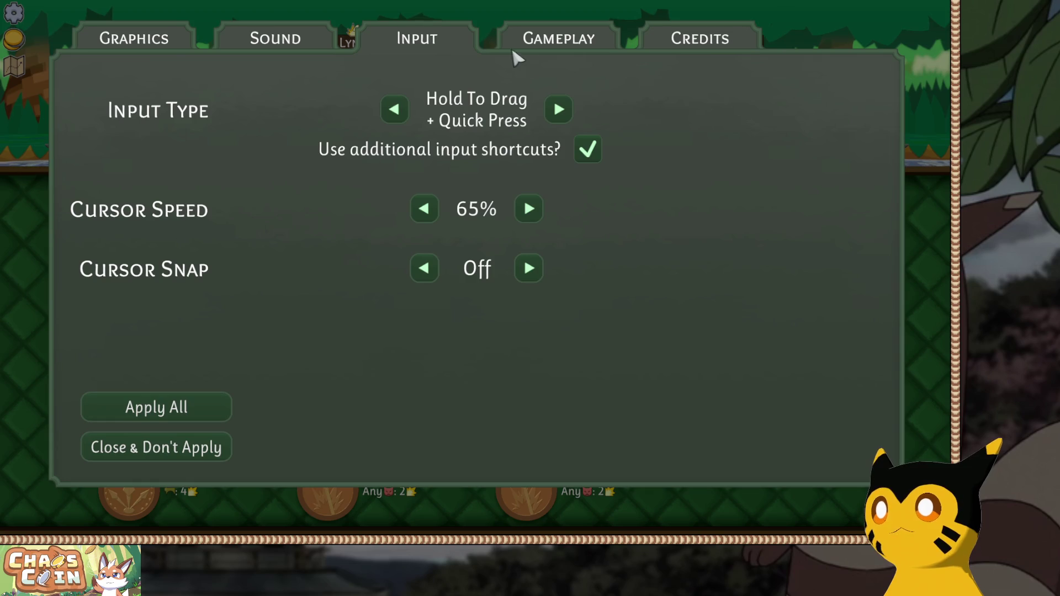
left_click(572, 37)
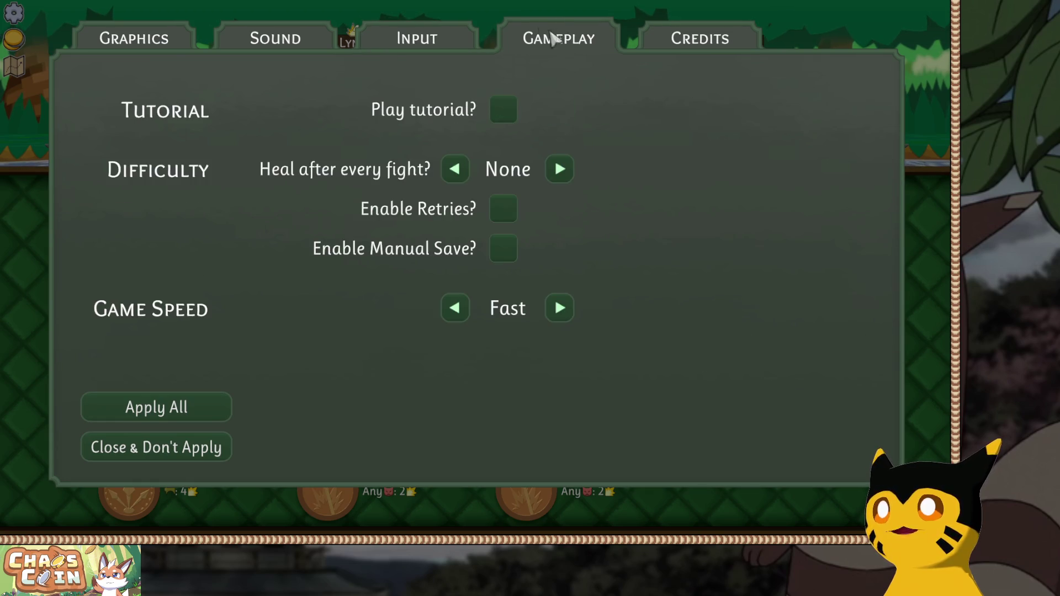
left_click(417, 37)
left_click(530, 208)
left_click(564, 34)
mouse_move(519, 312)
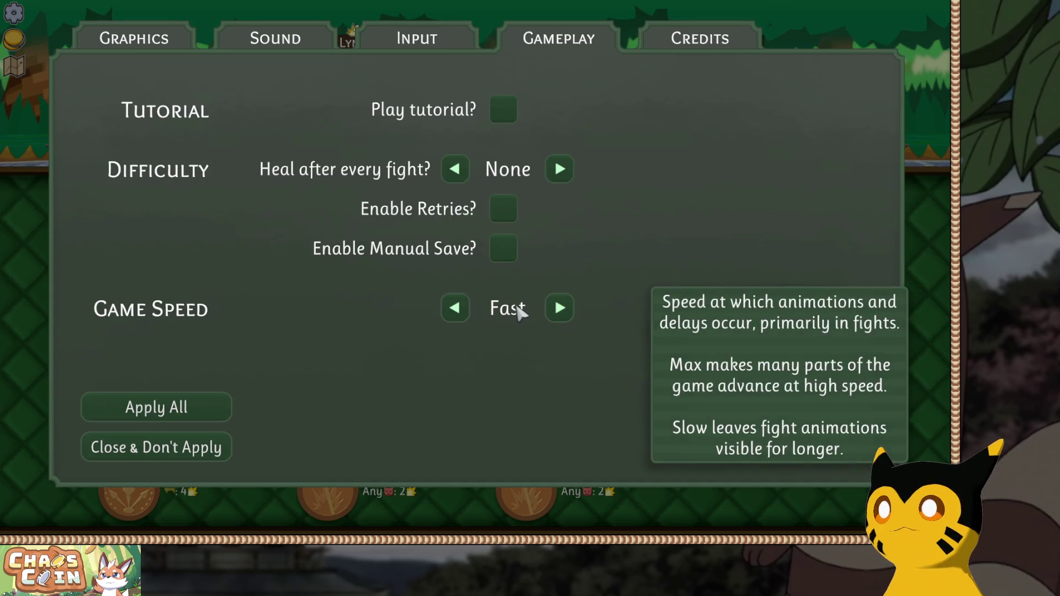
left_click(560, 307)
left_click(220, 410)
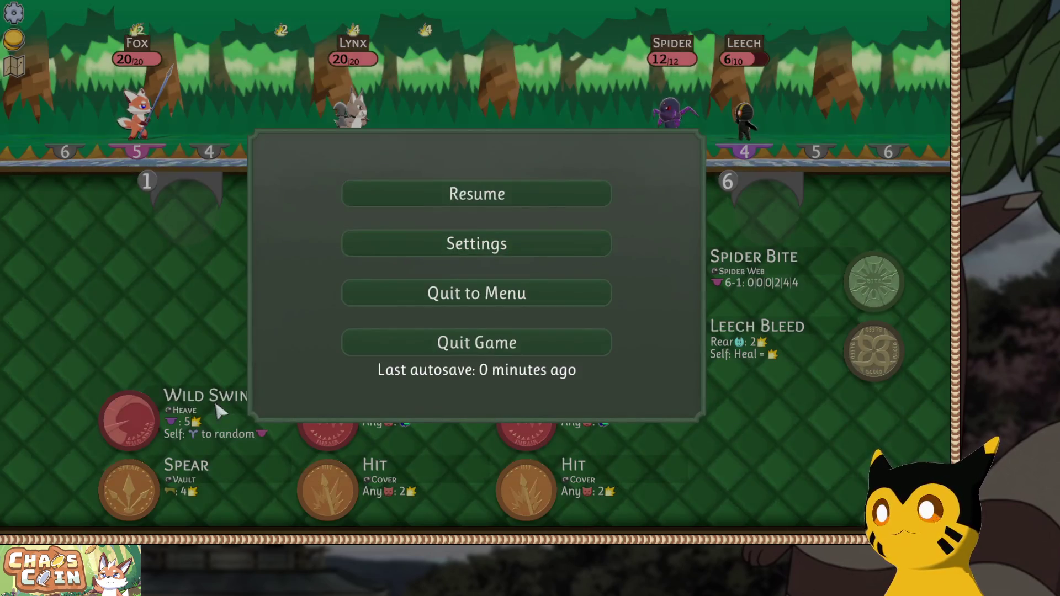
left_click(355, 199)
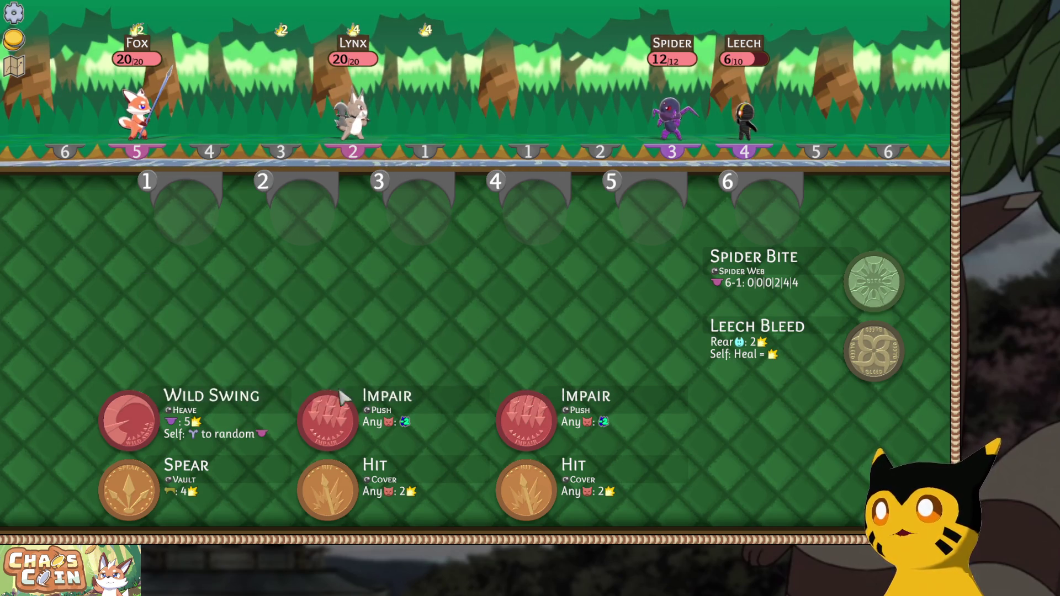
Play Hits in slots 1–2, Impairs in 3 and 5 and Spear in 4, hitting the Leech and impairing the Spider.
mouse_move(124, 511)
left_mouse_down()
mouse_move(591, 182)
mouse_move(585, 205)
left_mouse_up()
mouse_move(129, 489)
left_mouse_down()
mouse_move(516, 243)
mouse_move(534, 215)
left_mouse_up()
left_click(506, 486)
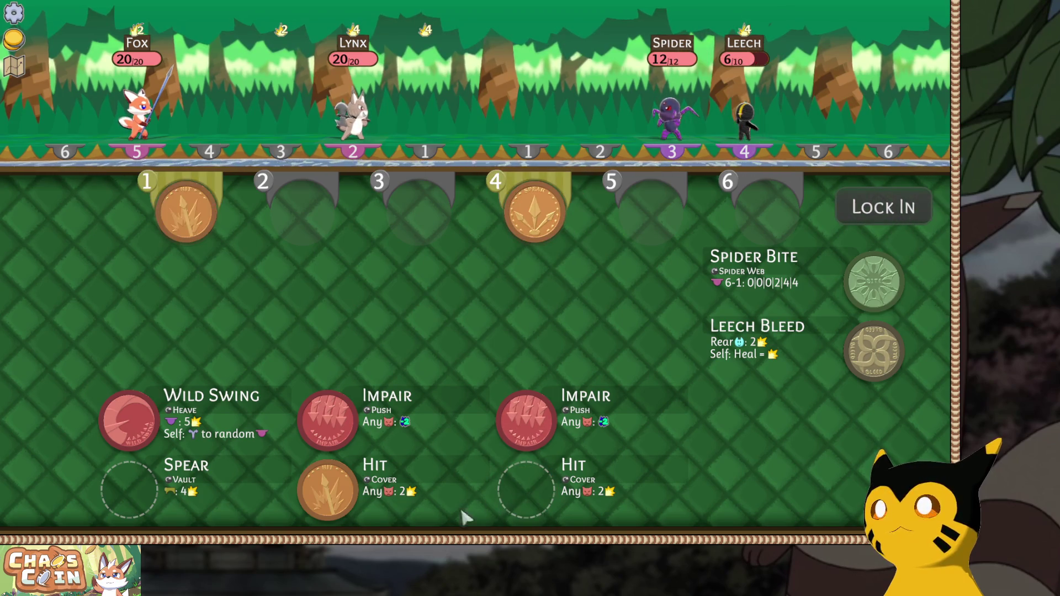
left_click(329, 489)
left_click(332, 422)
left_click(531, 431)
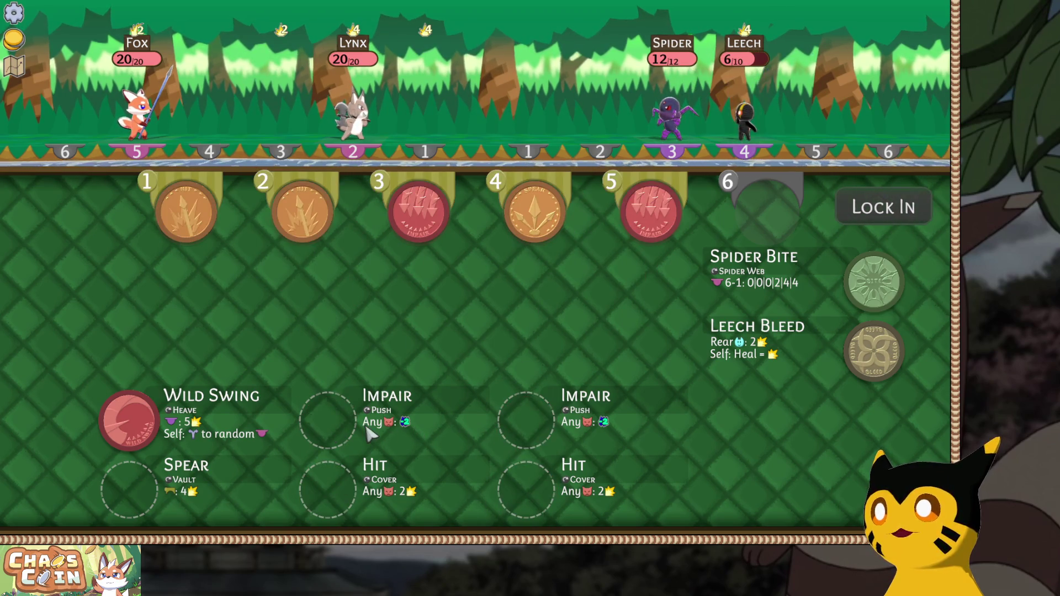
left_click(883, 207)
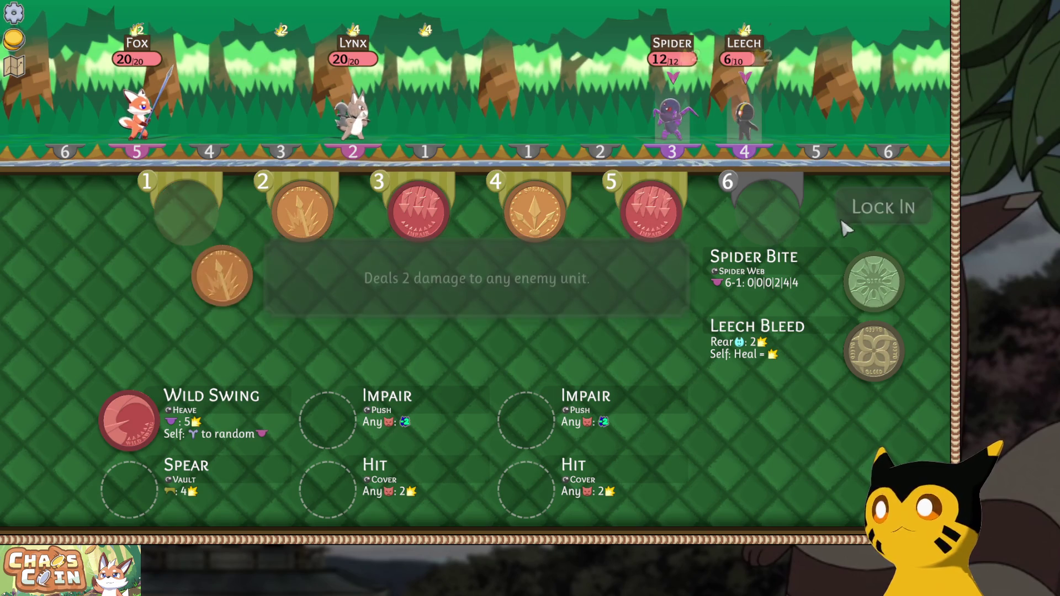
left_click(745, 127)
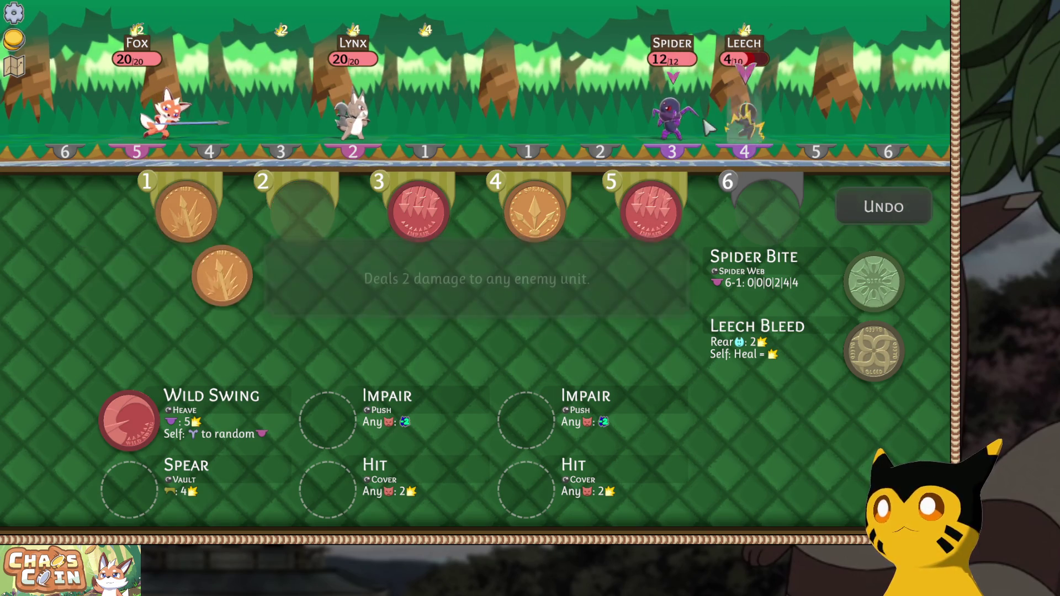
left_click(668, 119)
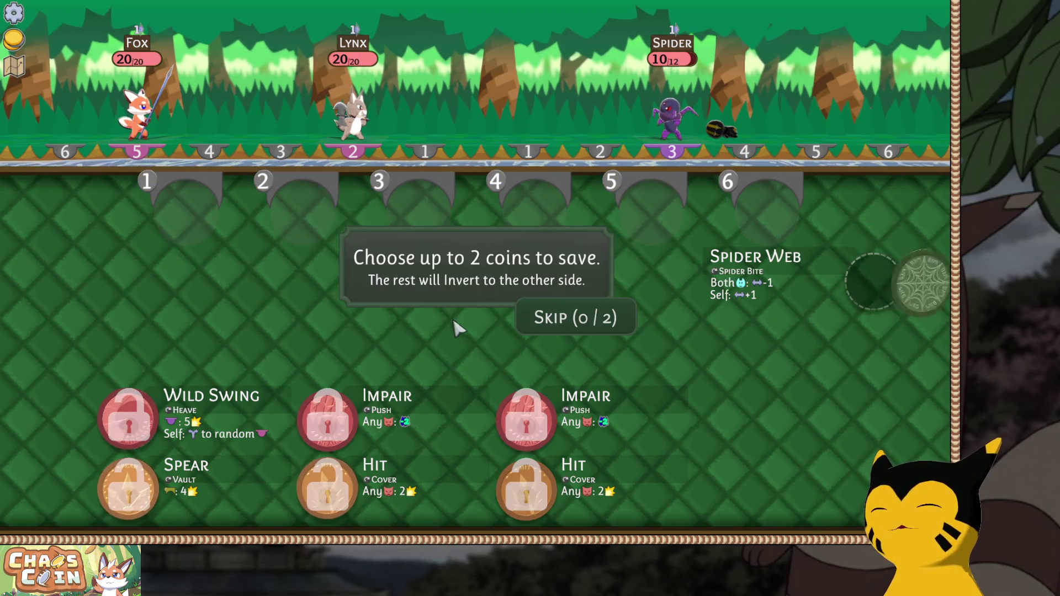
Keep Wild Swing and Spear, then lock in Push, Spear in slot 3 and Wild Swing in slot 5.
left_click(145, 411)
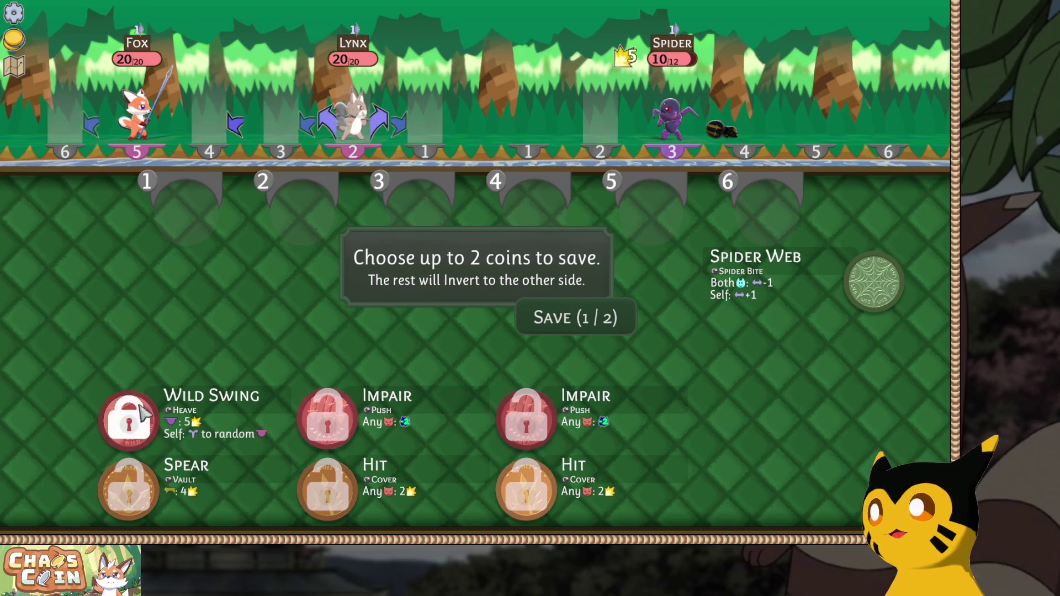
left_click(132, 483)
left_click(576, 318)
left_click(327, 420)
left_click(126, 424)
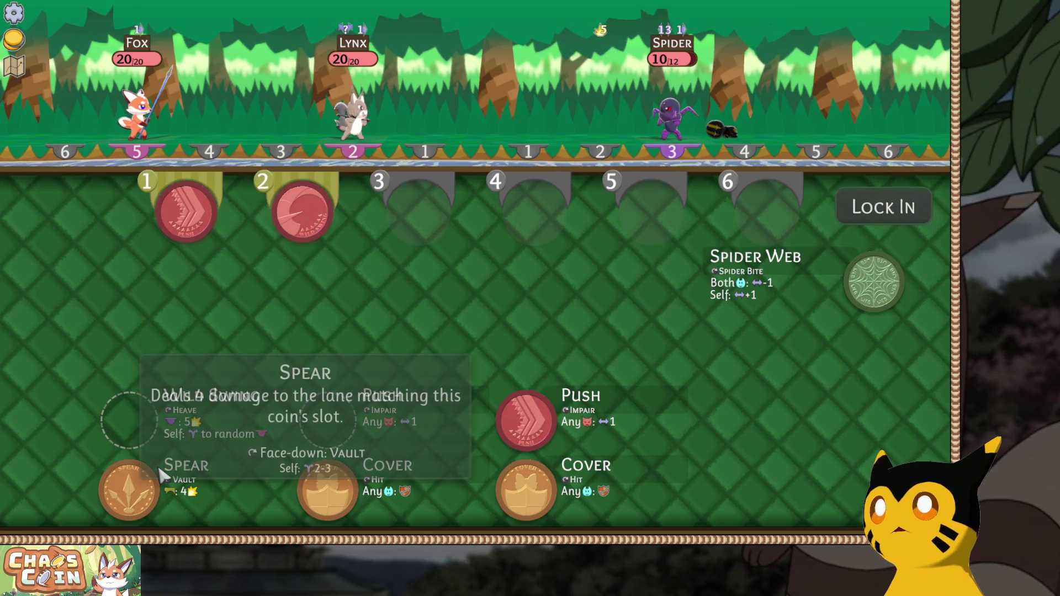
left_click_drag(304, 205, 500, 213)
mouse_move(186, 212)
left_mouse_down()
mouse_move(174, 179)
mouse_move(450, 199)
mouse_move(629, 176)
mouse_move(552, 209)
left_mouse_up()
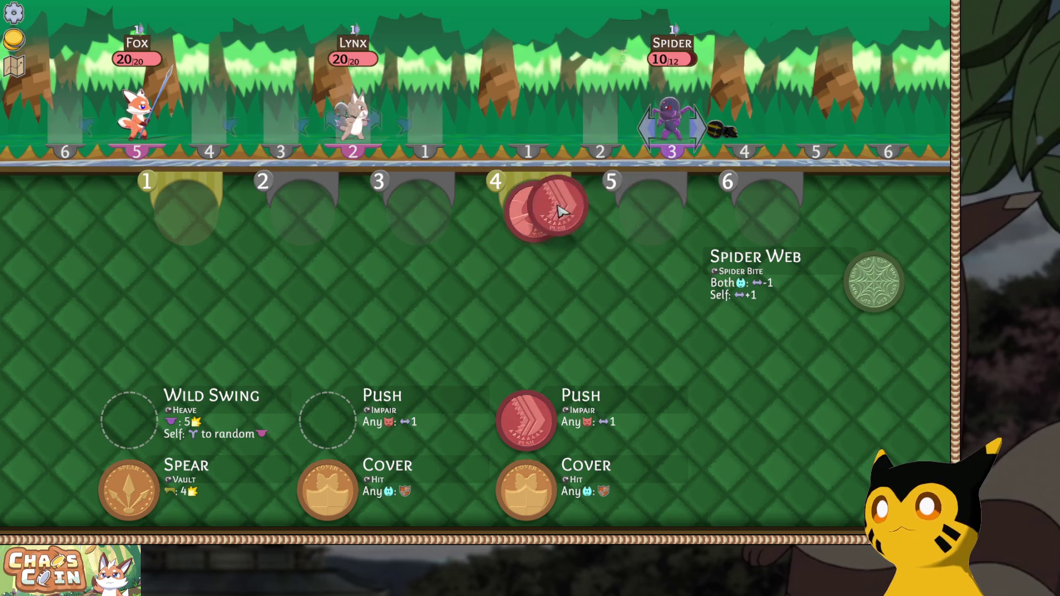
mouse_move(202, 214)
left_mouse_down()
mouse_move(547, 224)
mouse_move(549, 256)
left_mouse_up()
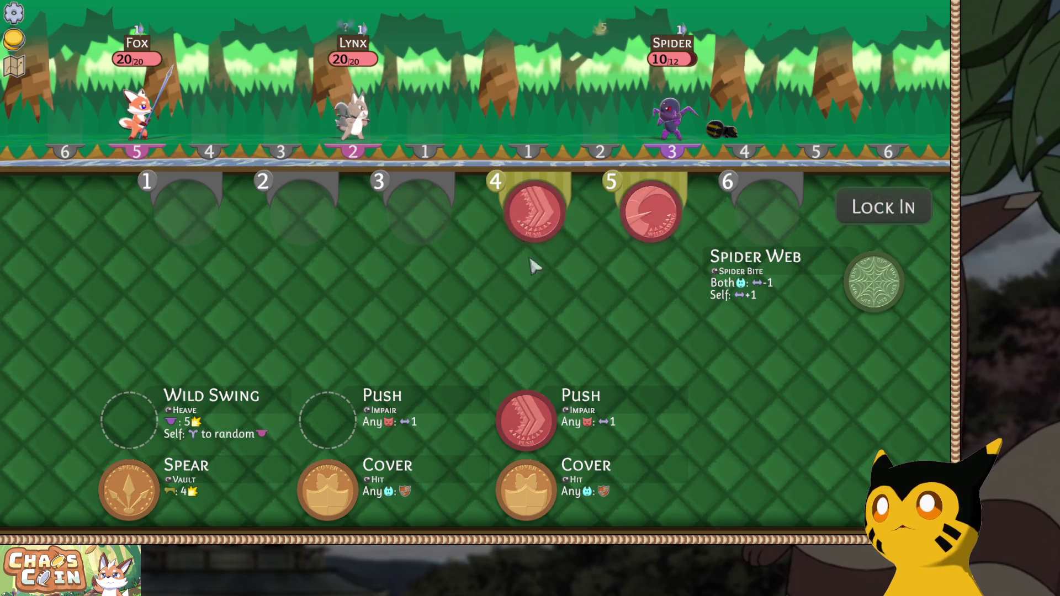
left_click(133, 504)
mouse_move(187, 218)
left_mouse_down()
mouse_move(262, 245)
mouse_move(412, 238)
left_mouse_up()
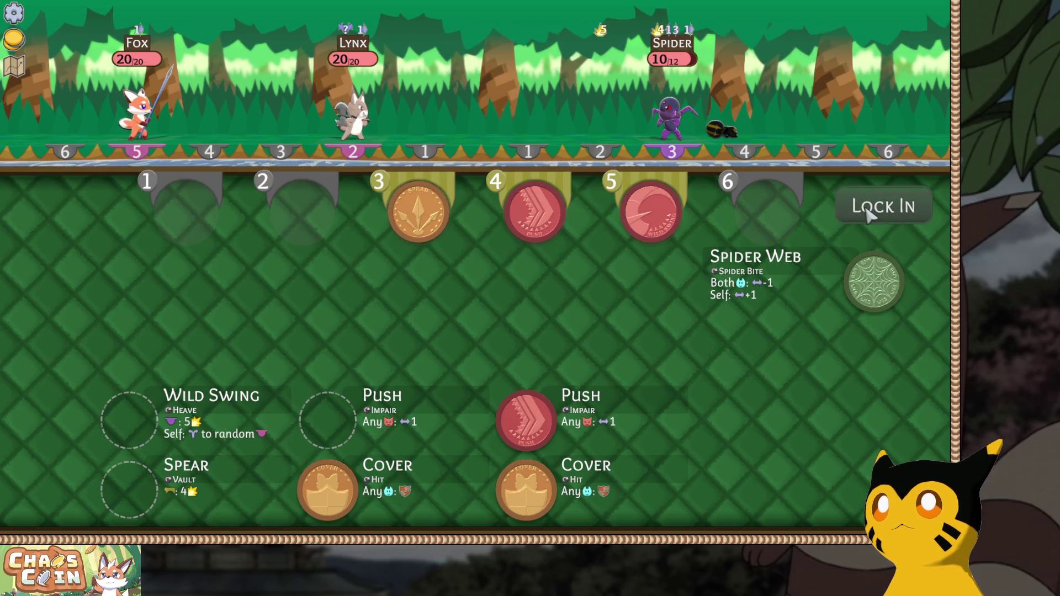
left_click(870, 212)
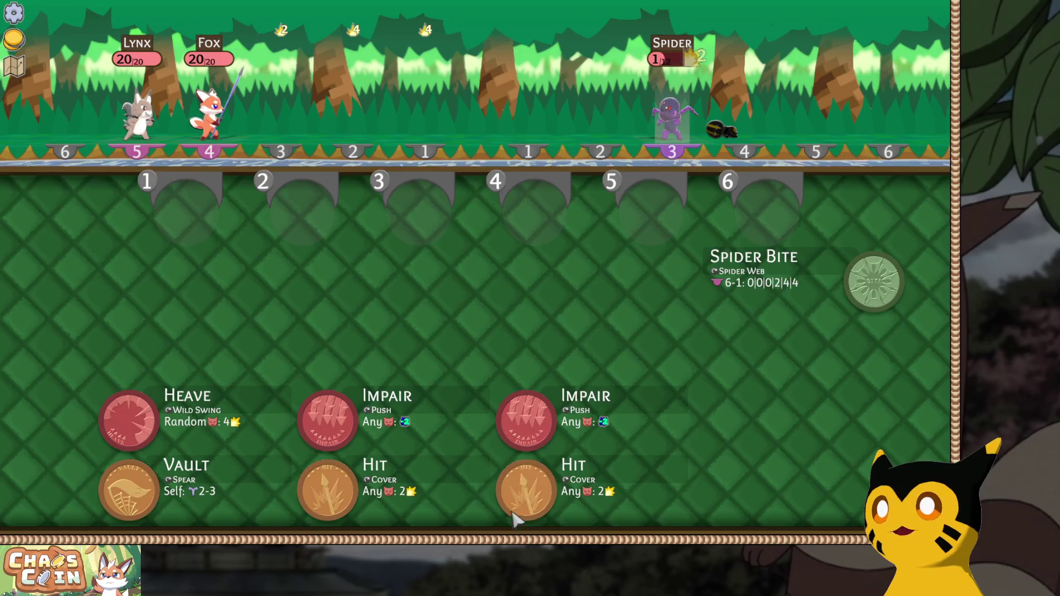
Lock in a final Hit coin in slot 1 aimed at the Spider.
left_click(526, 490)
left_click(886, 211)
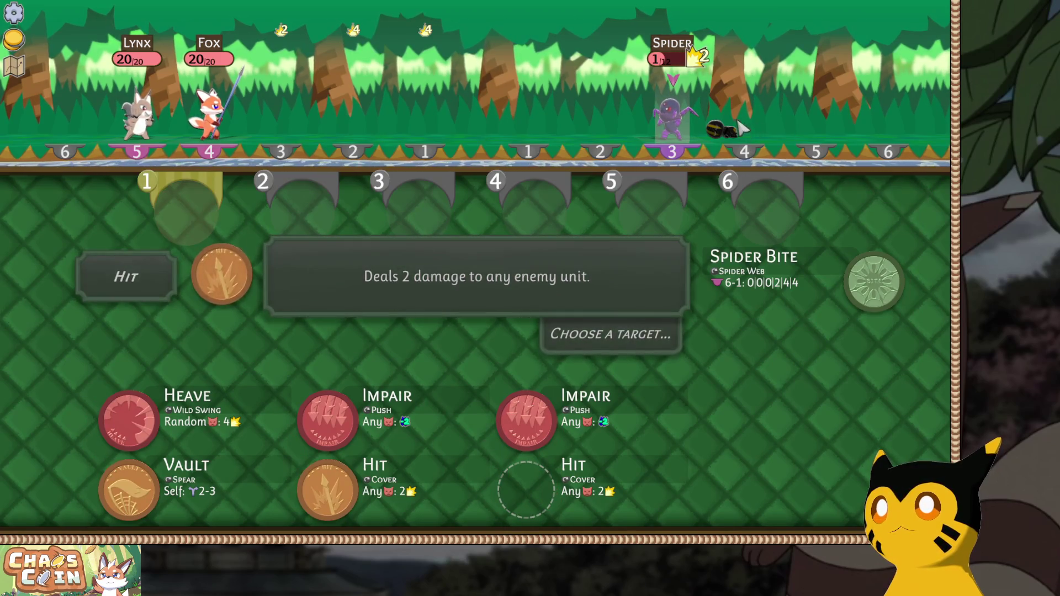
left_click(666, 120)
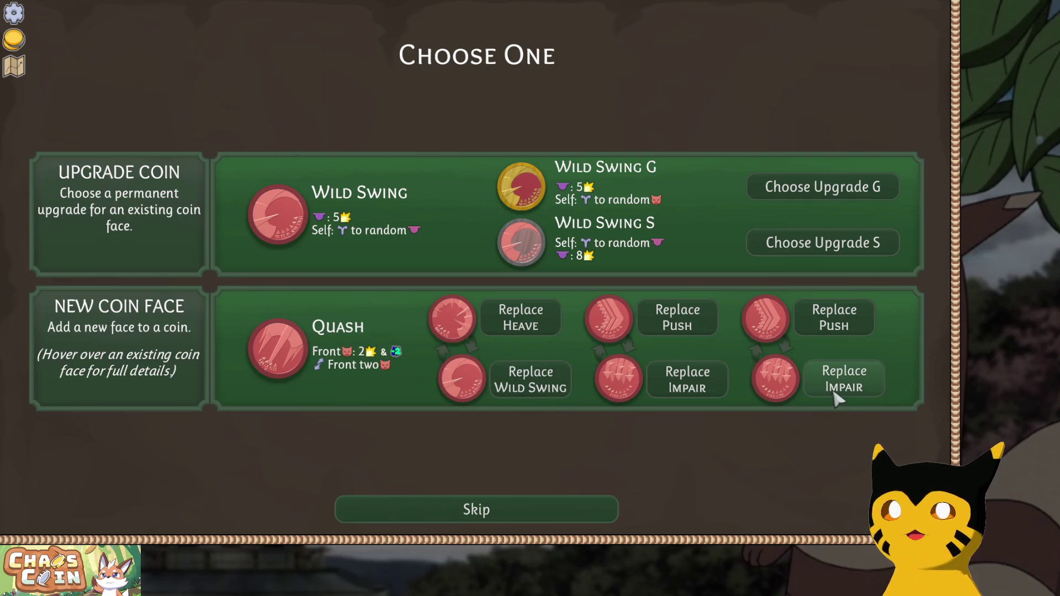
Replace Impair with the Quash face on the rightmost coin.
left_click(866, 386)
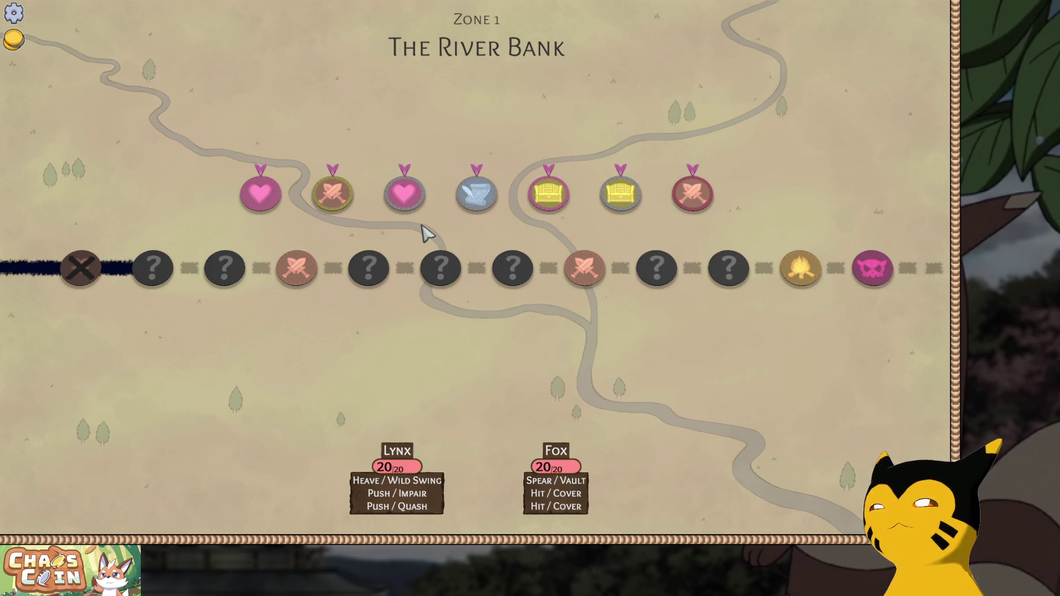
In the Granite Valley event, choose 'Set the sheep up with a boy' and proceed.
left_click(481, 193)
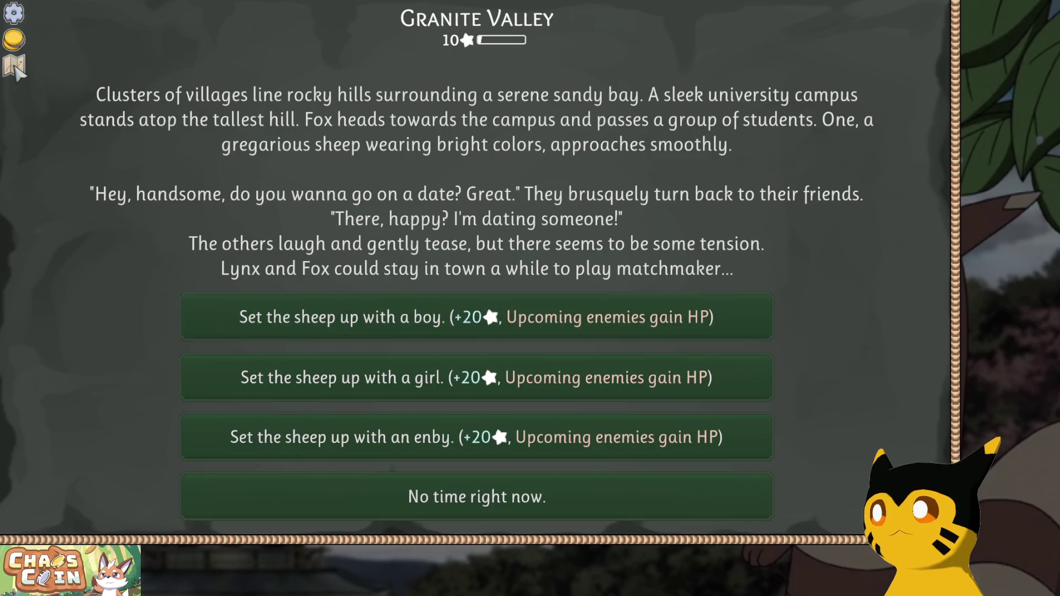
left_click(16, 69)
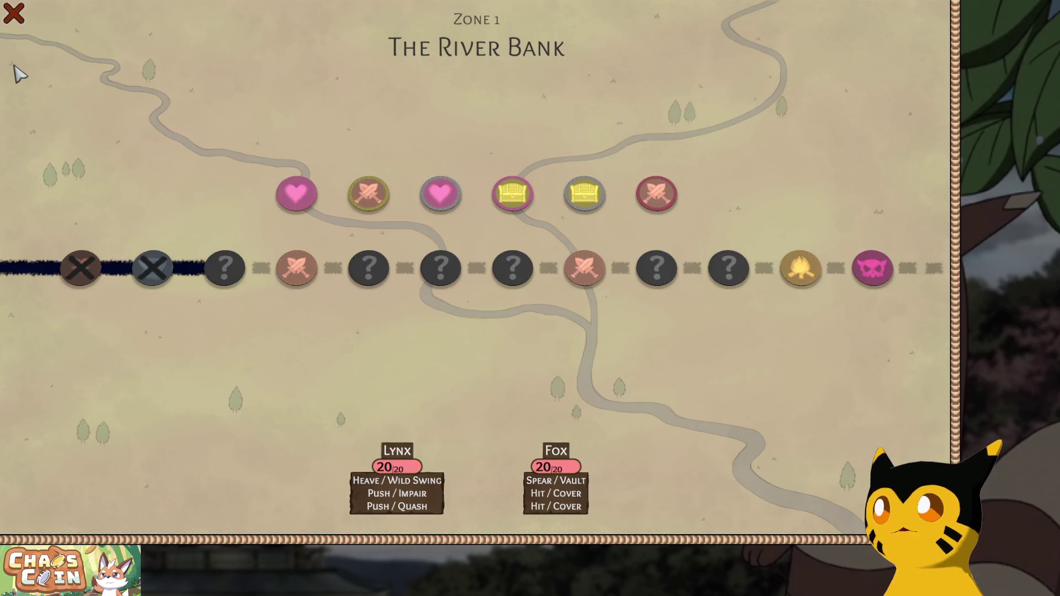
left_click(16, 15)
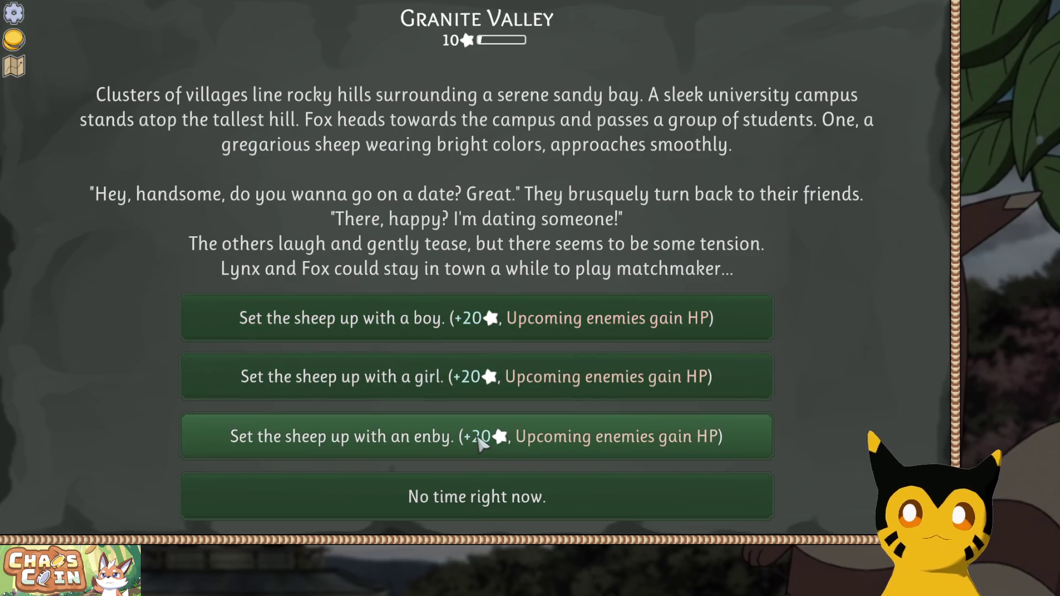
left_click(479, 320)
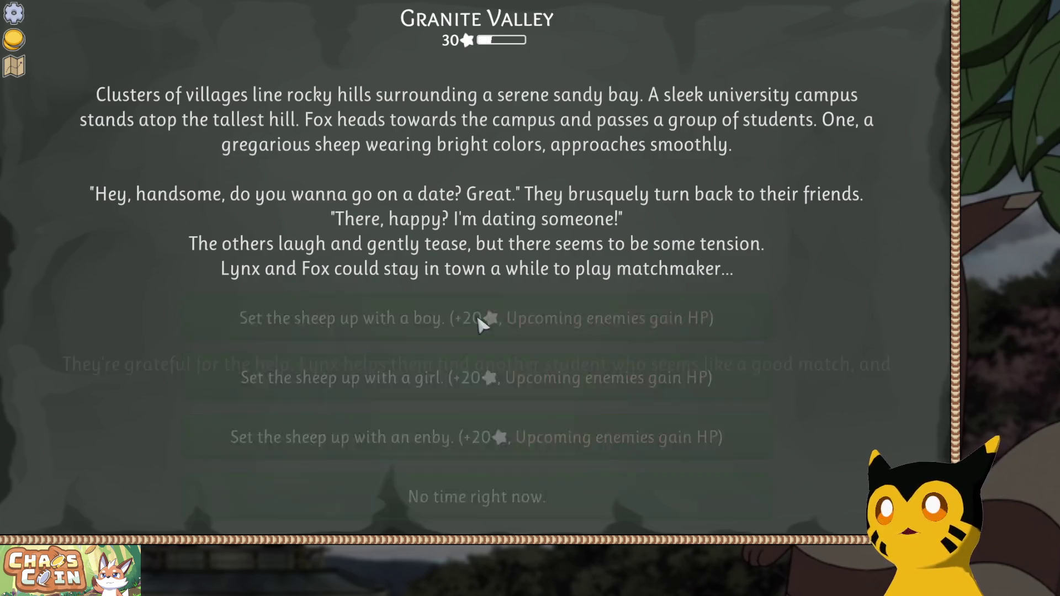
left_click(752, 469)
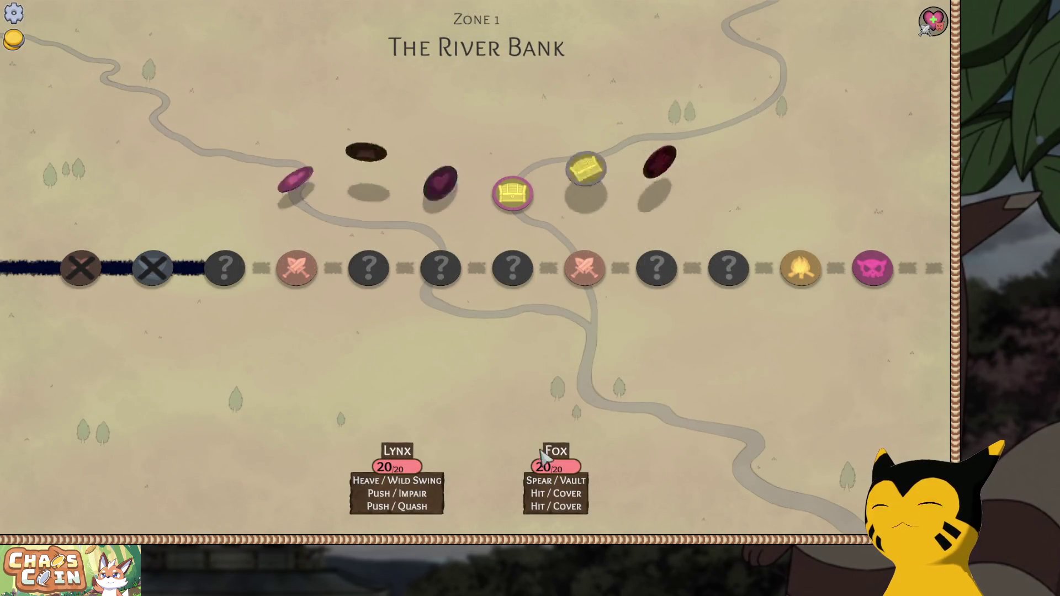
Take the Siege Penny from the treasure node.
mouse_move(933, 21)
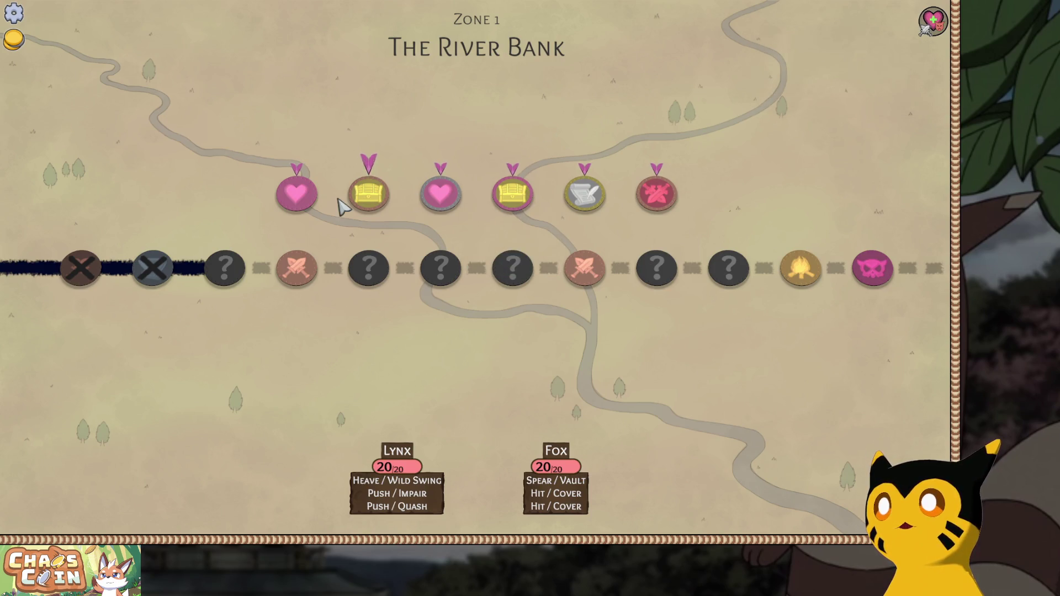
left_click(360, 200)
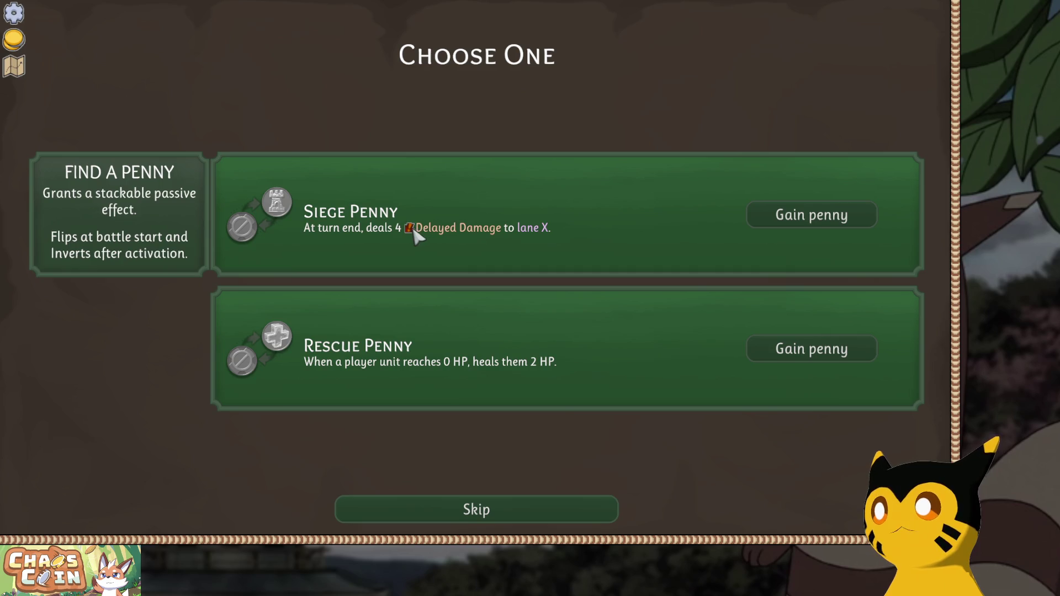
mouse_move(526, 232)
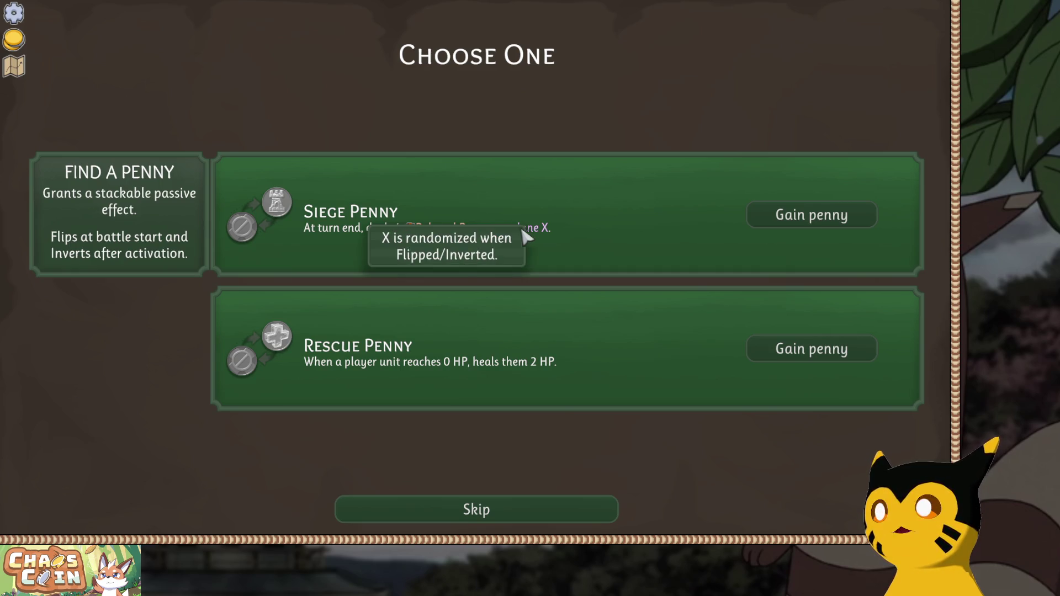
left_click(812, 217)
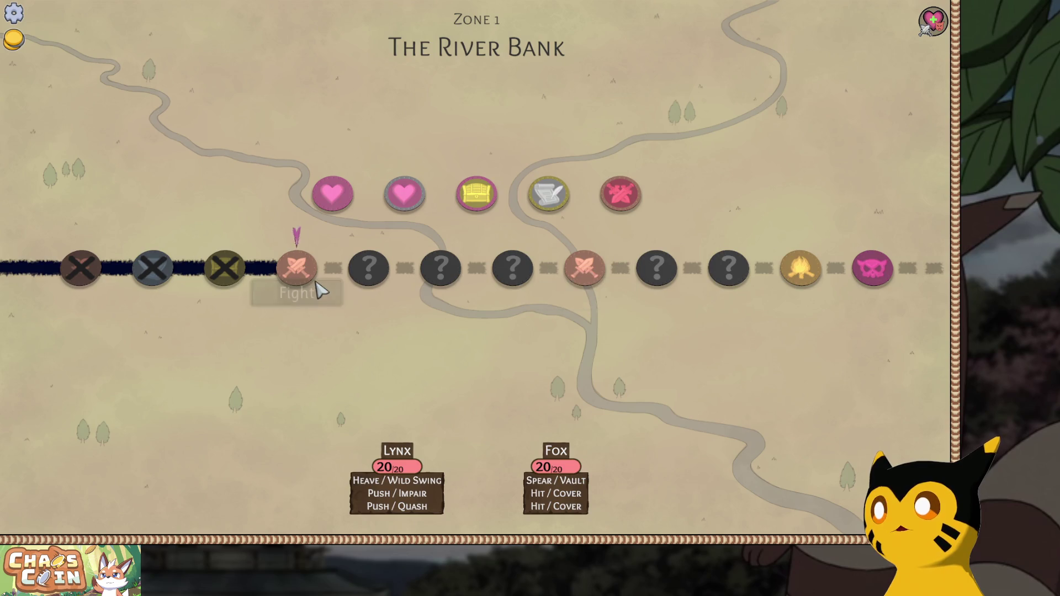
Enter the next Fight node against the Mouse, Turtle and Spider.
mouse_move(488, 196)
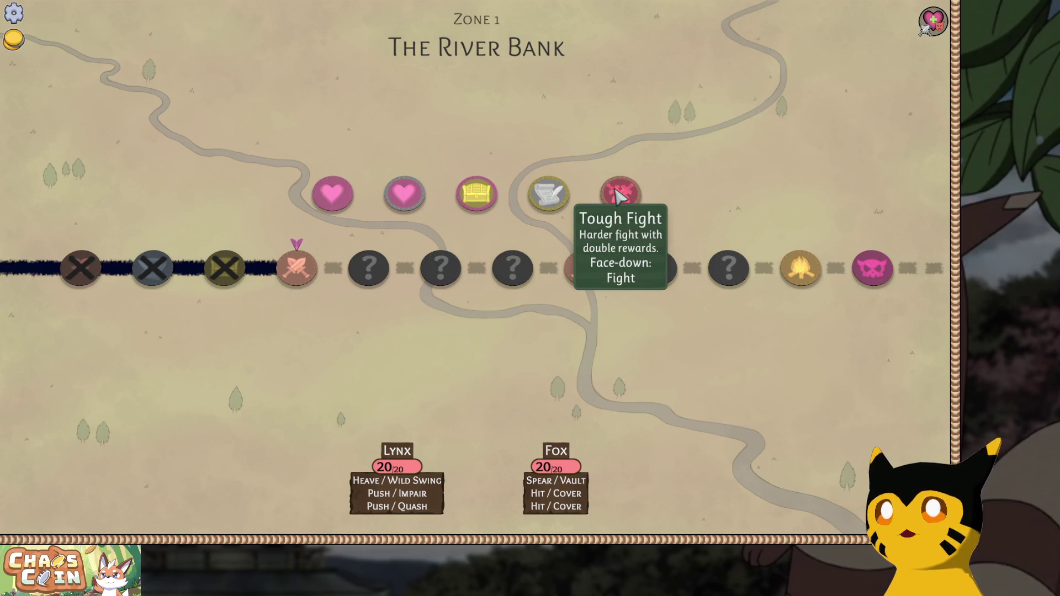
left_click(301, 272)
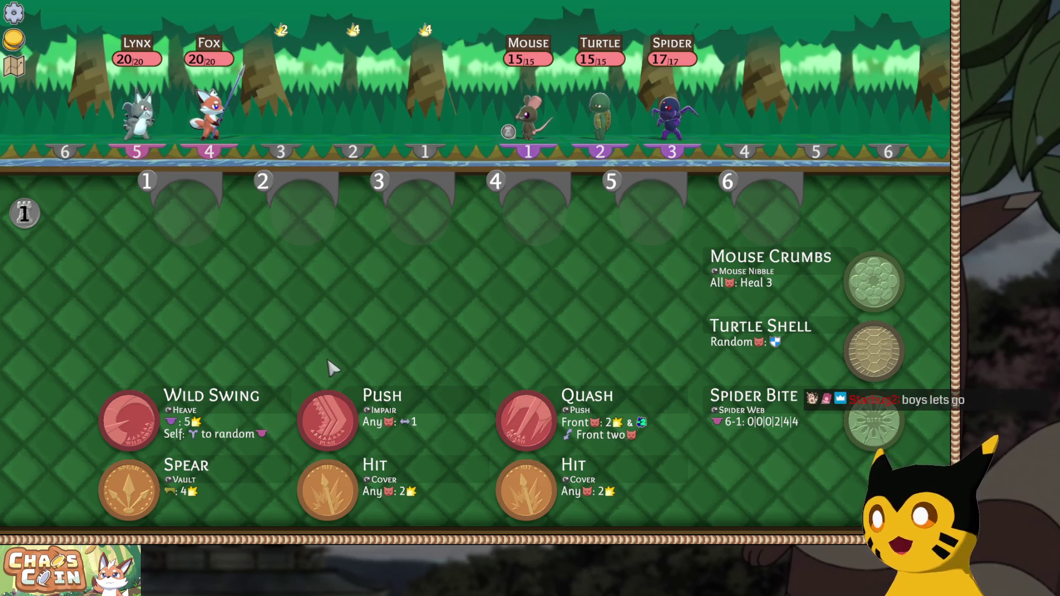
Queue Spear, Hit, Hit, Quash and Push in slots 1–5.
left_click(347, 414)
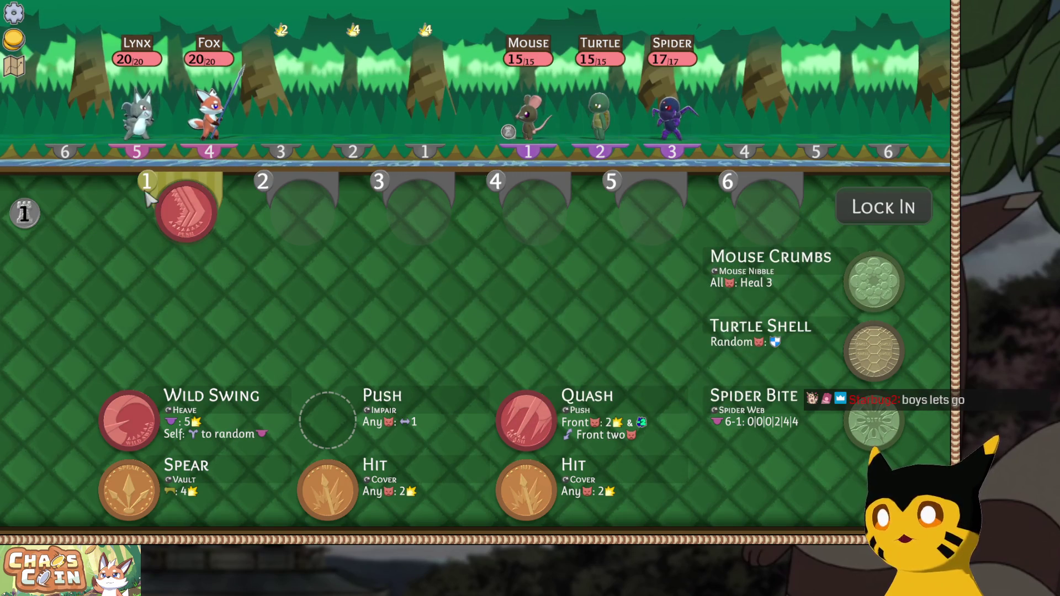
left_click(189, 200)
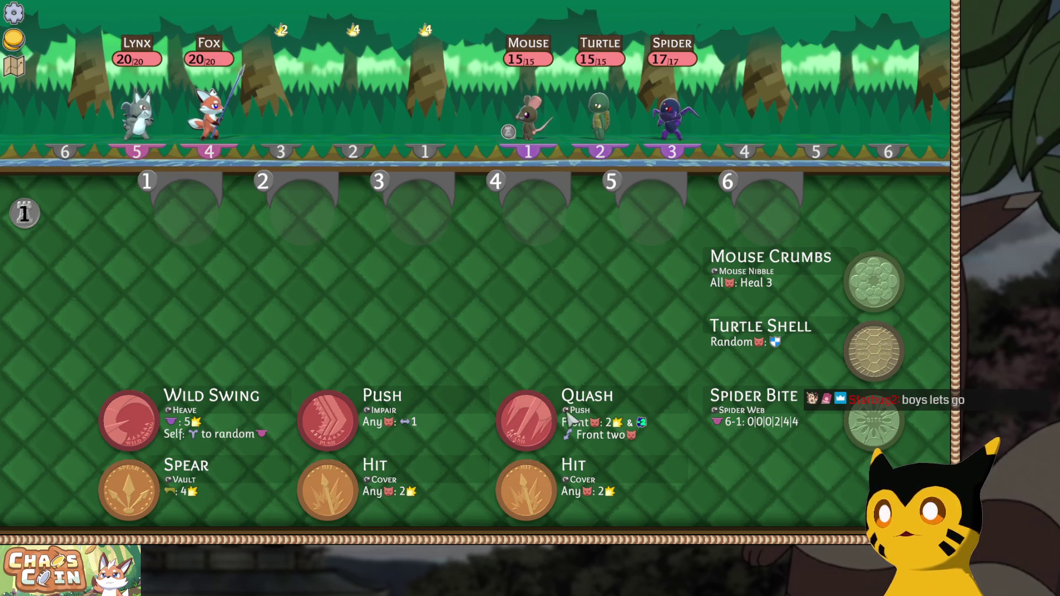
mouse_move(521, 425)
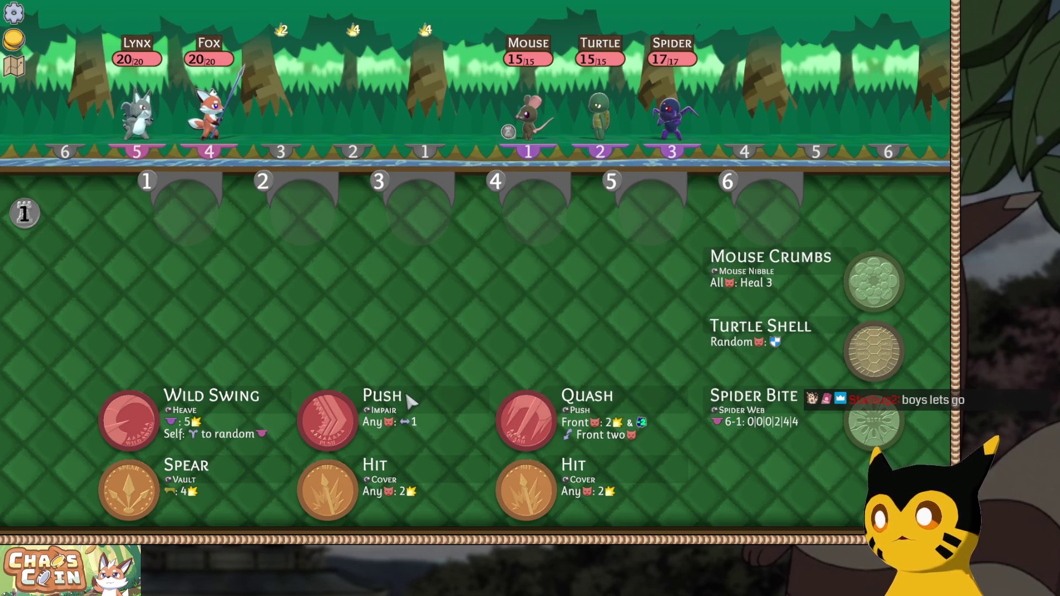
left_click(190, 486)
left_click(328, 489)
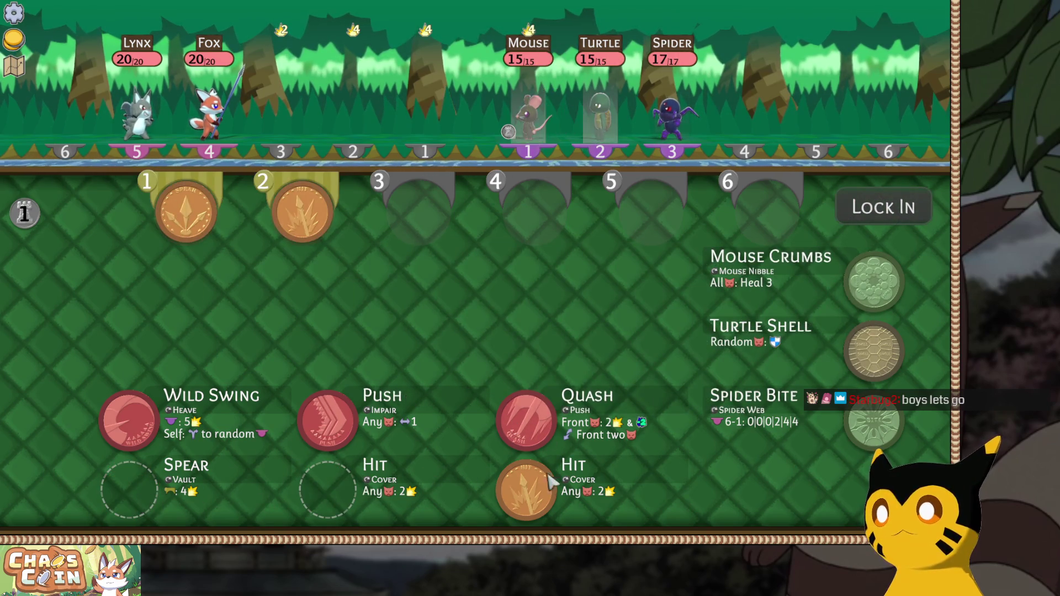
left_click(527, 488)
left_click(526, 419)
left_click(327, 420)
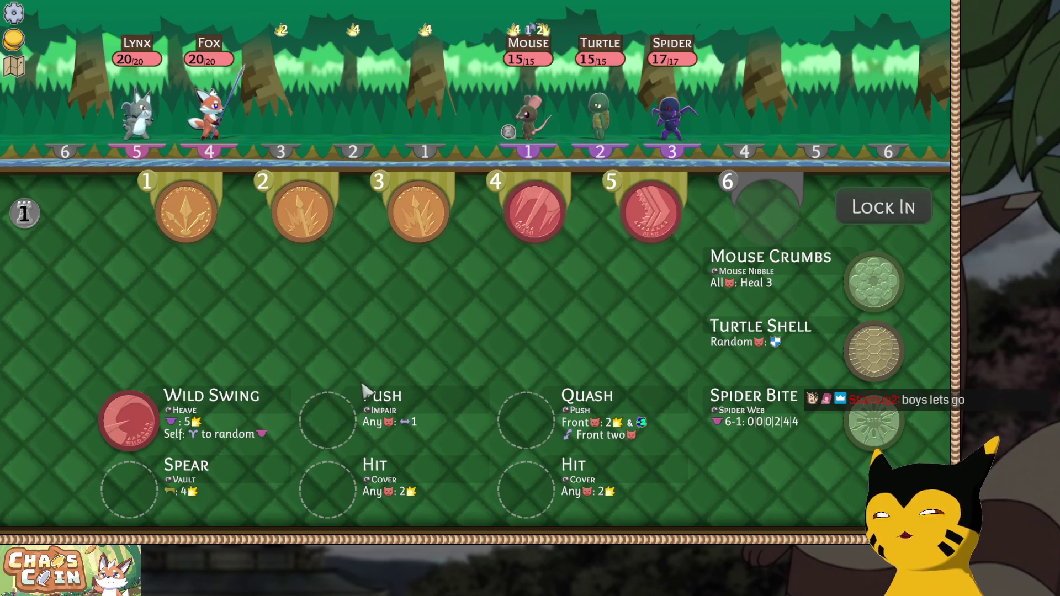
Lock in, hit the Mouse and push the Spider into lane 4.
left_click(888, 211)
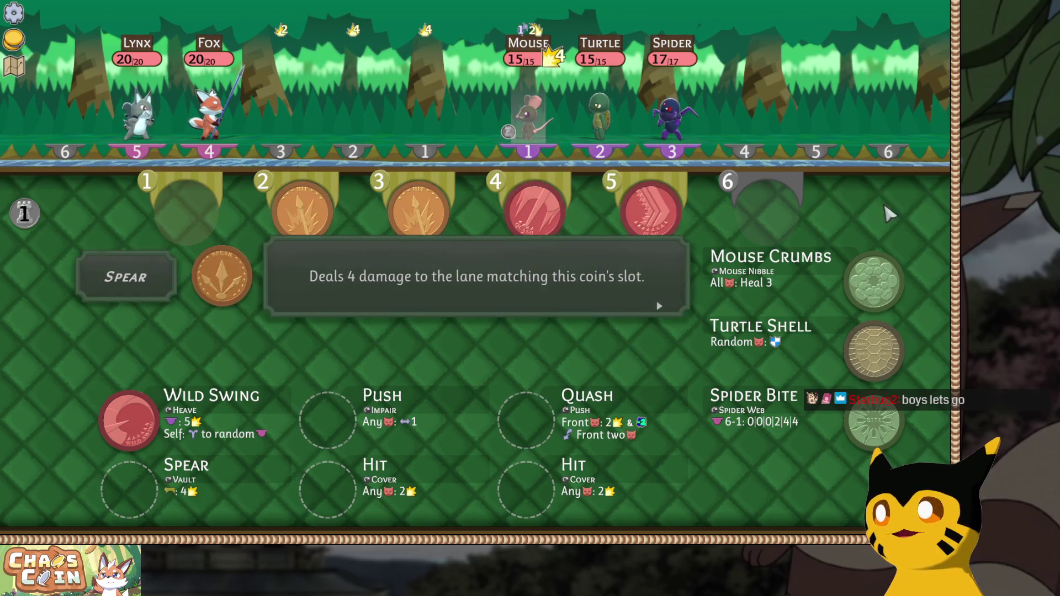
left_click(523, 113)
left_click(671, 119)
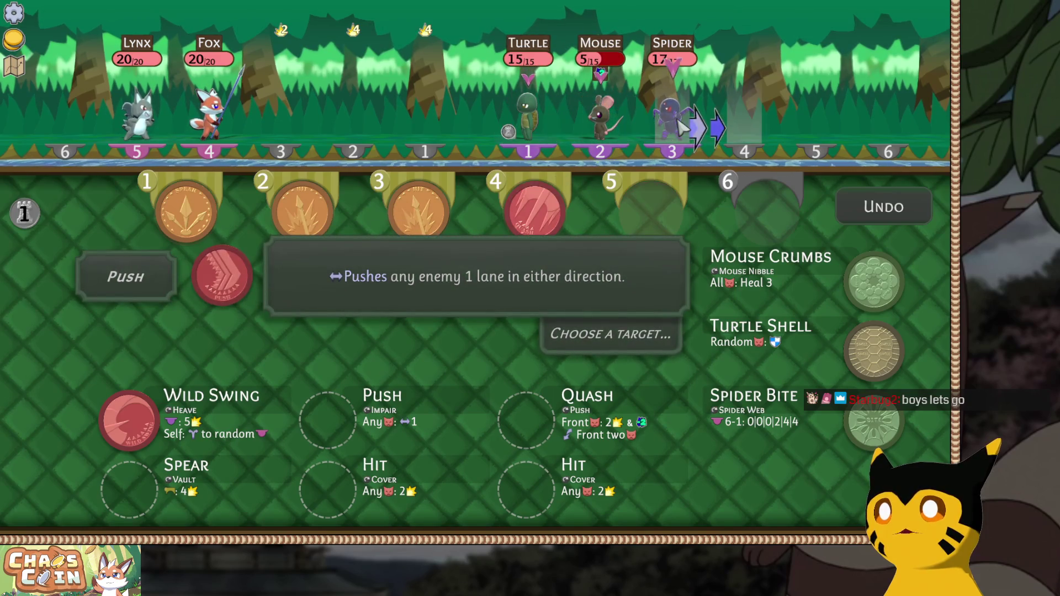
left_click(737, 130)
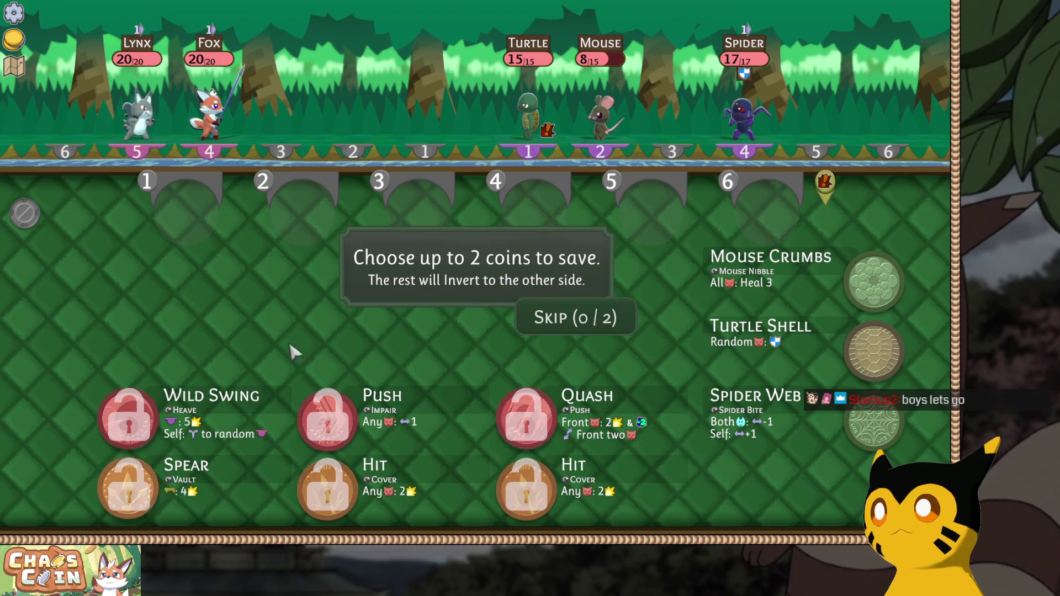
Save the Spear and middle Hit coins (2/2) instead of Quash.
left_click(526, 420)
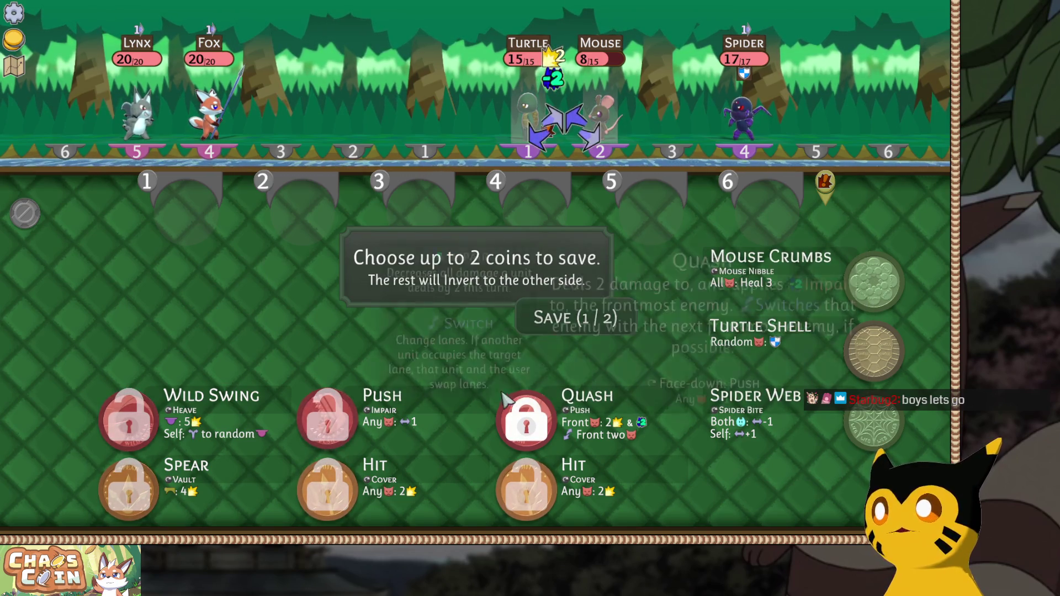
left_click(500, 434)
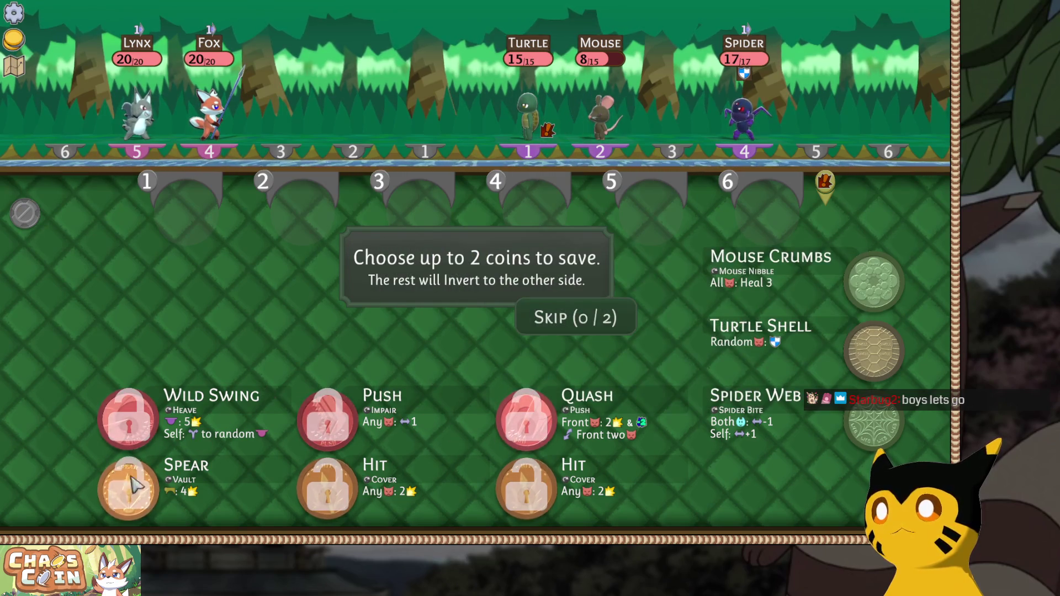
left_click(123, 498)
left_click(328, 488)
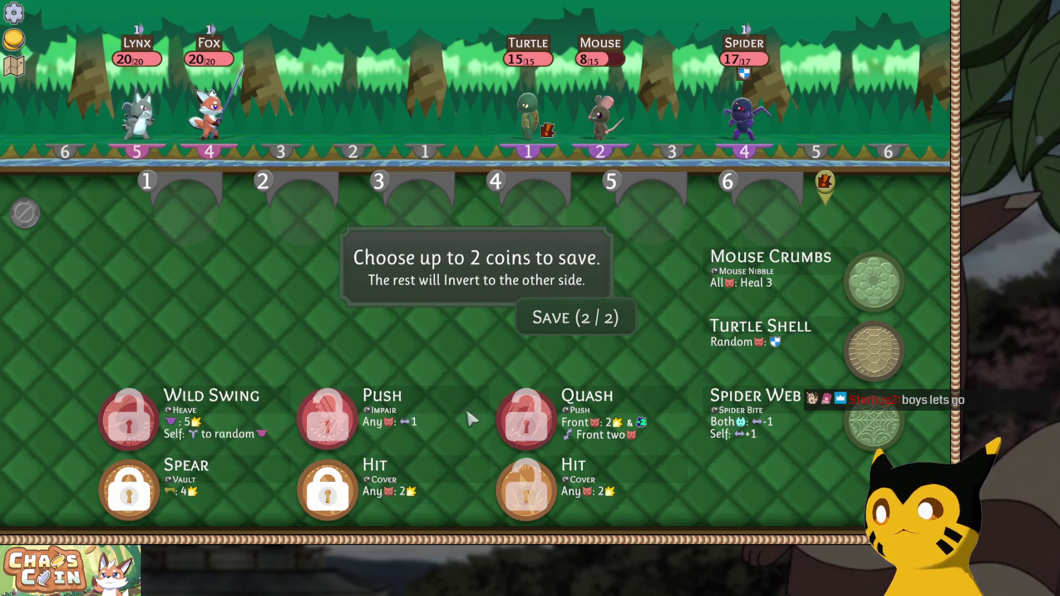
left_click(565, 318)
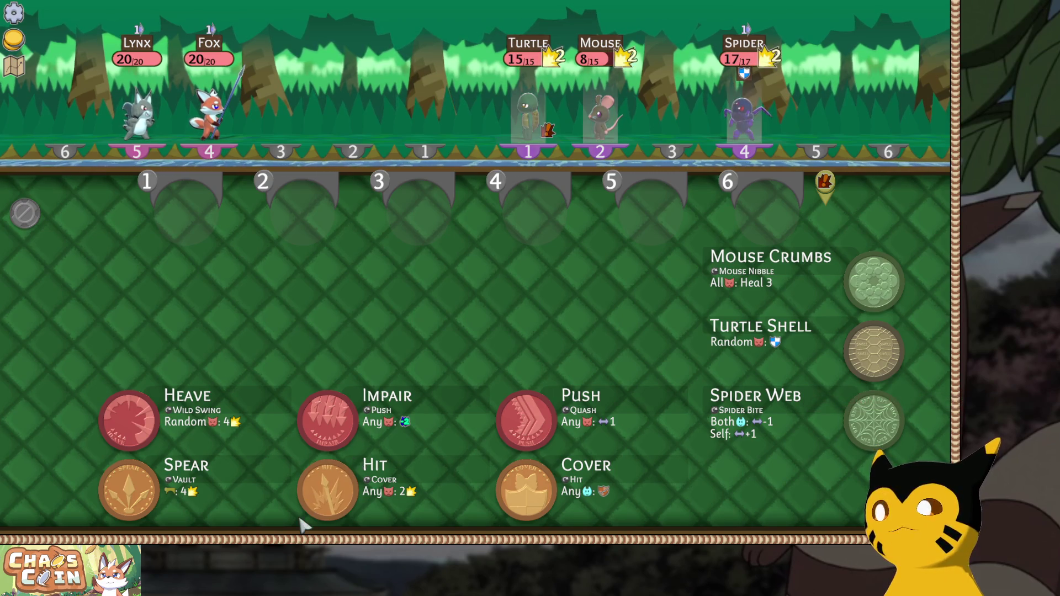
Lock in Hit, Spear, Heave and Push, hit the Spider and push it back a lane.
left_click(326, 490)
left_click(116, 484)
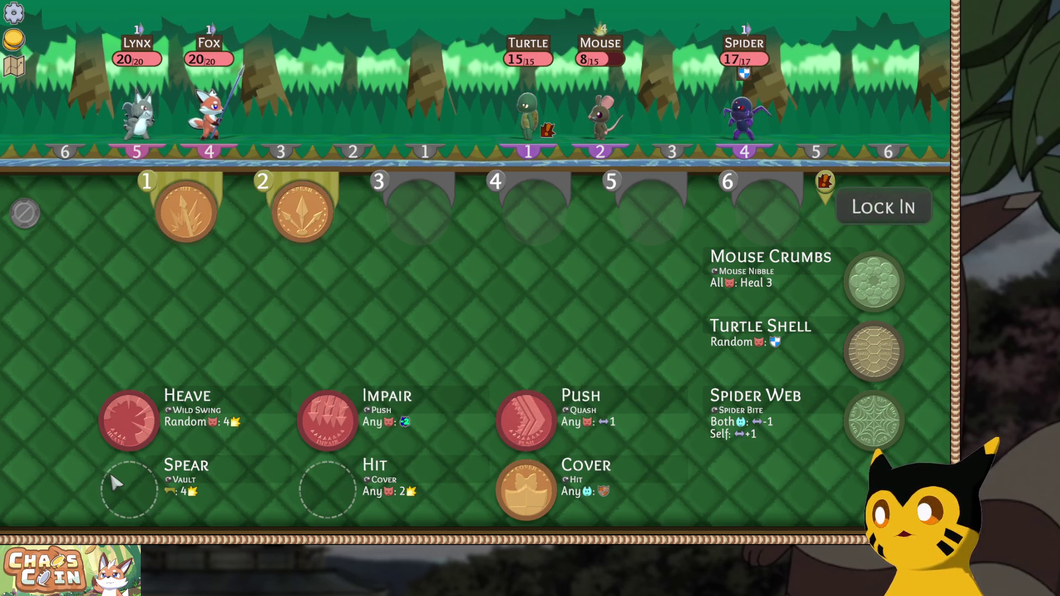
left_click(128, 421)
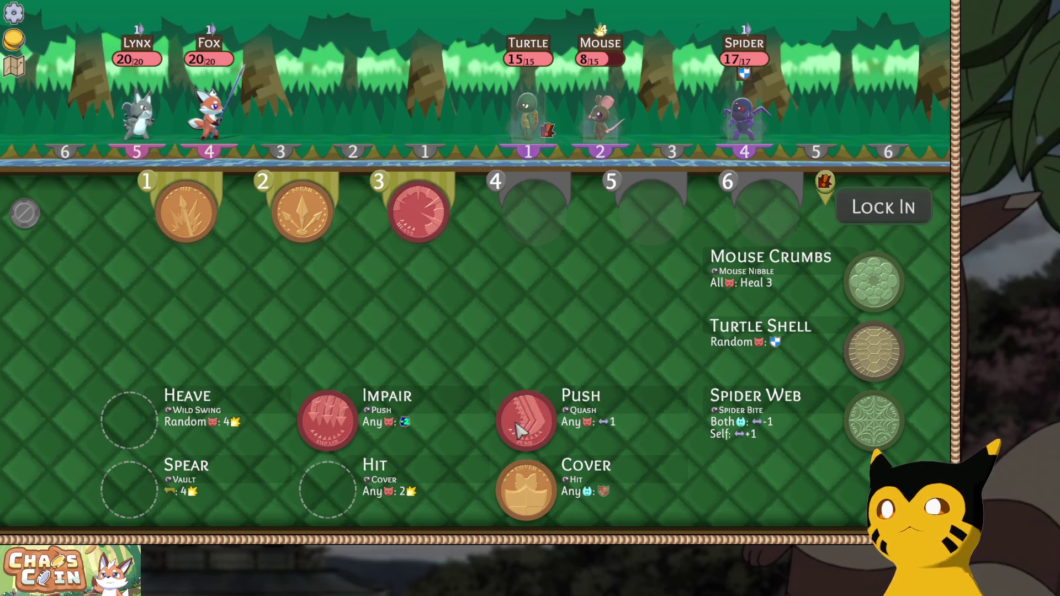
left_click(522, 429)
left_click(883, 207)
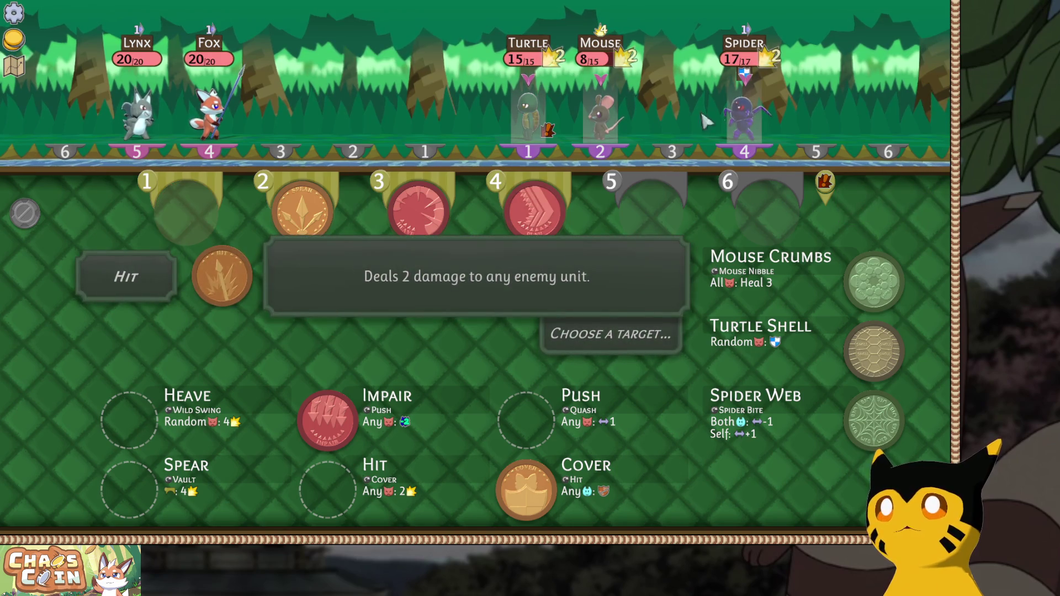
left_click(757, 114)
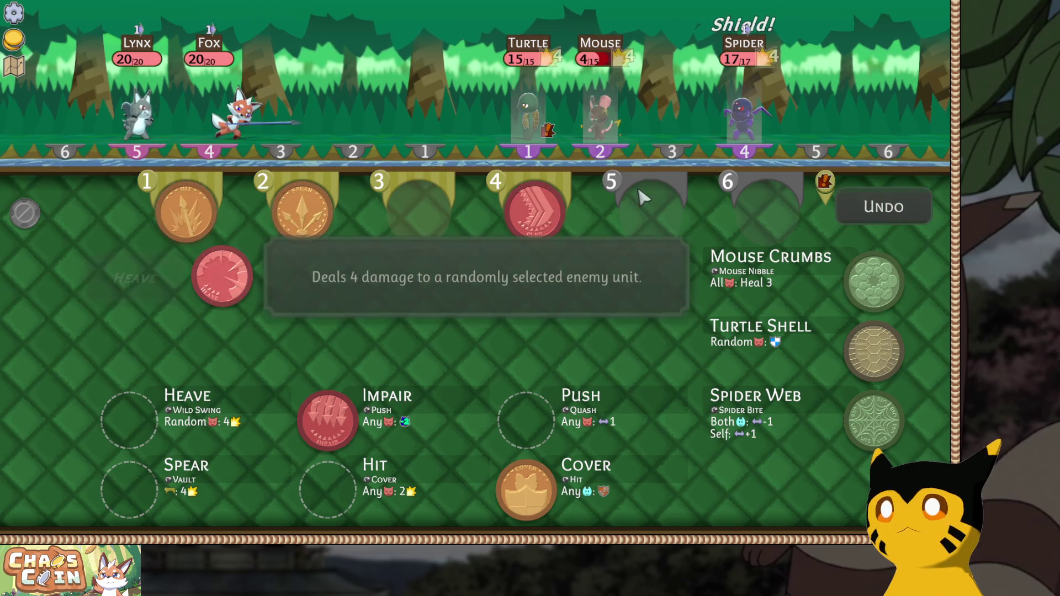
left_click(716, 148)
left_click(816, 150)
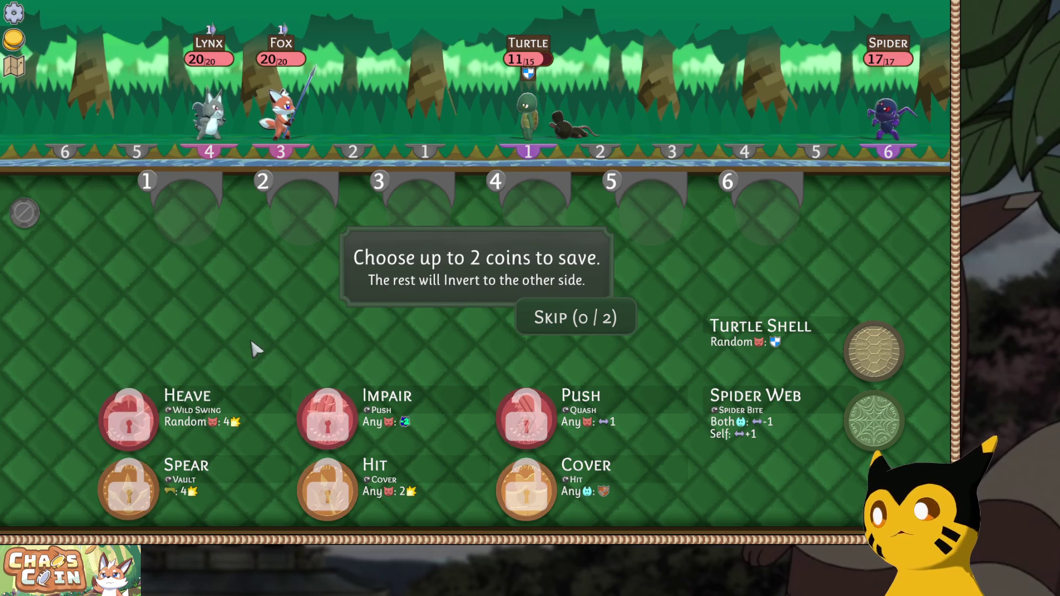
Save the Spear and middle Hit coins and start turn 3.
left_click(129, 489)
left_click(348, 490)
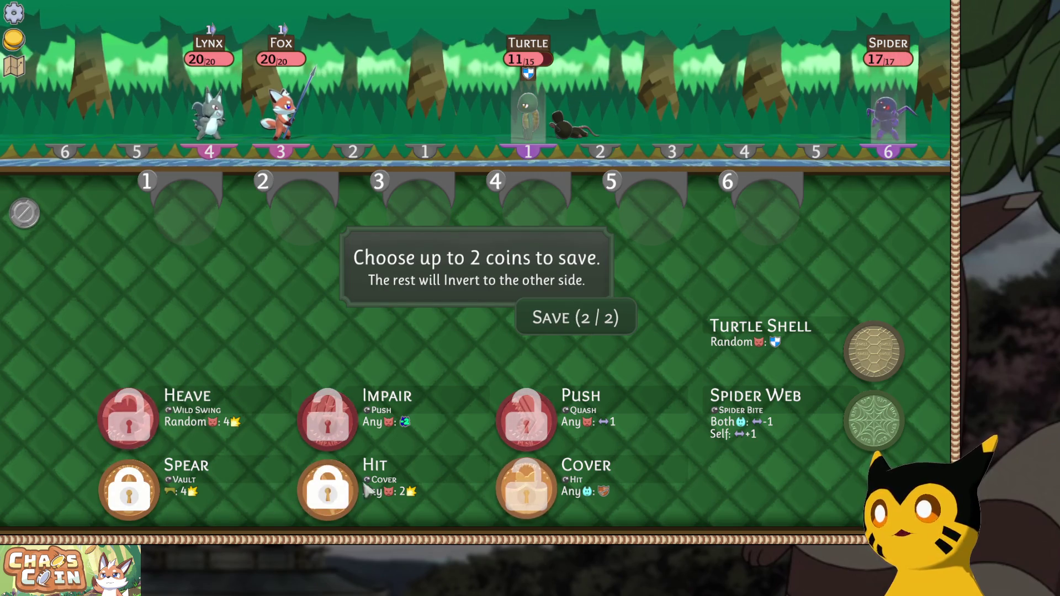
left_click(601, 319)
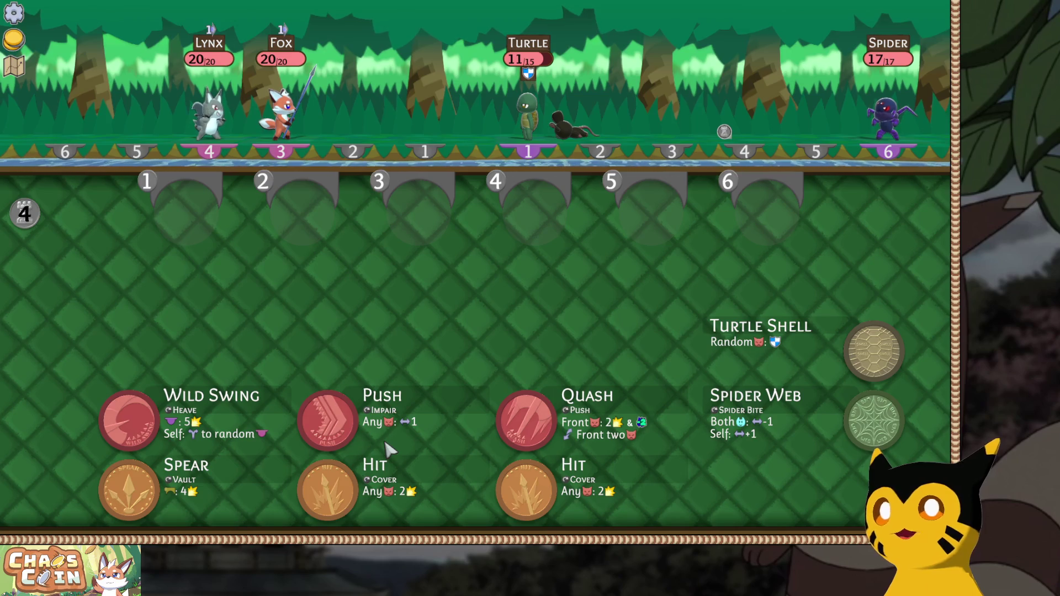
Lock in Quash, Hit, Hit, Push and Spear in slot 6, target the Turtle, then Undo.
left_click(315, 492)
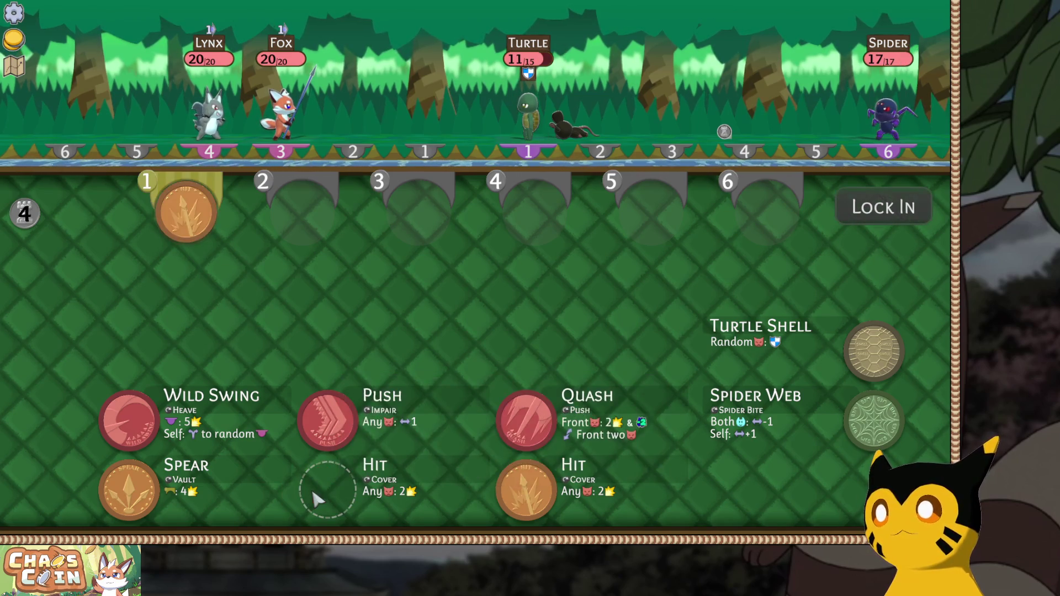
mouse_move(106, 508)
left_mouse_down()
mouse_move(160, 497)
mouse_move(464, 320)
mouse_move(723, 202)
mouse_move(758, 239)
left_mouse_up()
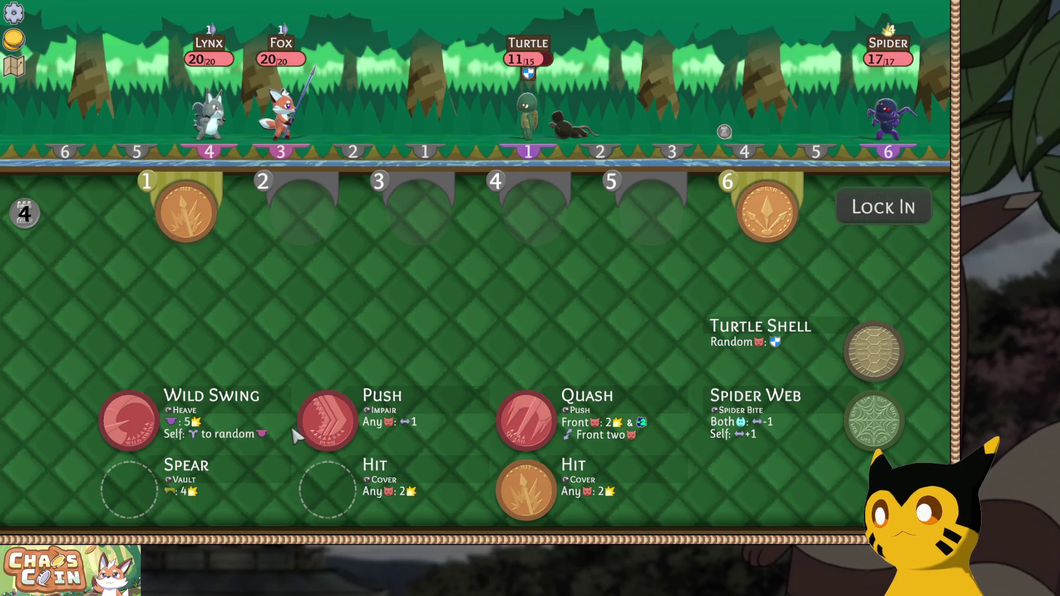
left_click(505, 497)
mouse_move(505, 420)
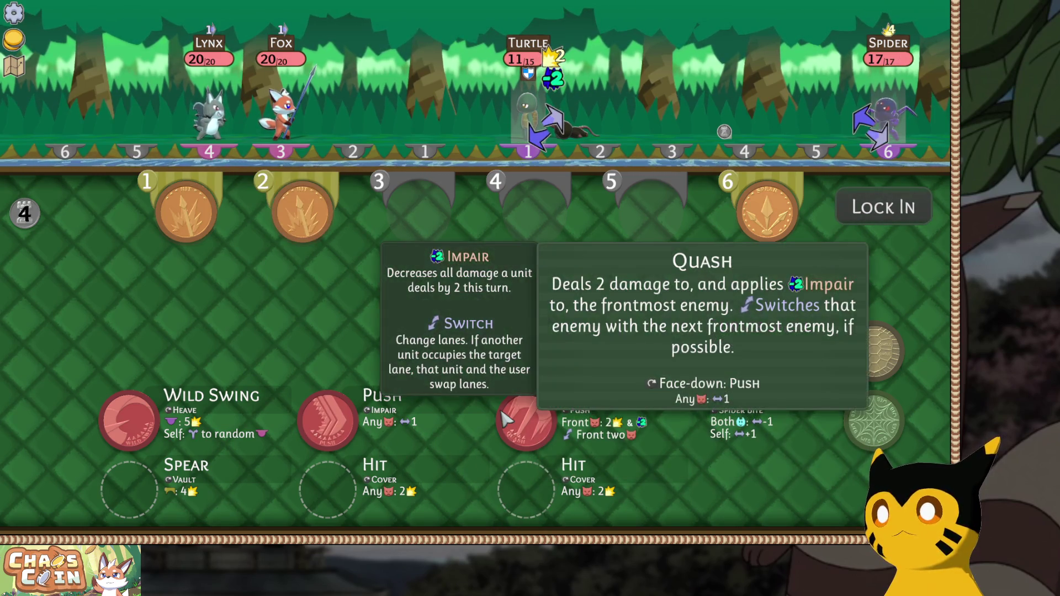
mouse_move(559, 434)
left_mouse_down()
mouse_move(173, 193)
mouse_move(185, 210)
left_mouse_up()
left_click(353, 497)
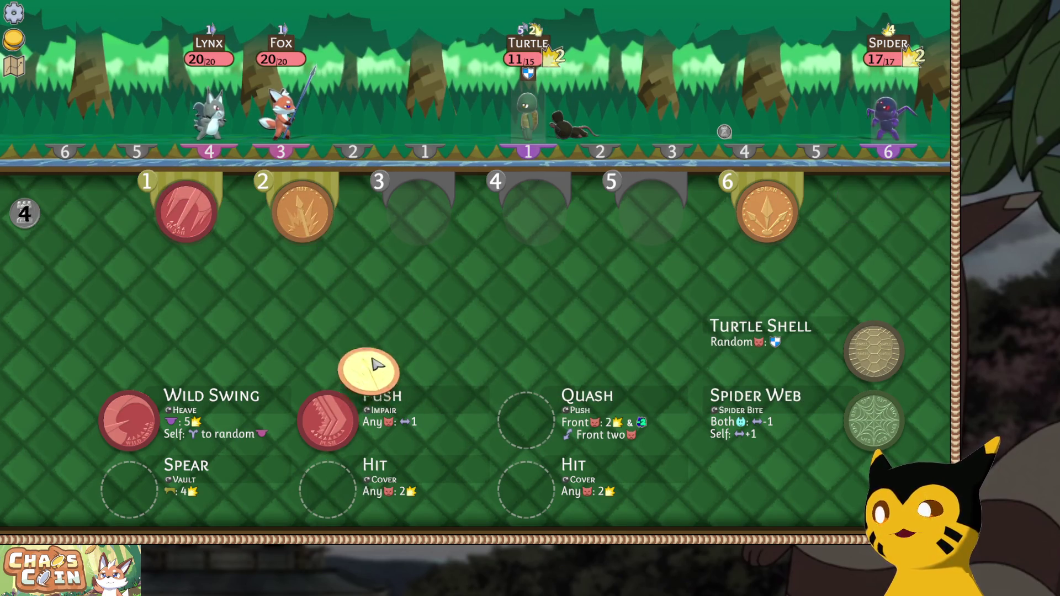
left_click(314, 418)
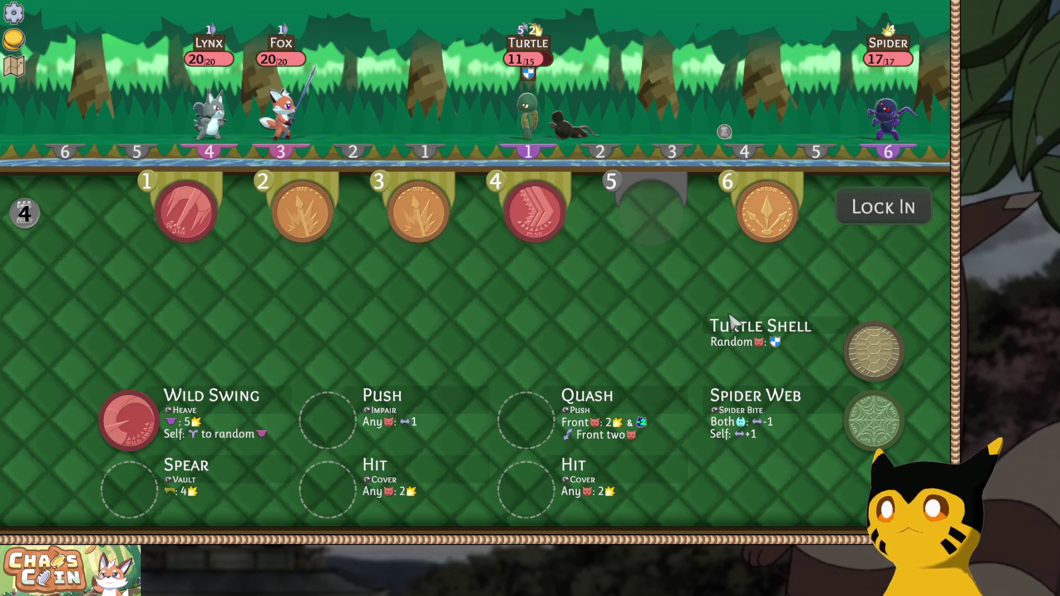
left_click(878, 215)
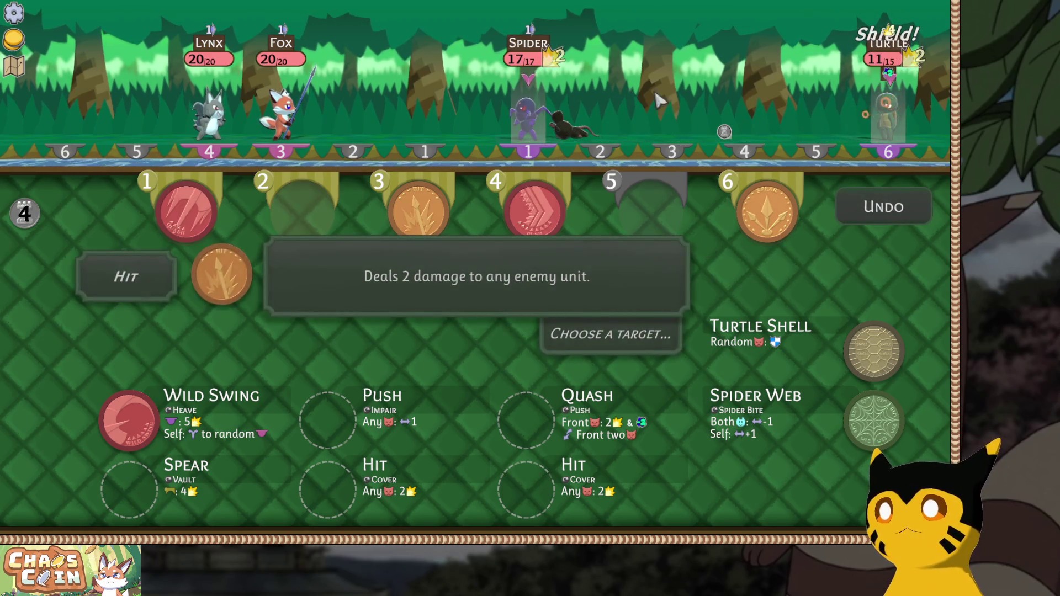
left_click(881, 113)
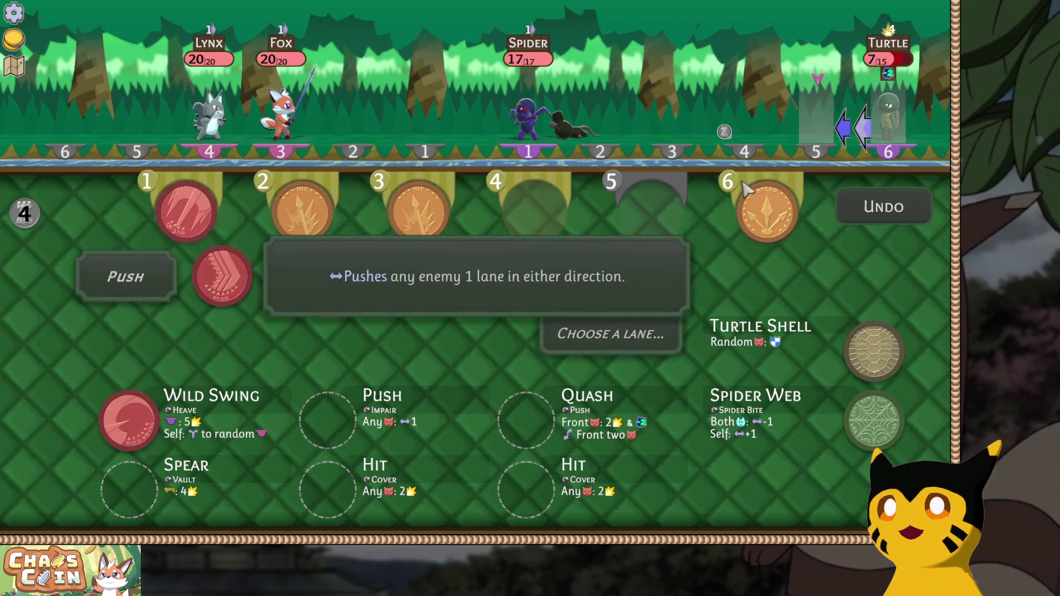
left_click(841, 195)
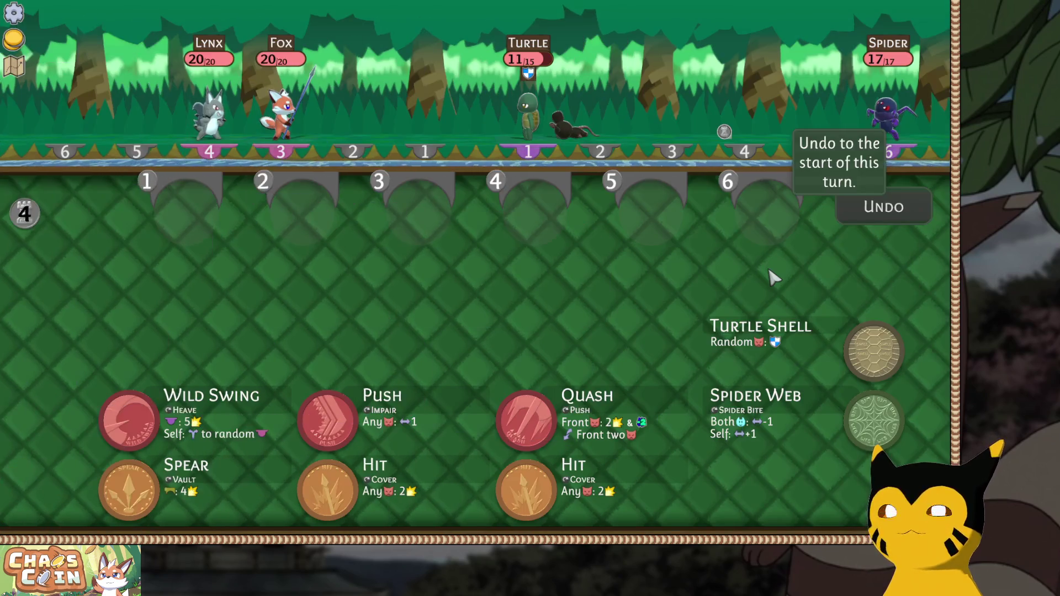
Move Spear to slot 5, lock in, hit the Turtle and push it to lane 5.
left_click_drag(748, 221, 652, 215)
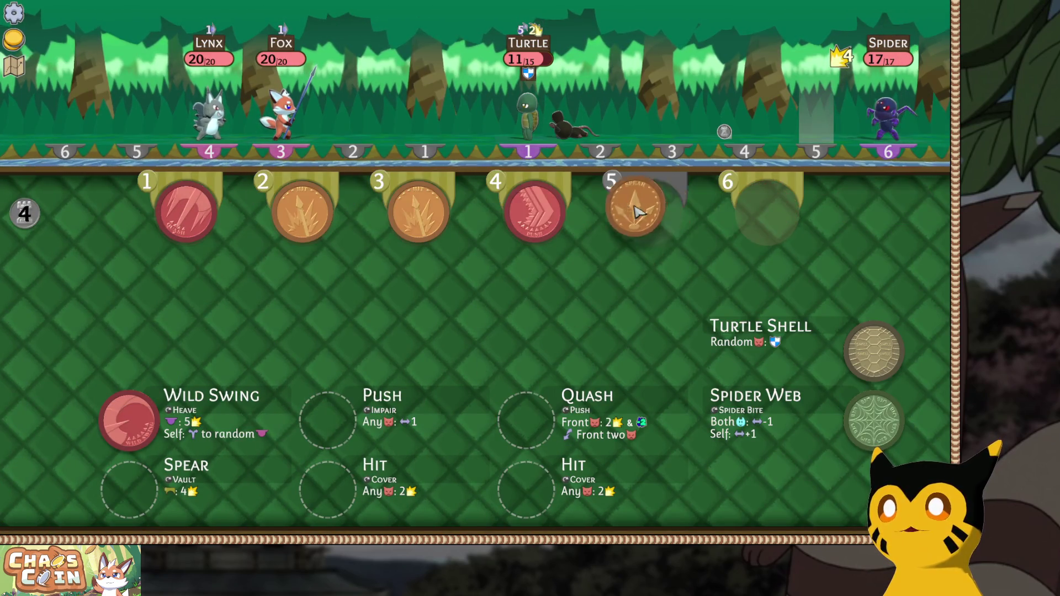
left_click(875, 208)
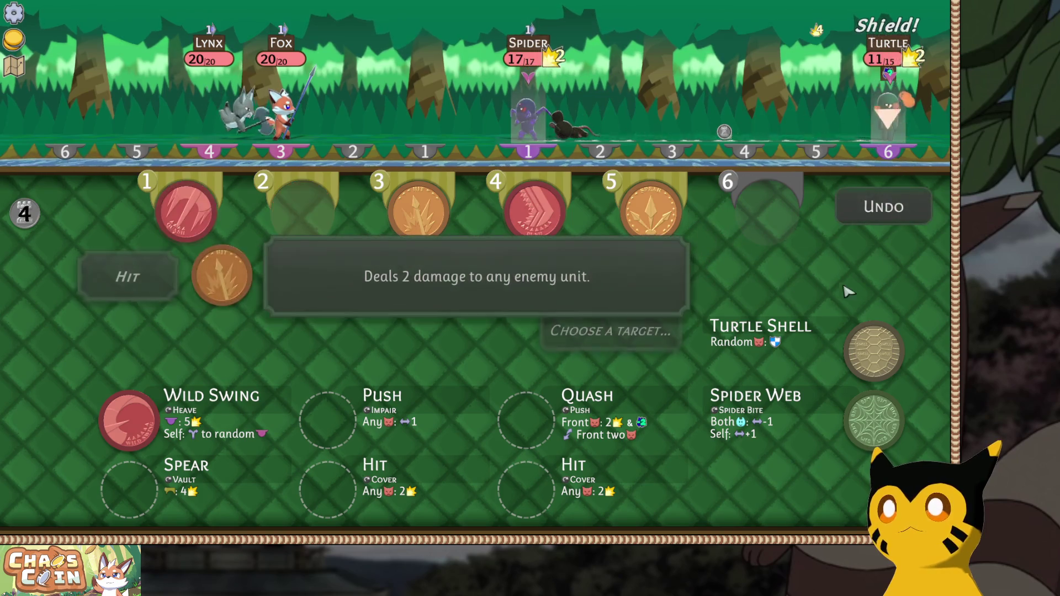
left_click(883, 116)
left_click(881, 115)
left_click(880, 115)
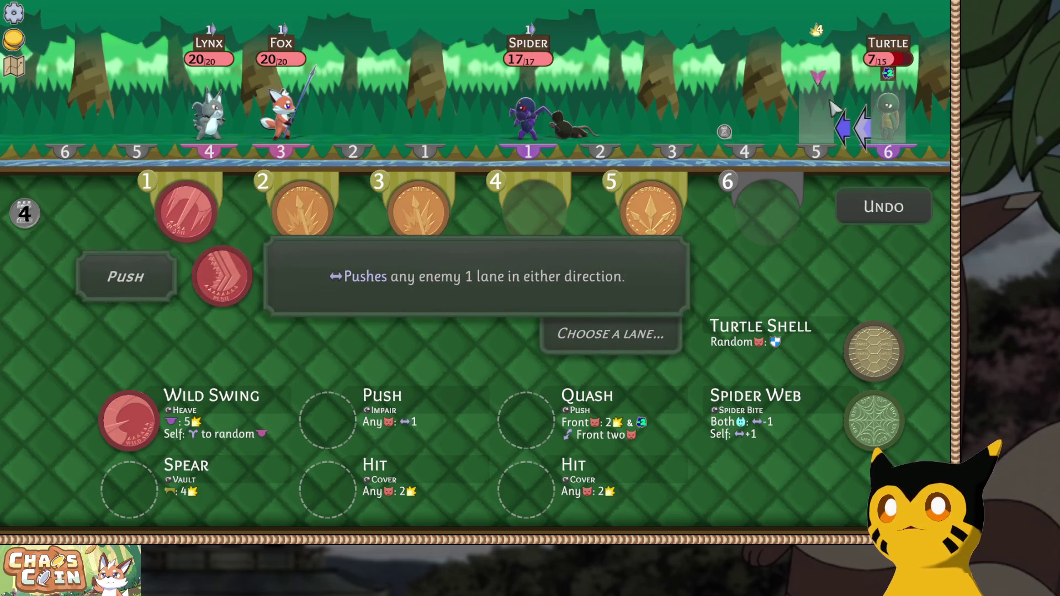
left_click(848, 127)
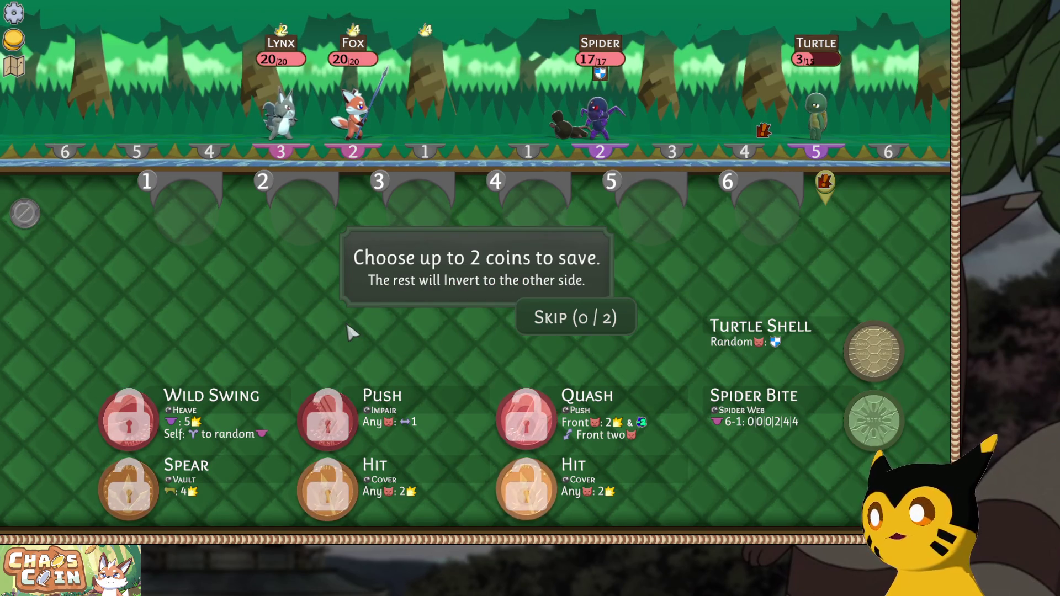
Save Wild Swing and Hit, then lock in Wild Swing, Push, Vault, Hit, Cover and Impair.
left_click(129, 419)
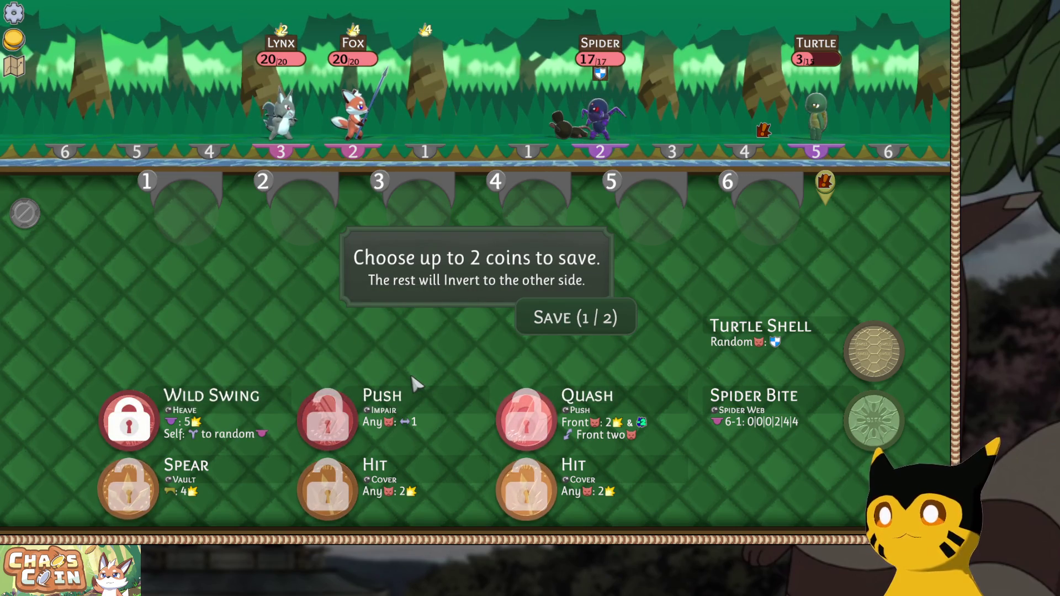
left_click(347, 493)
left_click(577, 322)
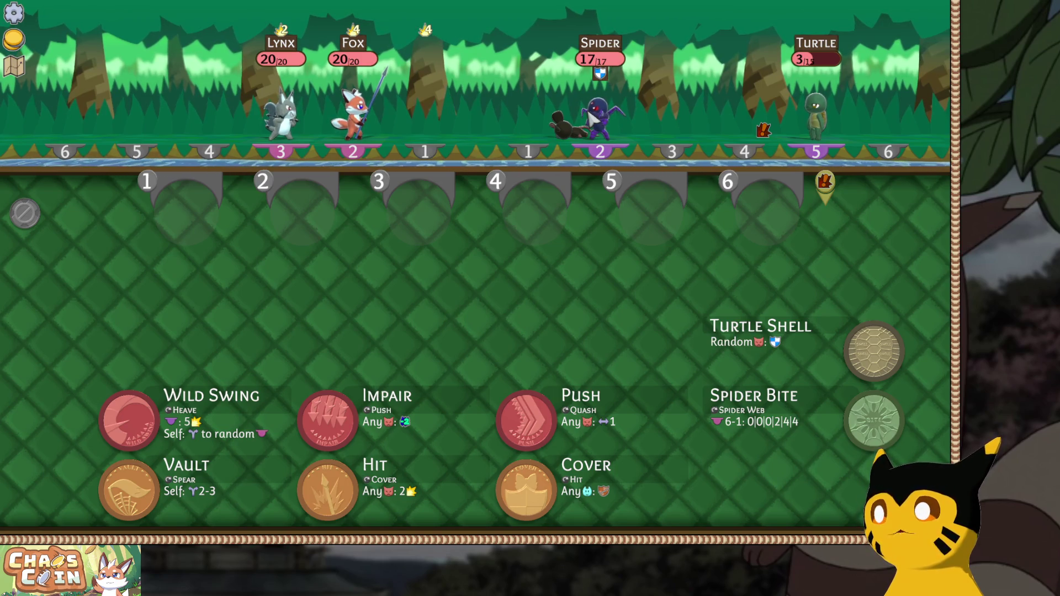
left_click(192, 408)
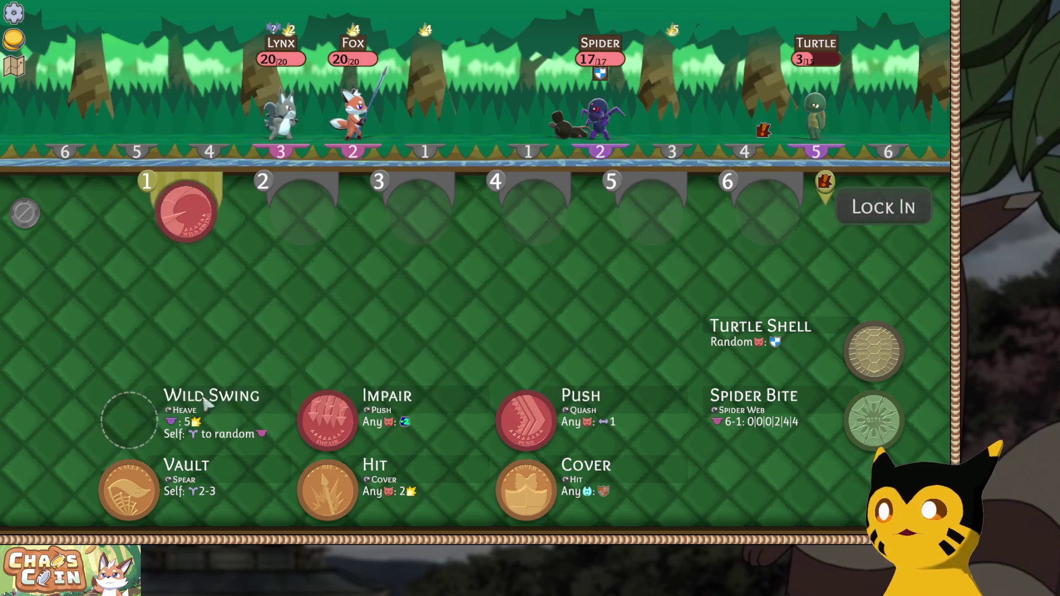
left_click(532, 437)
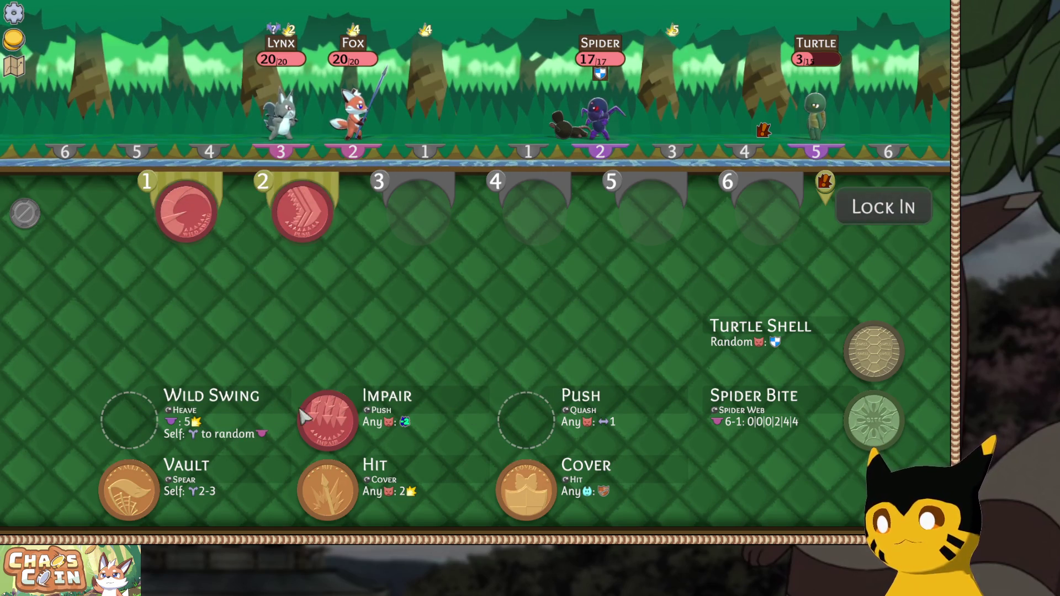
left_click(195, 450)
left_click(320, 487)
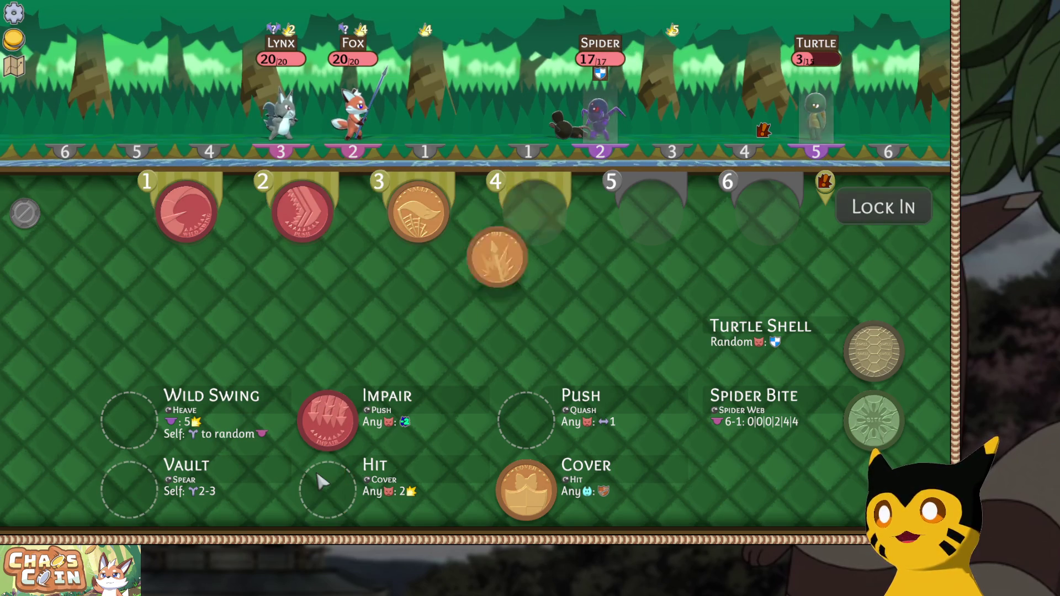
left_click(547, 505)
left_click(342, 411)
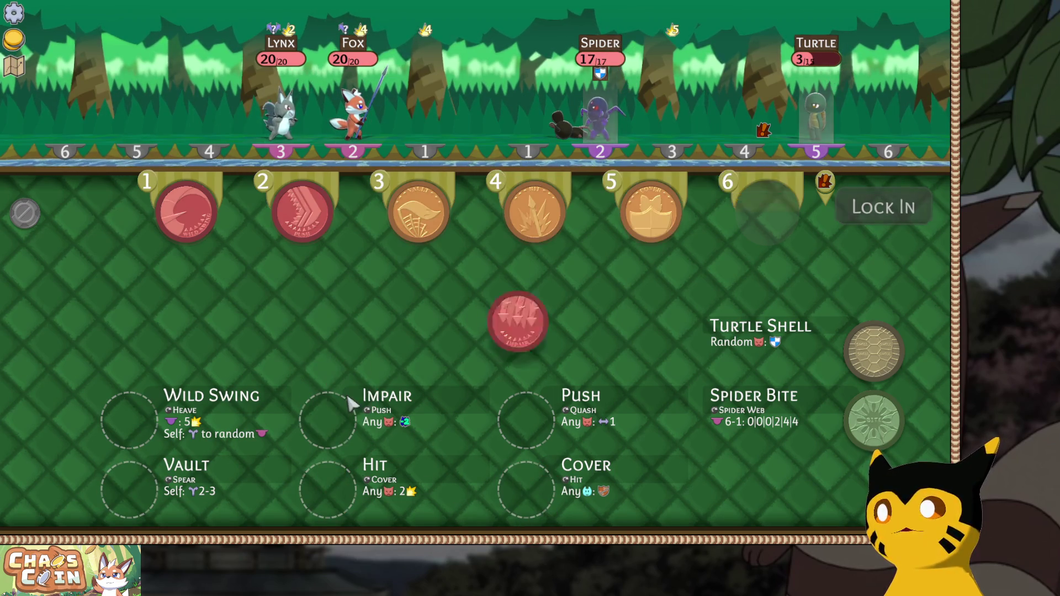
left_click(883, 206)
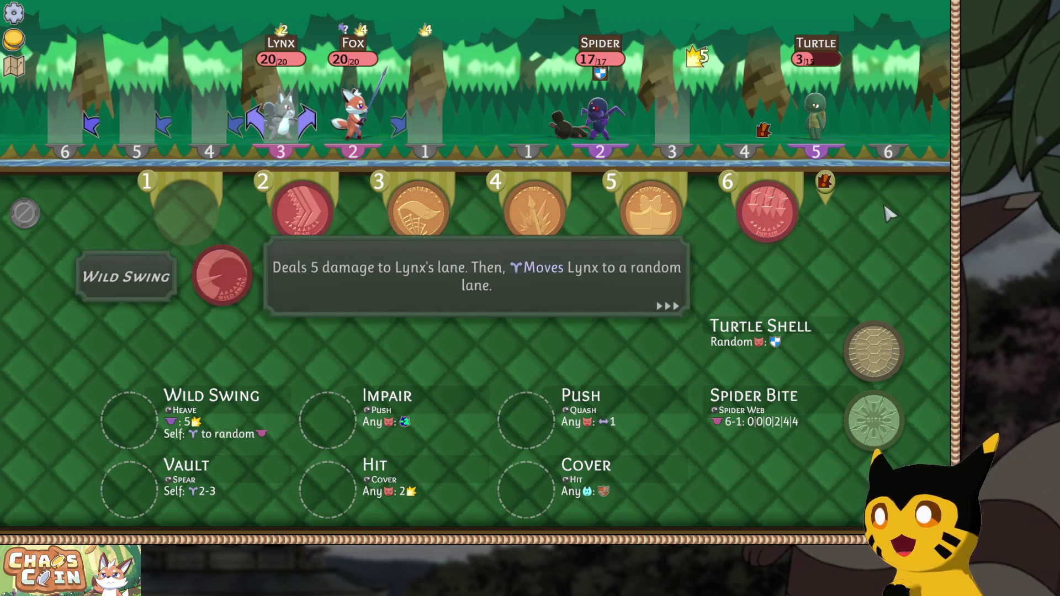
Push the Turtle to lane 4, vault Fox there, hit the Spider, shield Fox, impair the Turtle.
left_click(810, 122)
left_click(773, 128)
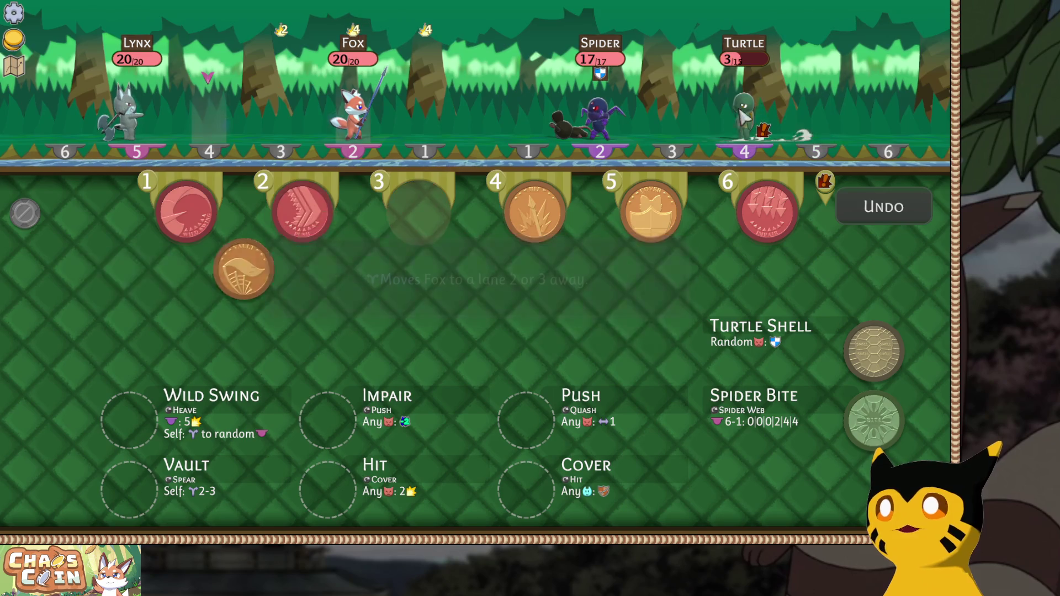
left_click(241, 102)
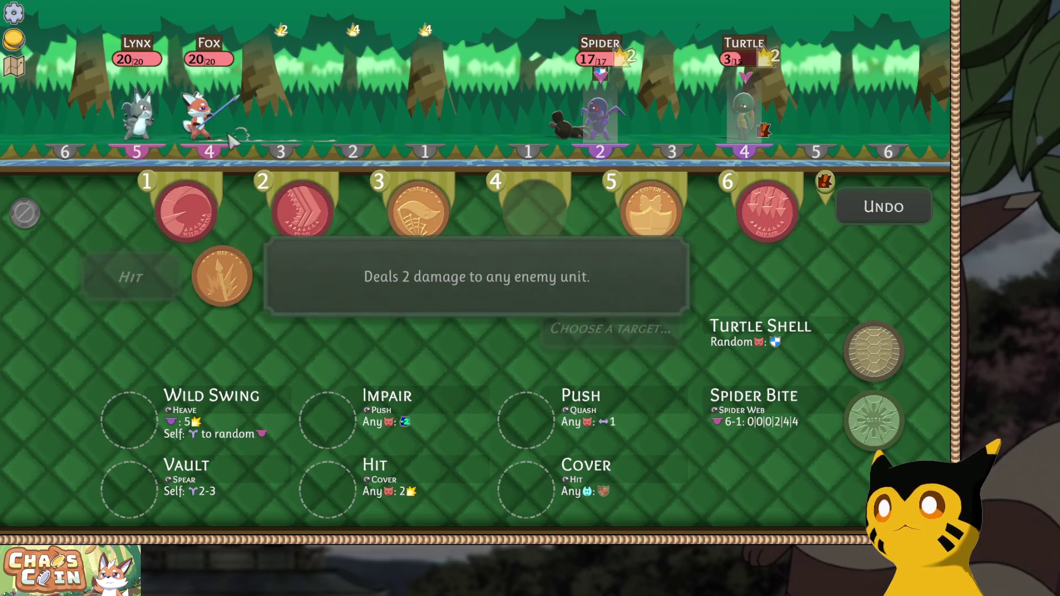
left_click(600, 133)
left_click(209, 110)
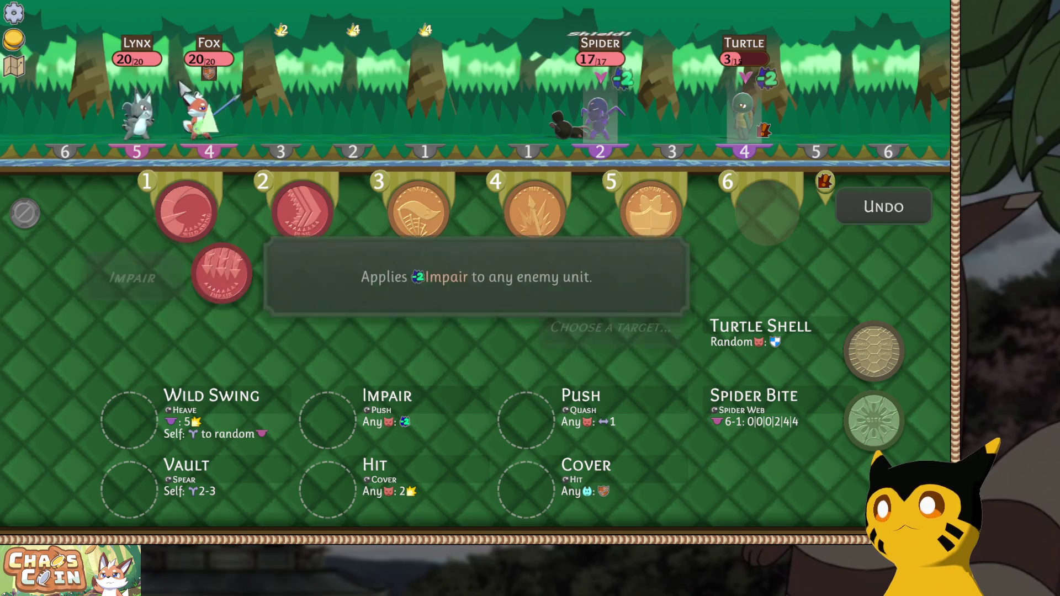
left_click(748, 110)
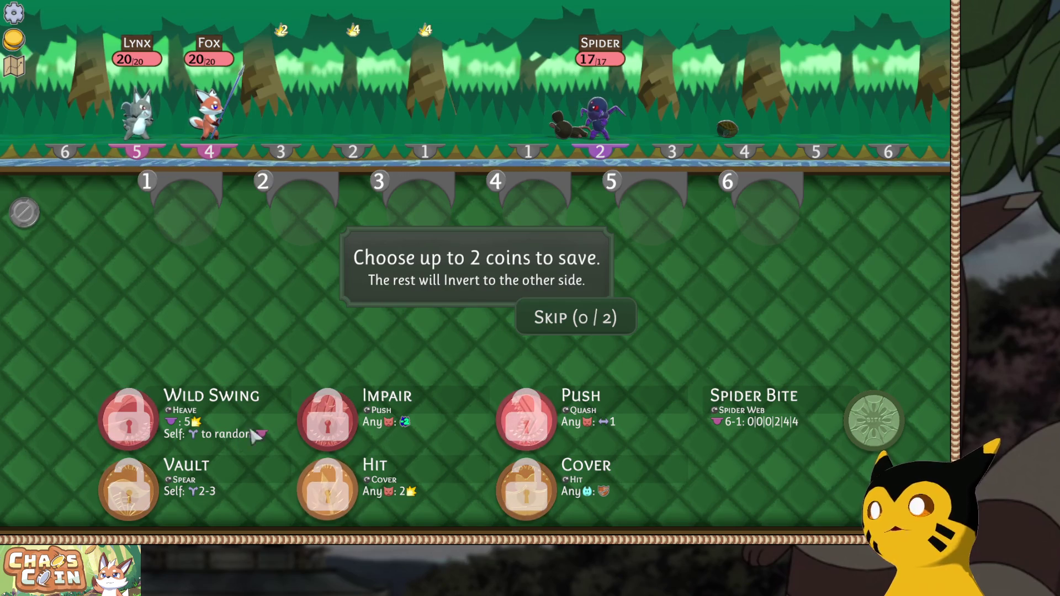
Save the Hit coin, then queue Heave, Spear, Quash and both Hit coins and lock in.
left_click(327, 489)
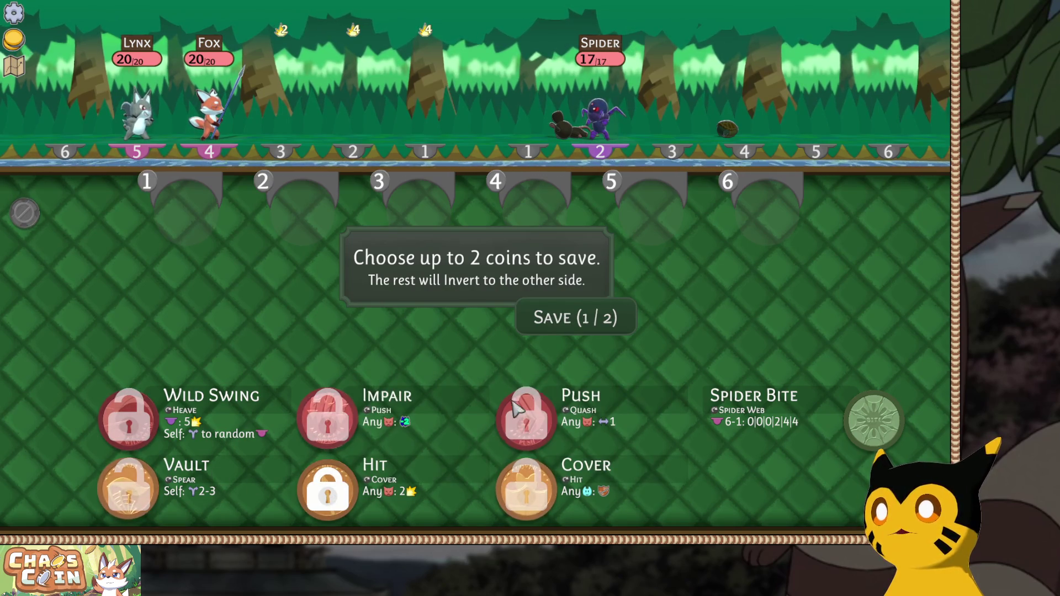
left_click(576, 317)
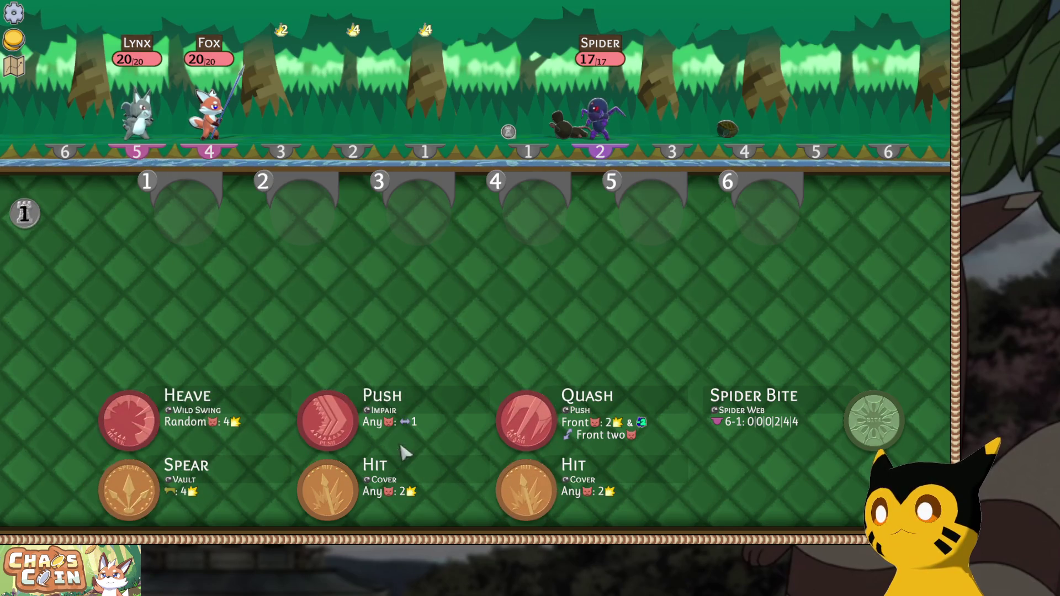
left_click(111, 424)
left_click(129, 489)
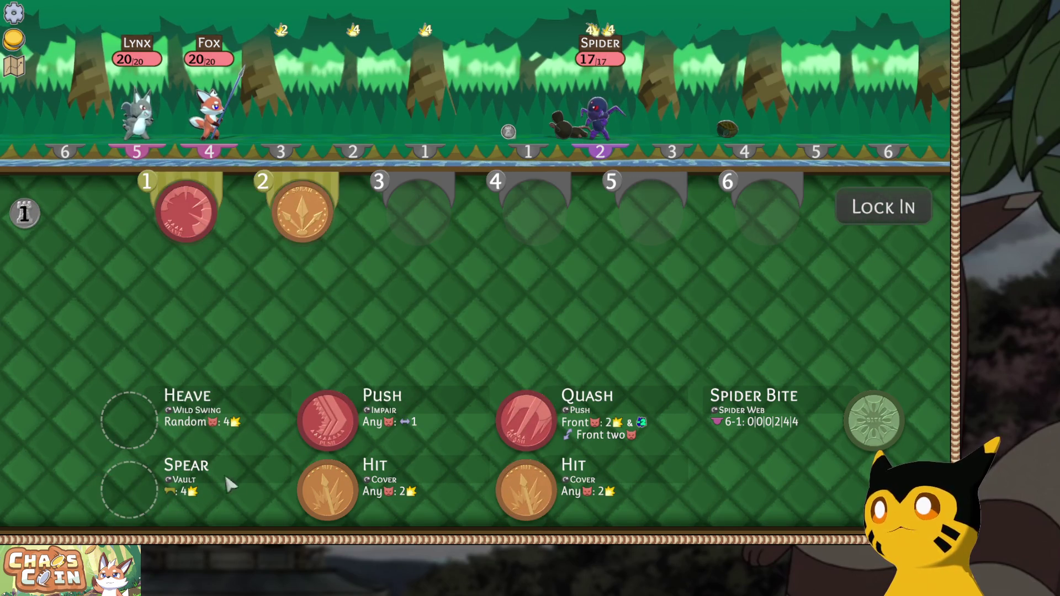
left_click(524, 420)
left_click(527, 486)
left_click(328, 489)
left_click(884, 207)
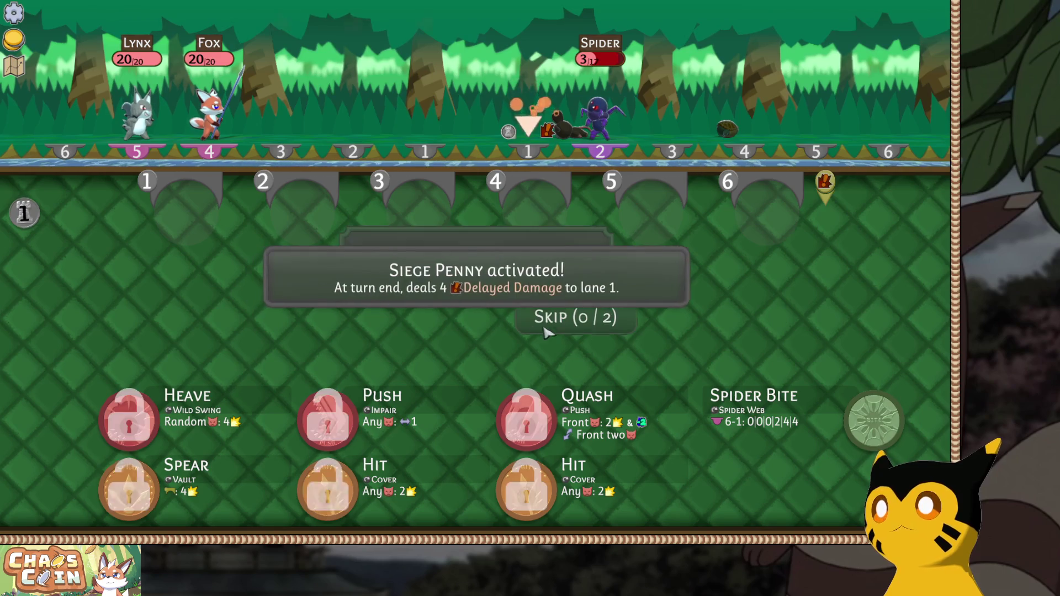
Save the Push coin, then queue Push and push the Spider from lane 2 to lane 1.
left_click(327, 418)
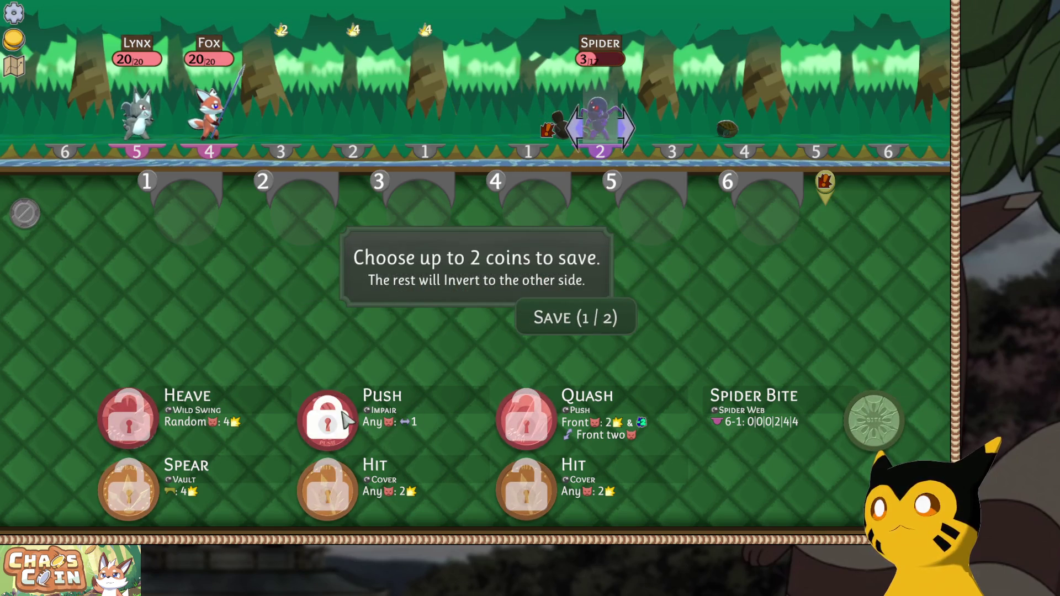
left_click(568, 307)
left_click(319, 434)
left_click(887, 210)
left_click(600, 116)
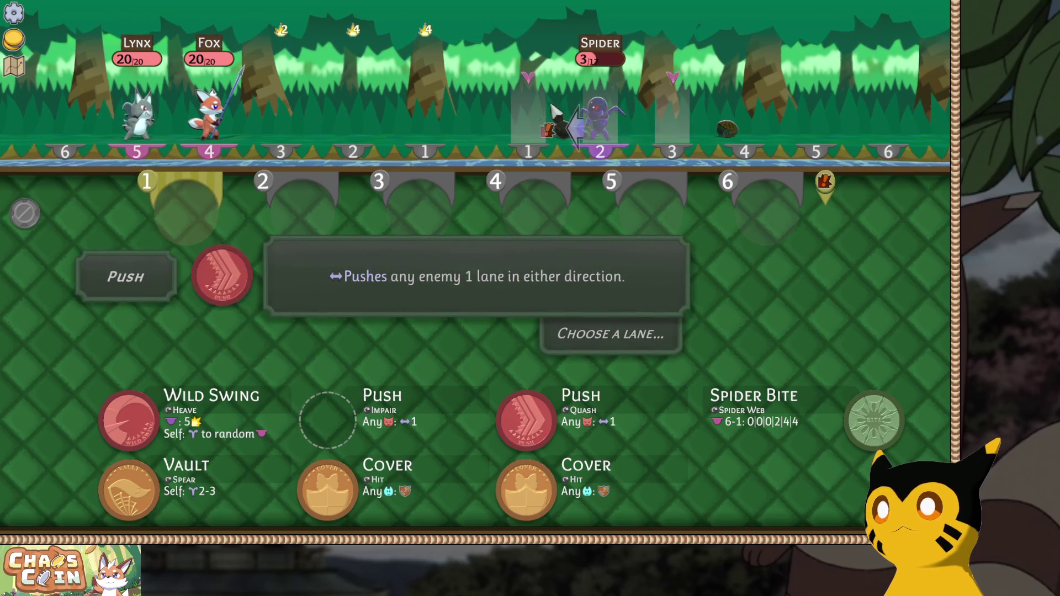
left_click(531, 118)
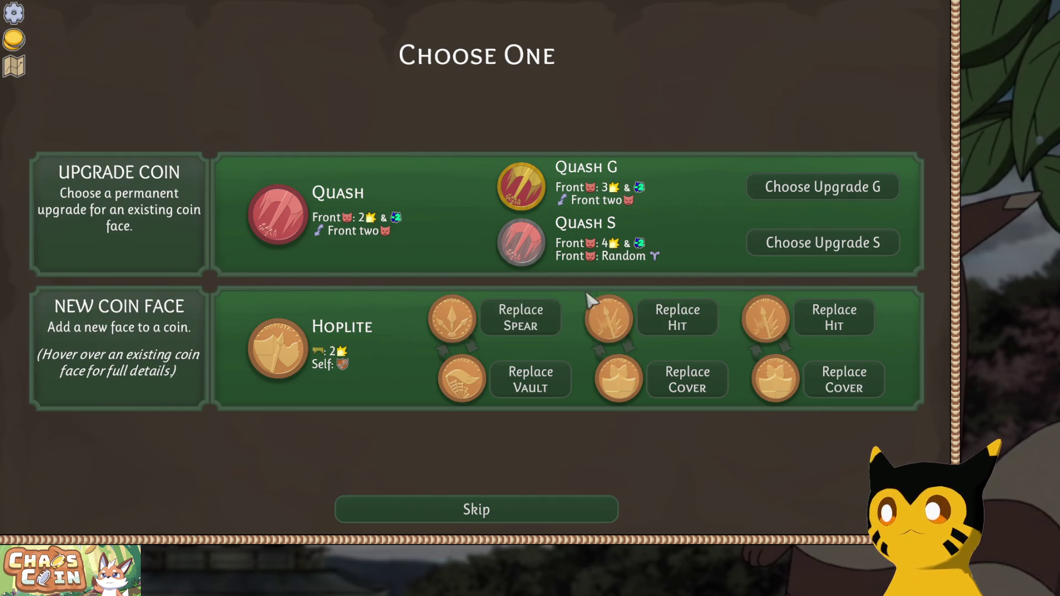
Replace one of Fox's Cover faces with the new Hoplite face.
left_click(695, 387)
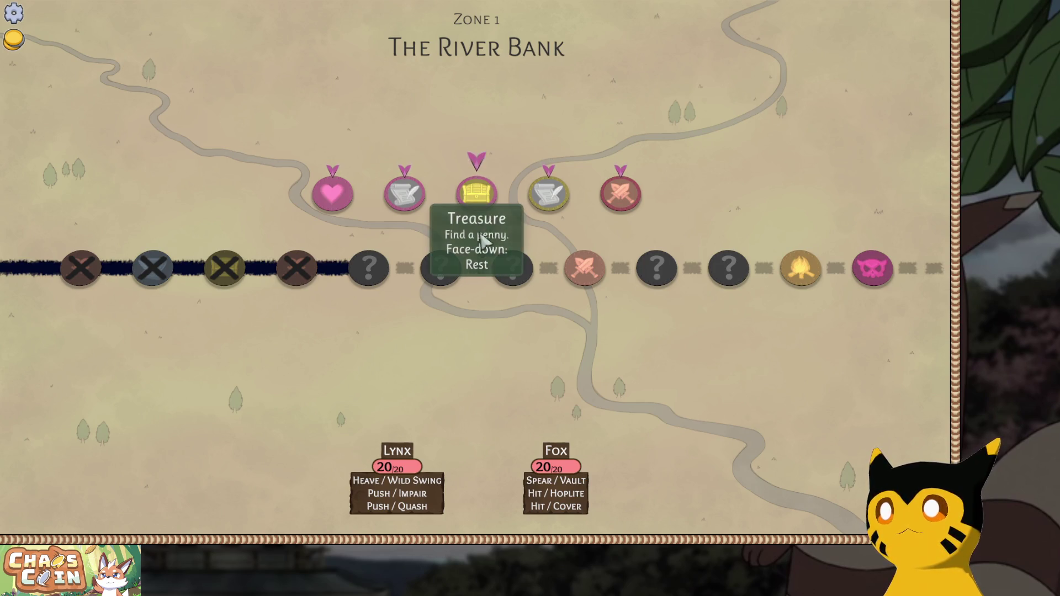
Claim the Trap Penny and a second penny from two treasure nodes, then enter the four-Rabbit battle.
mouse_move(475, 188)
left_click(475, 165)
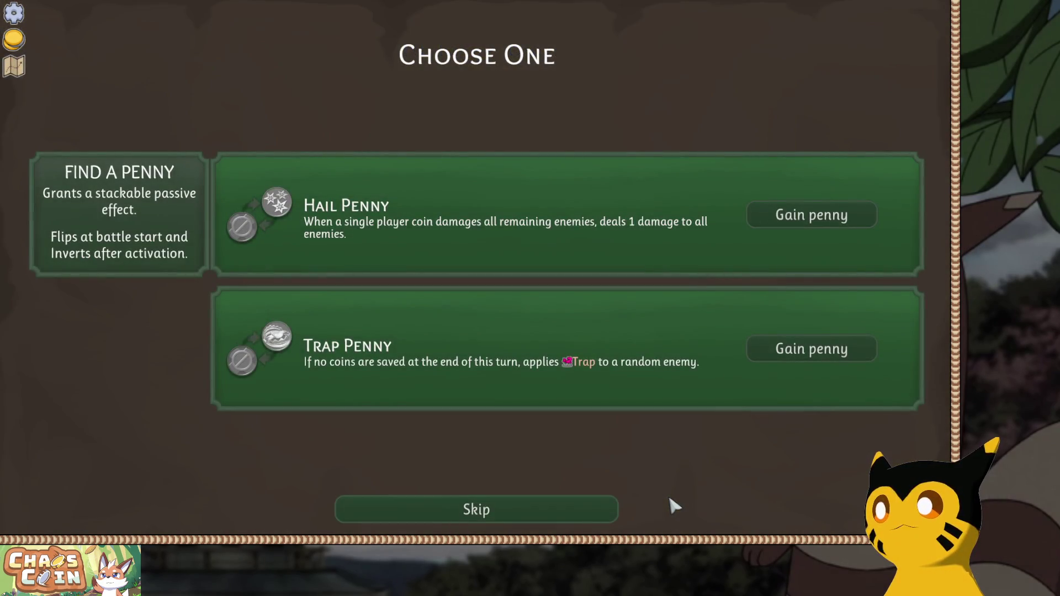
left_click(817, 350)
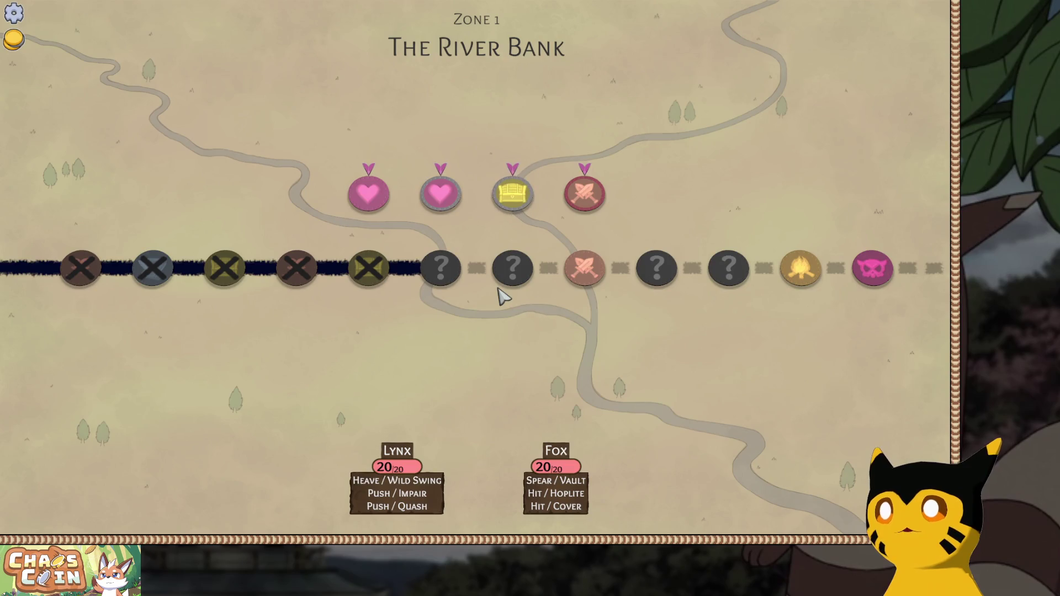
left_click(500, 224)
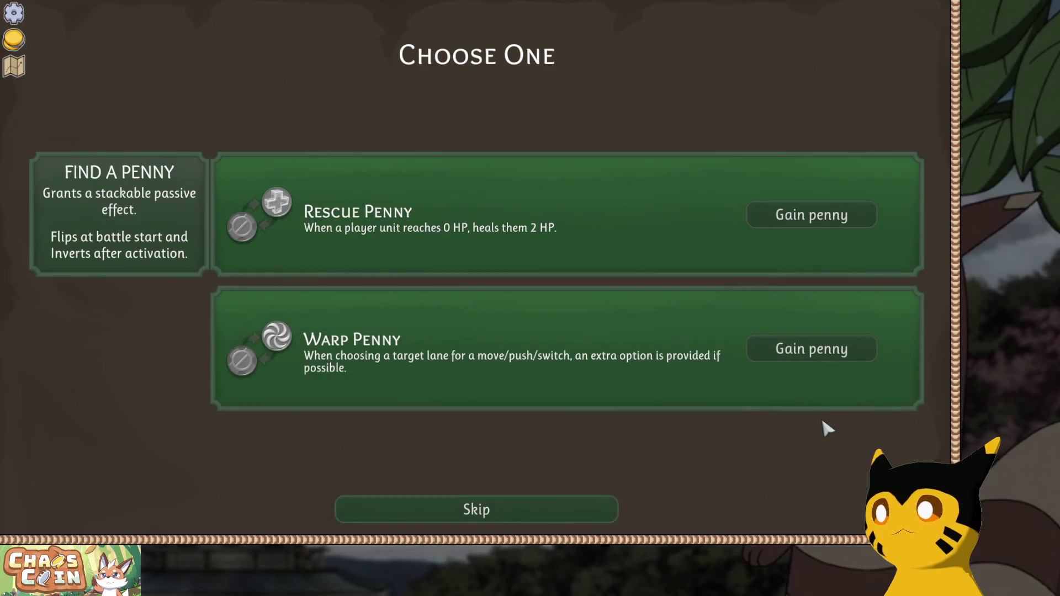
left_click(815, 355)
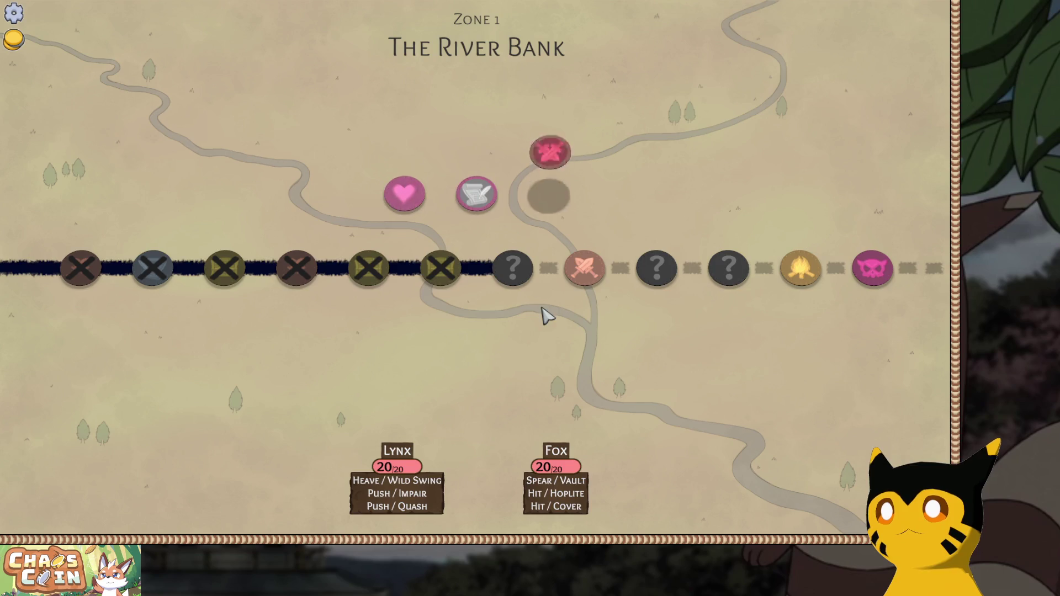
left_click(546, 187)
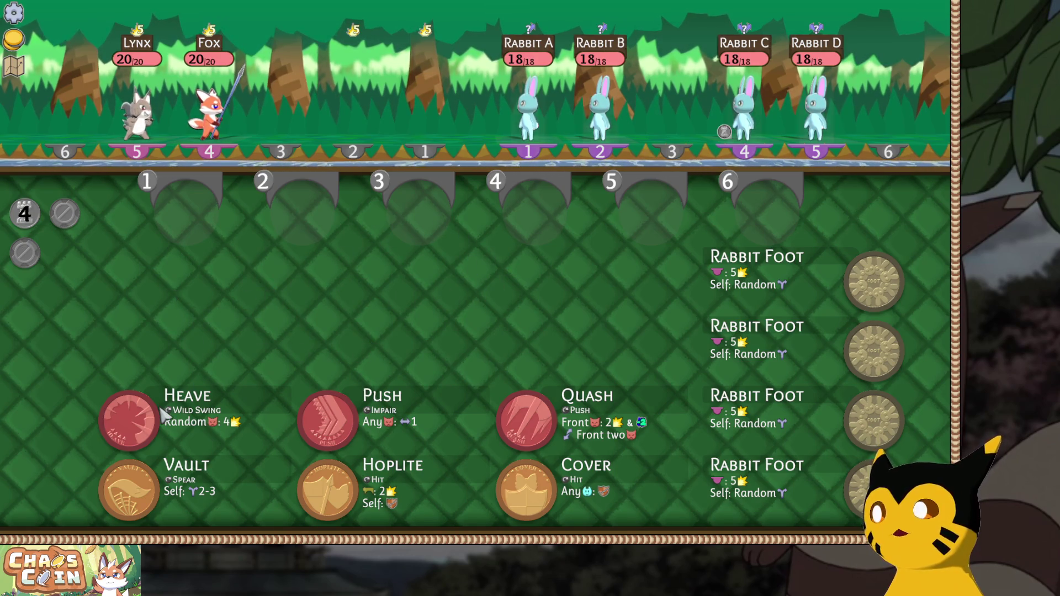
Queue Heave, Vault, Push, Hoplite in slot 4, Quash and Cover, and lock in the turn.
left_click(125, 401)
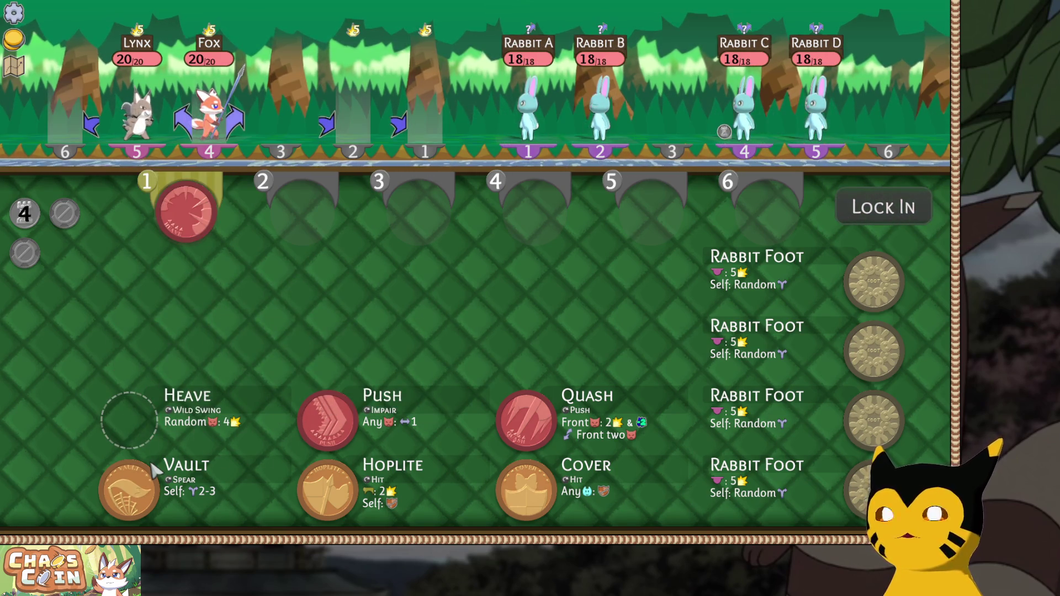
left_click(118, 479)
left_click(348, 422)
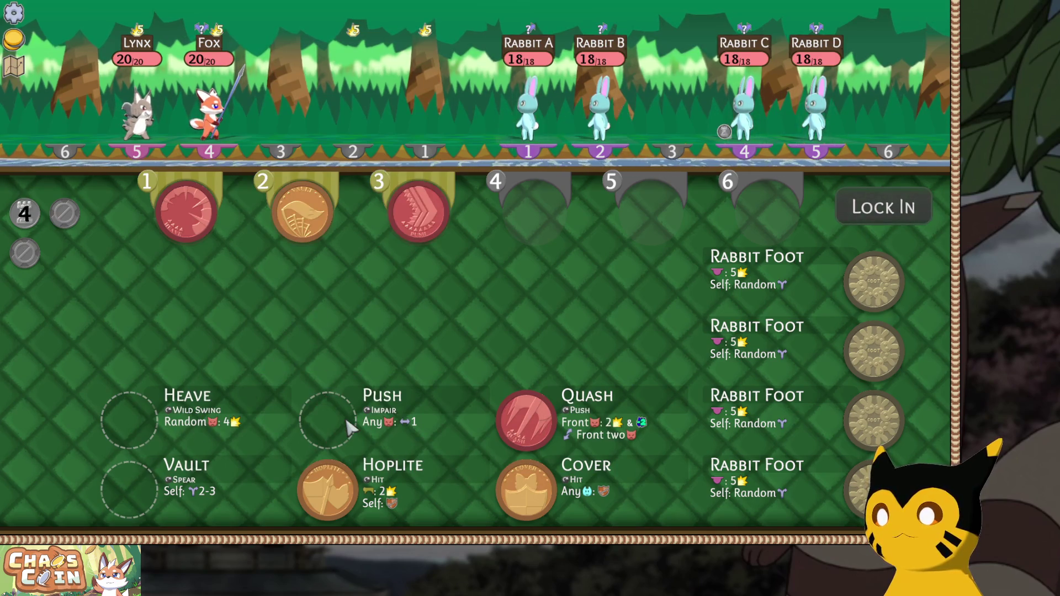
left_click(522, 423)
left_click(343, 484)
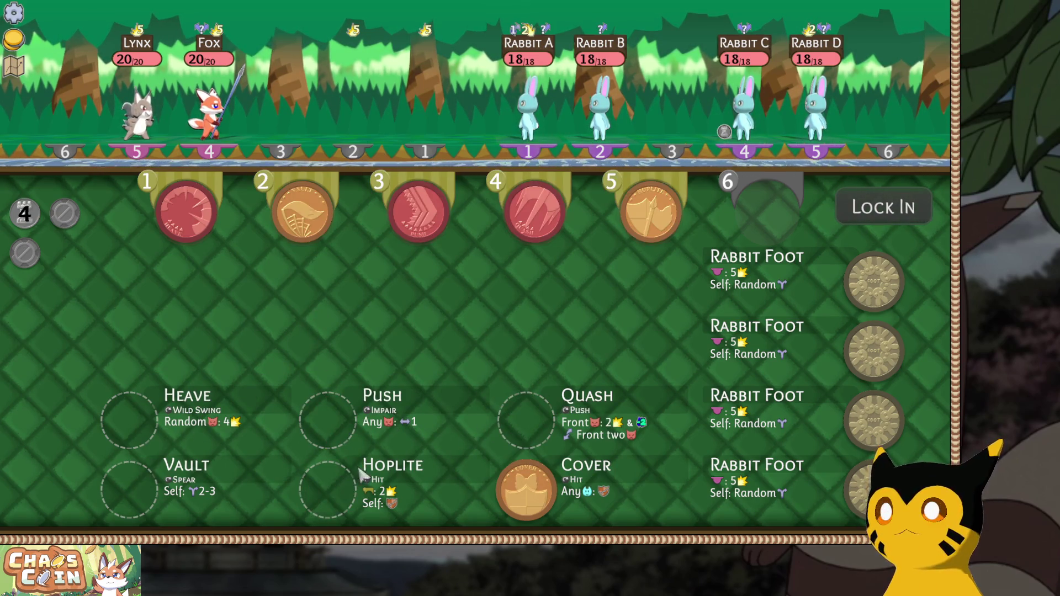
mouse_move(640, 207)
left_mouse_down()
mouse_move(517, 199)
mouse_move(535, 213)
left_mouse_up()
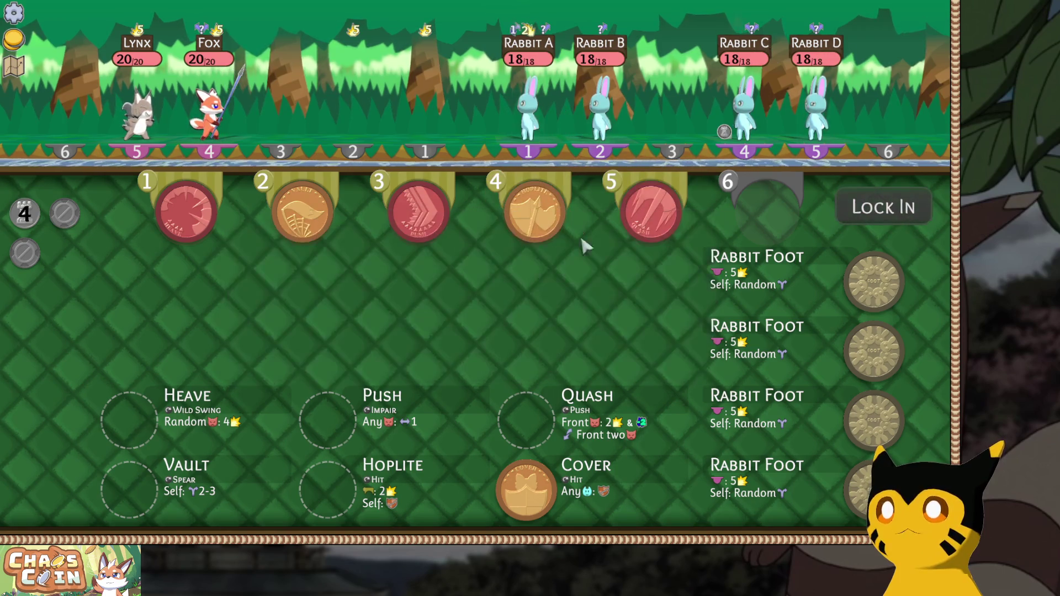
left_click(528, 494)
left_click(887, 208)
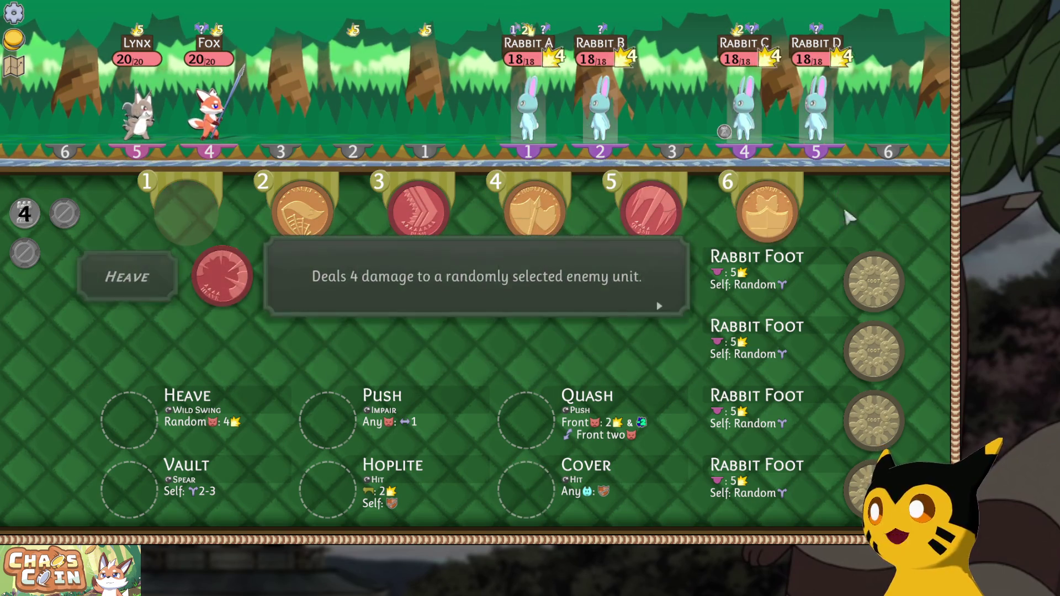
Vault Fox into lane 6, push Rabbit D into lane 4, and shield Lynx with Cover.
left_click(65, 111)
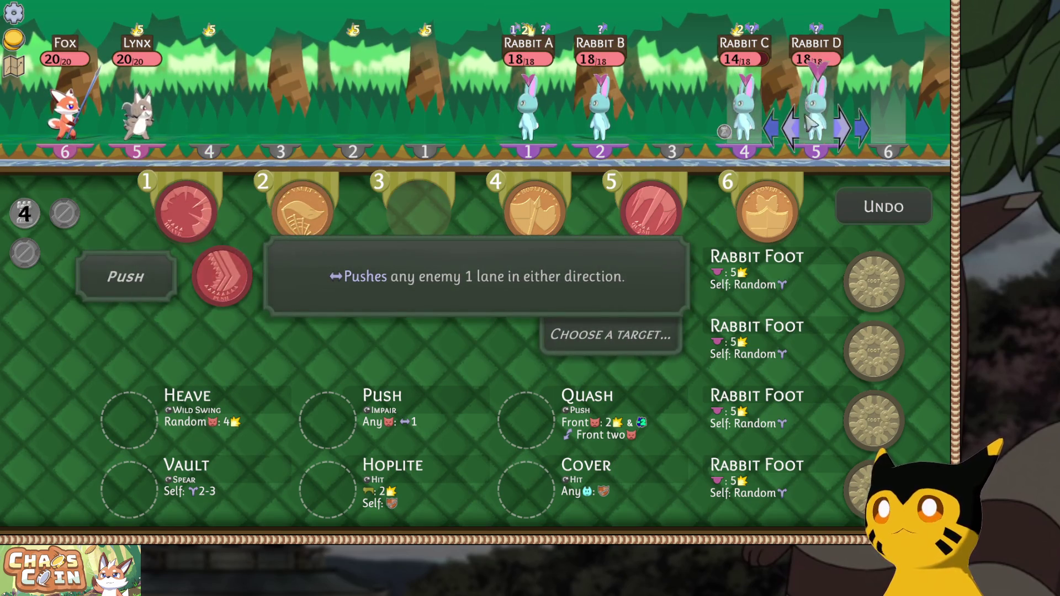
left_click(804, 102)
left_click(745, 145)
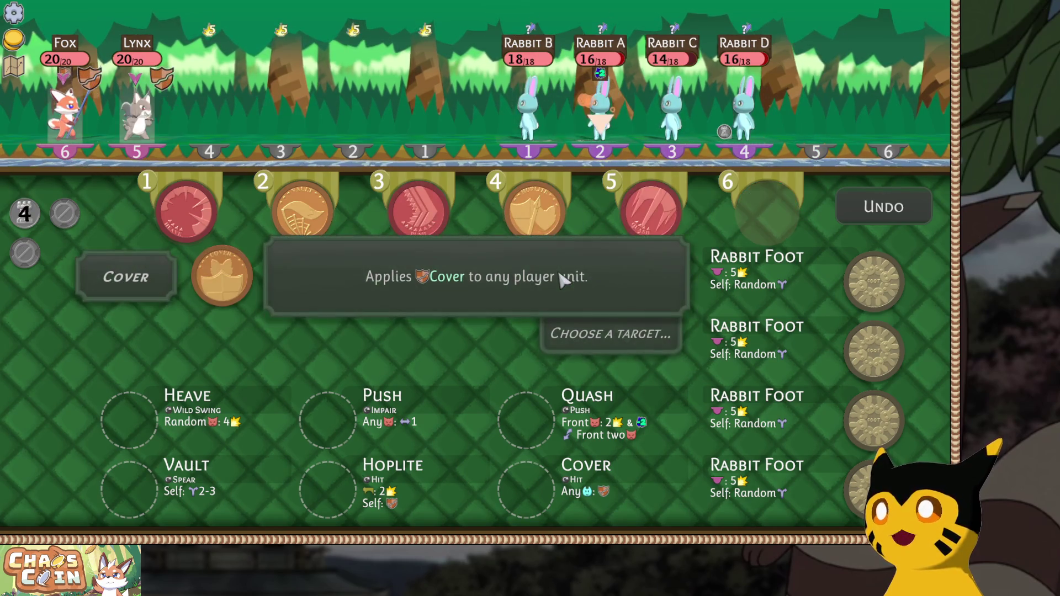
left_click(164, 126)
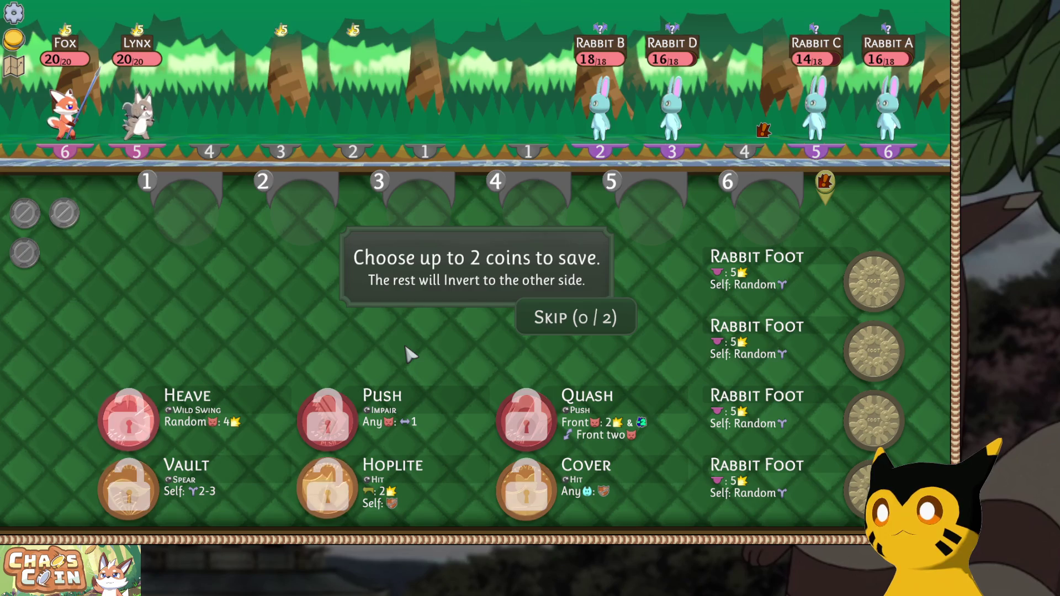
Save the Push and Hoplite coins from inverting and begin turn two.
mouse_move(317, 382)
left_click(326, 414)
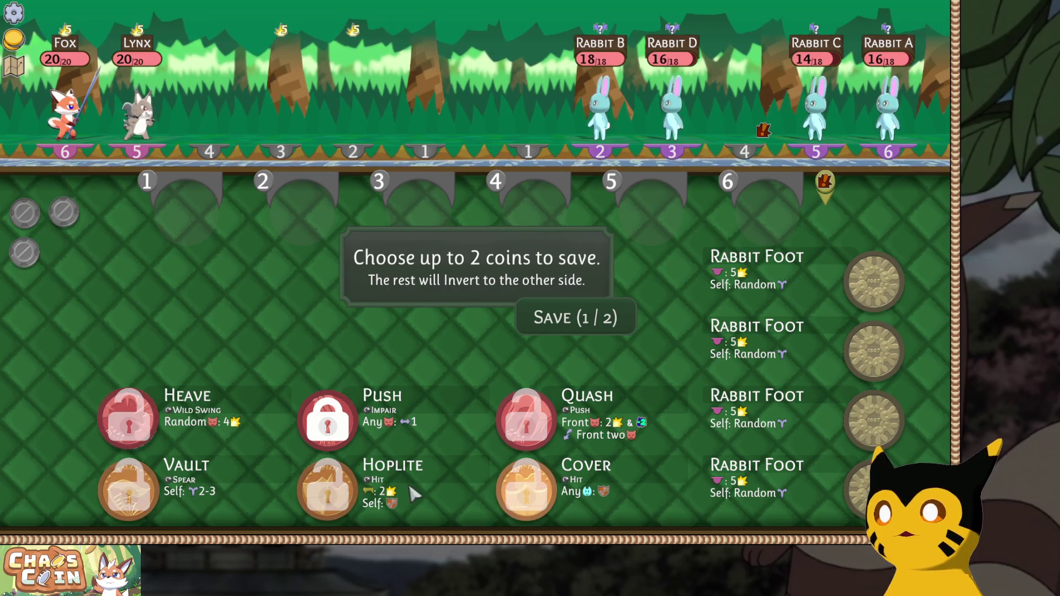
left_click(342, 493)
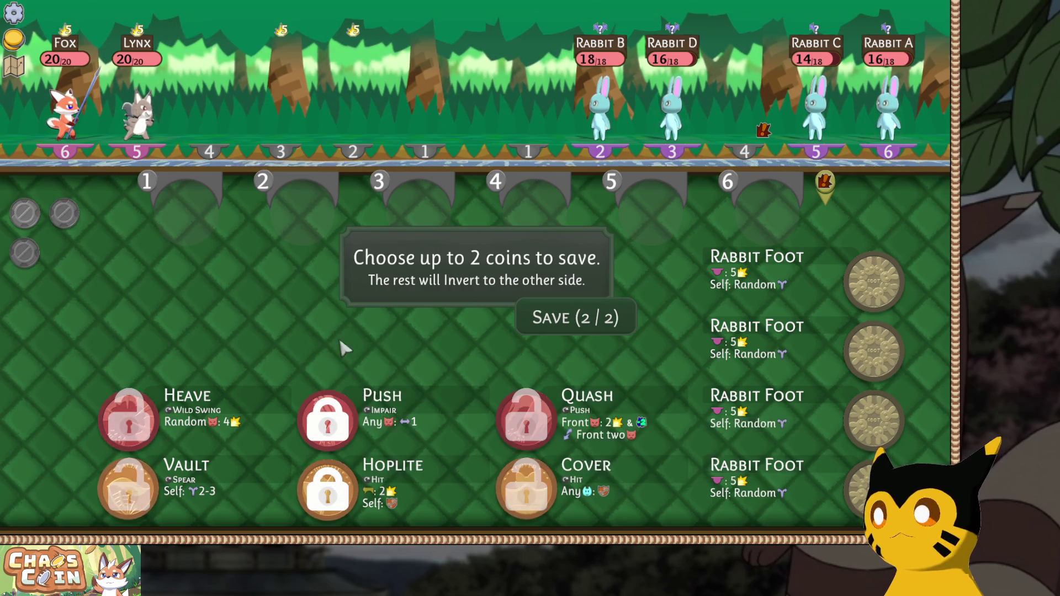
left_click(585, 315)
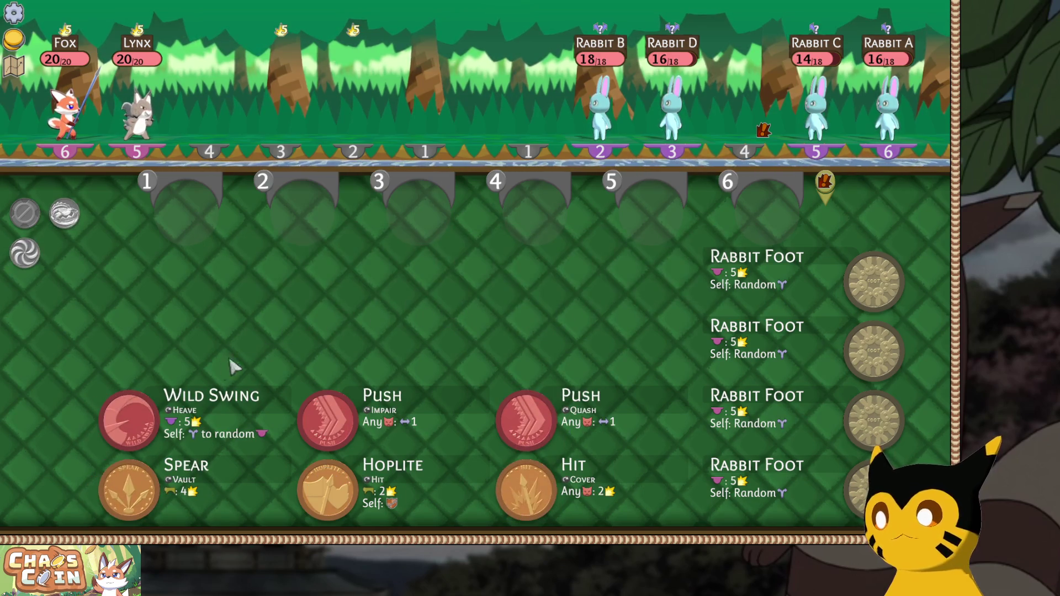
Queue Wild Swing, Hoplite, Spear, both Push coins and Hit in slots 1–6, then lock in.
left_click(128, 399)
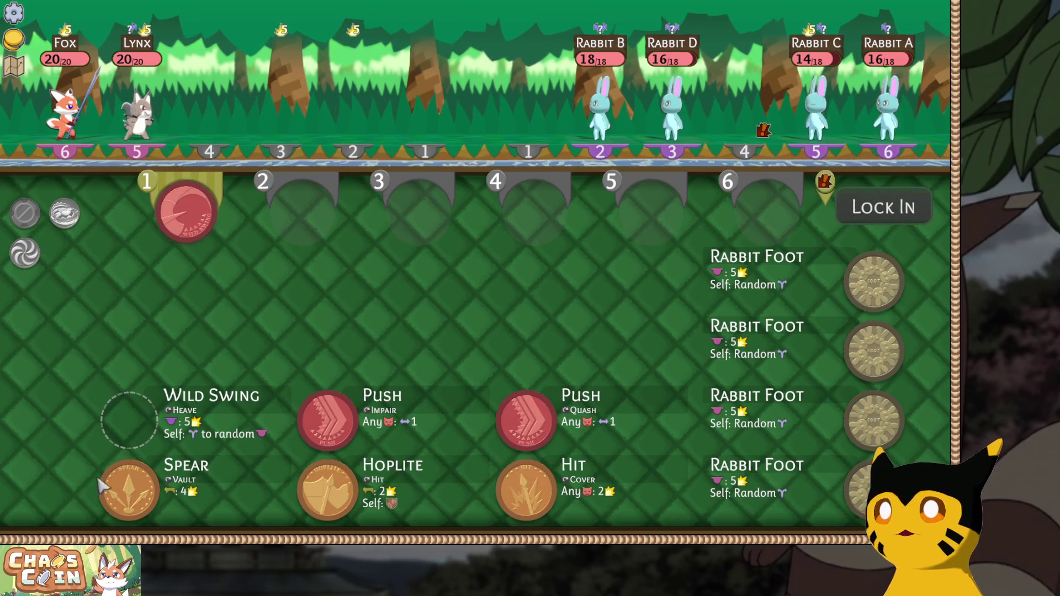
mouse_move(133, 494)
left_mouse_down()
mouse_move(162, 439)
mouse_move(397, 196)
mouse_move(429, 213)
left_mouse_up()
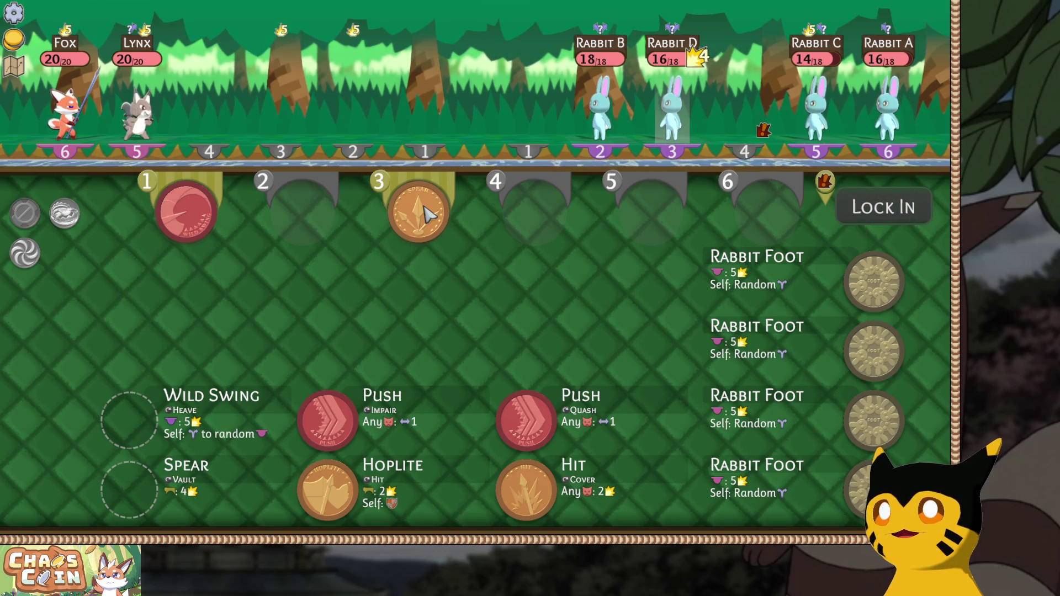
mouse_move(358, 432)
left_mouse_down()
mouse_move(345, 433)
mouse_move(519, 204)
mouse_move(532, 212)
left_mouse_up()
left_click_drag(528, 417, 629, 285)
mouse_move(296, 492)
left_mouse_down()
mouse_move(320, 398)
mouse_move(302, 212)
left_mouse_up()
left_click_drag(511, 504, 506, 509)
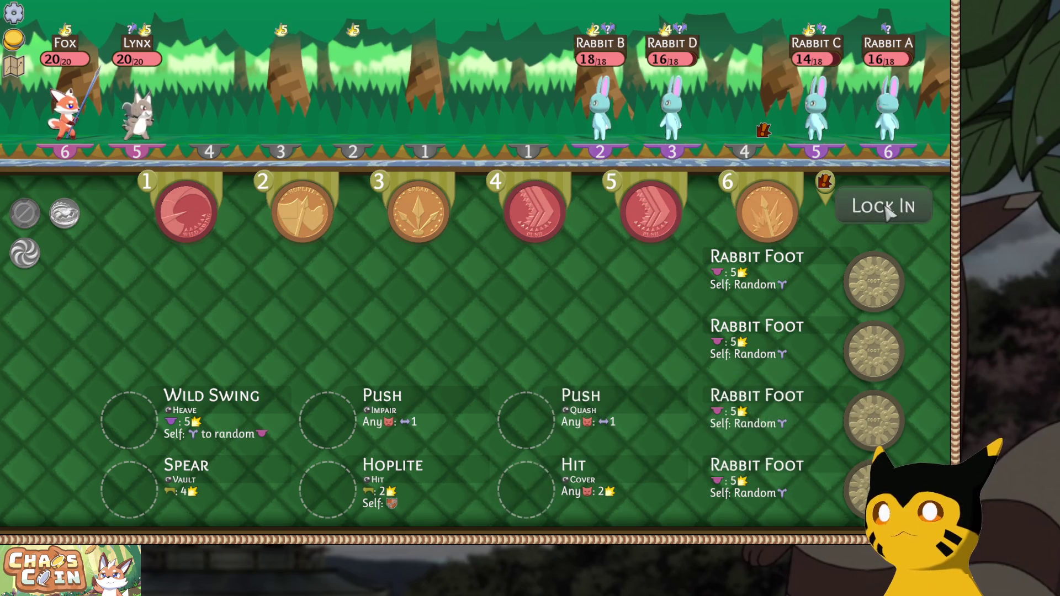
left_click(882, 207)
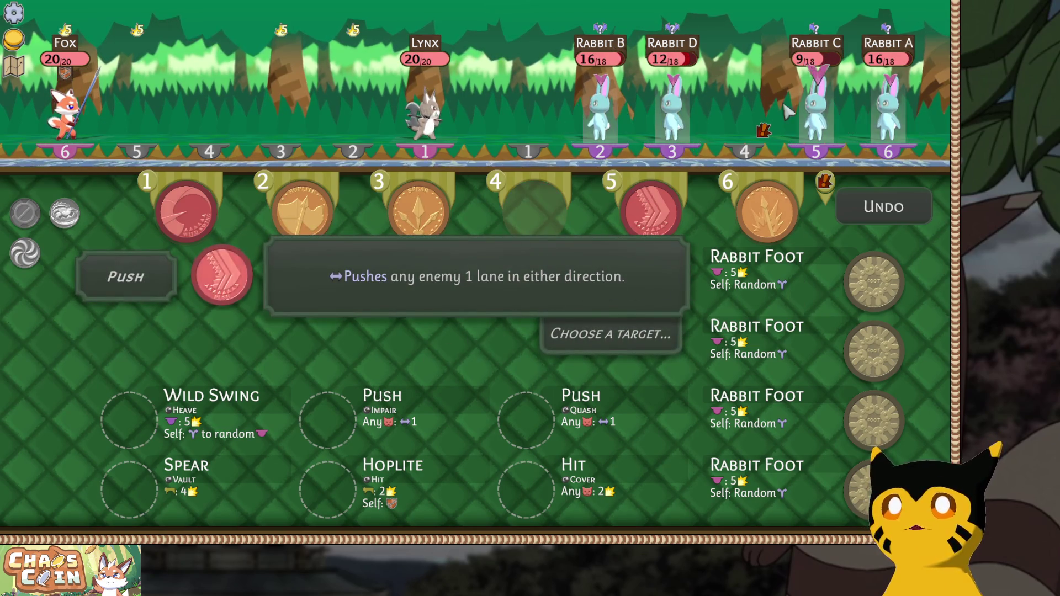
Push Rabbit B and a second rabbit into new lanes, then hit Rabbit C for 2 damage.
left_click(596, 116)
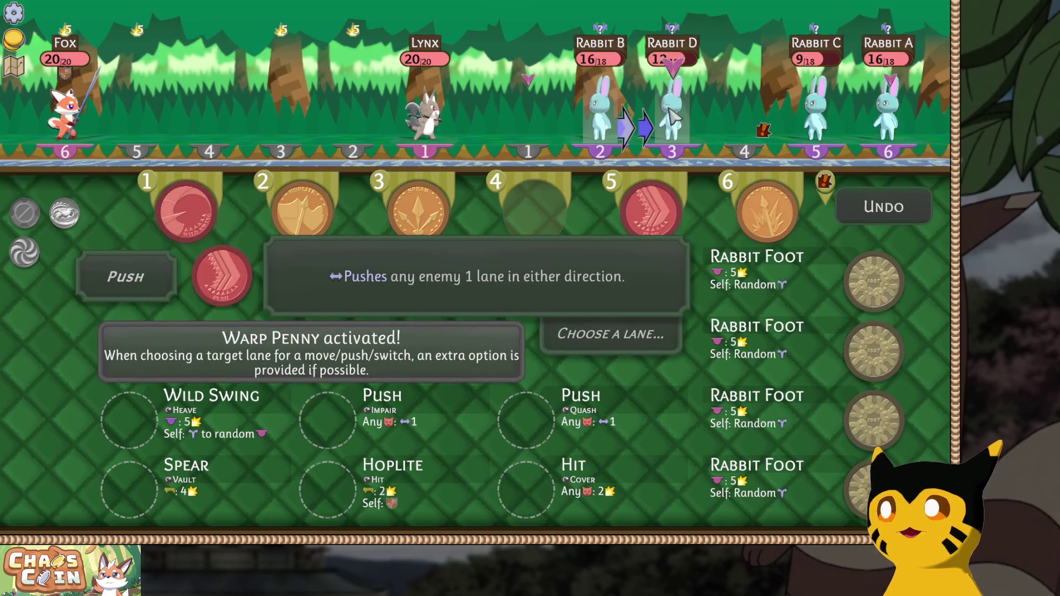
left_click(671, 115)
left_click(816, 110)
left_click(804, 130)
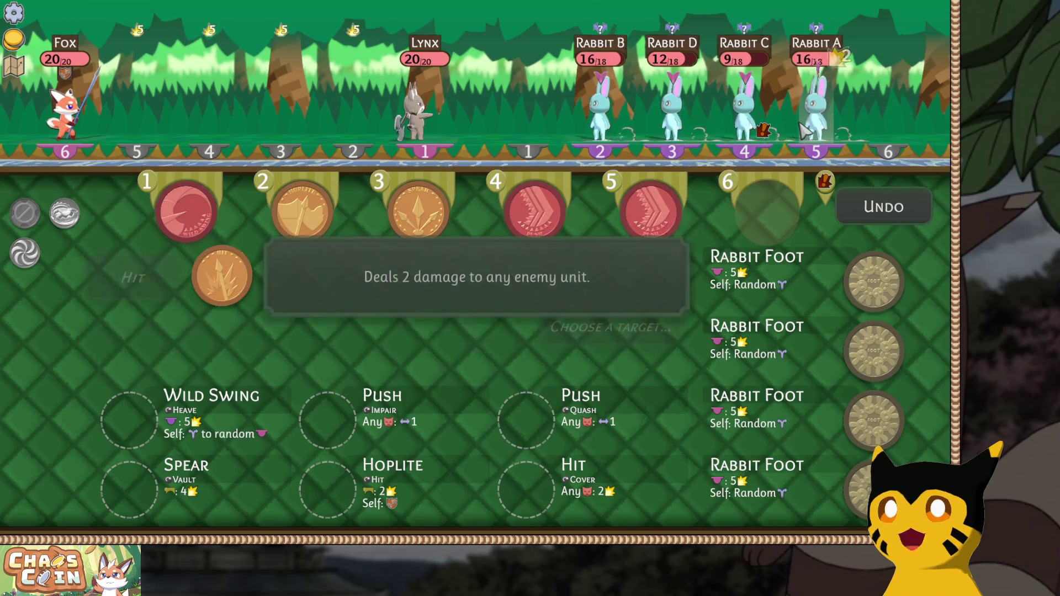
left_click(745, 88)
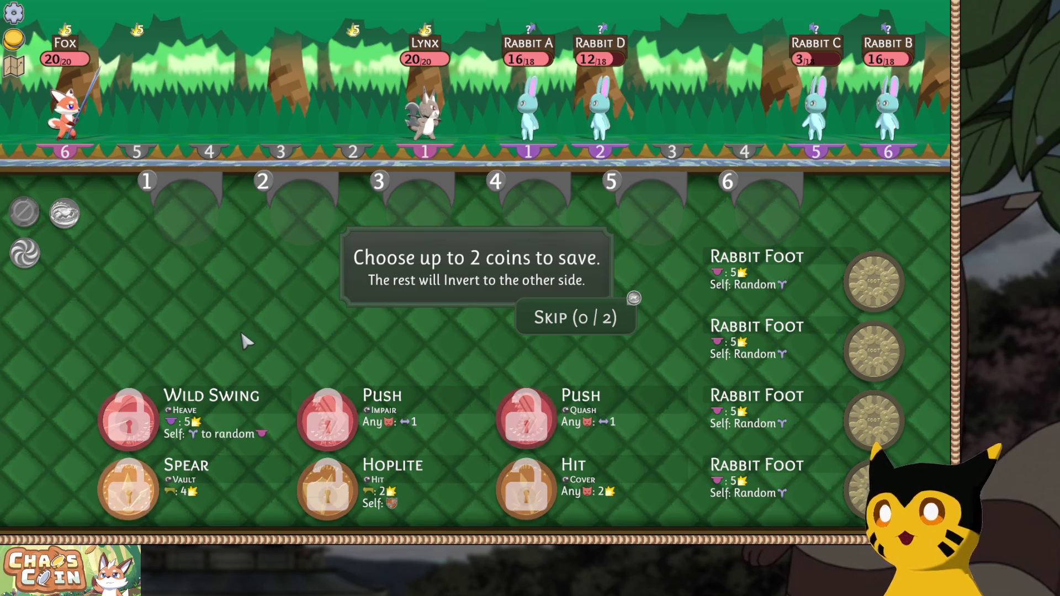
Deselect Wild Swing, keep the first Push and the Spear coins, and confirm Save 2/2.
left_click(122, 420)
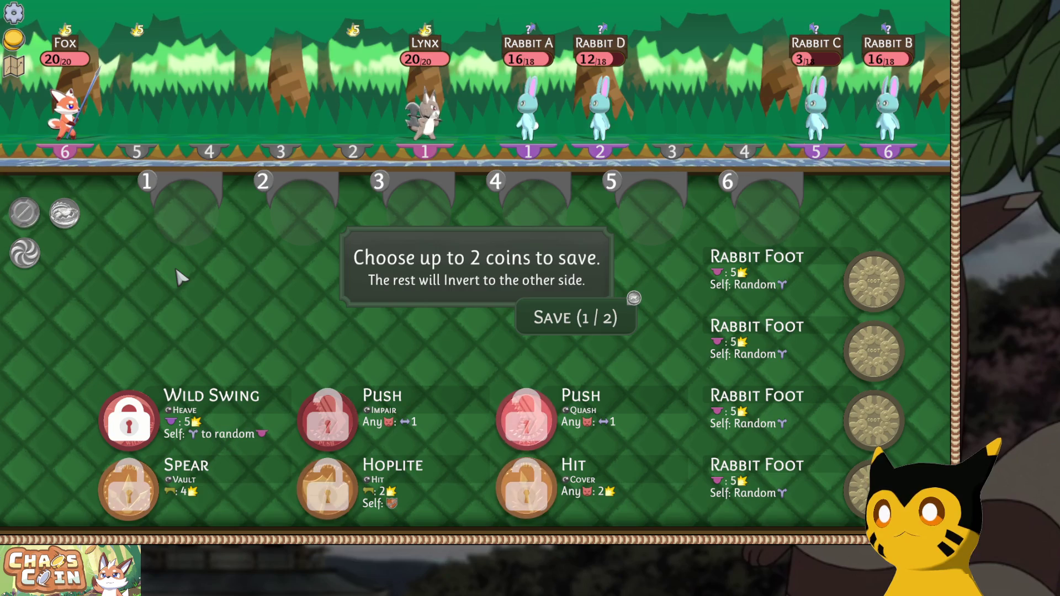
left_click(127, 420)
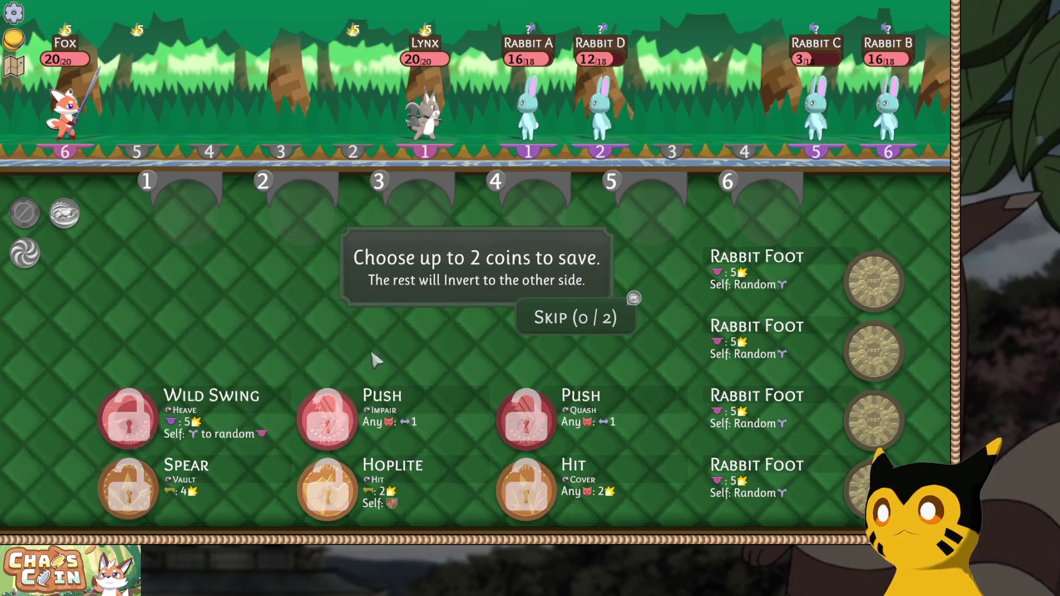
mouse_move(635, 297)
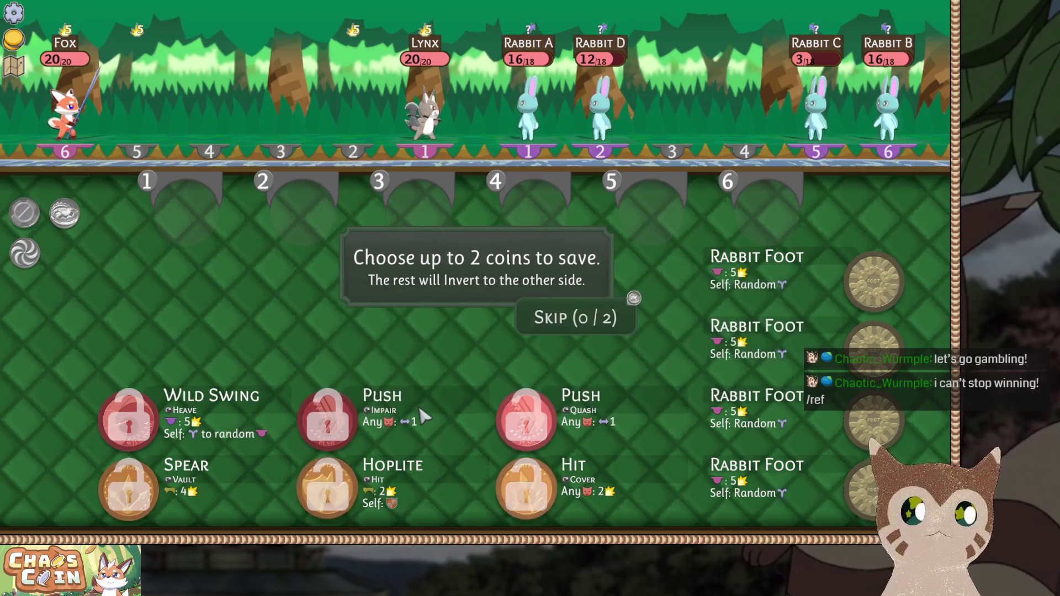
left_click(327, 419)
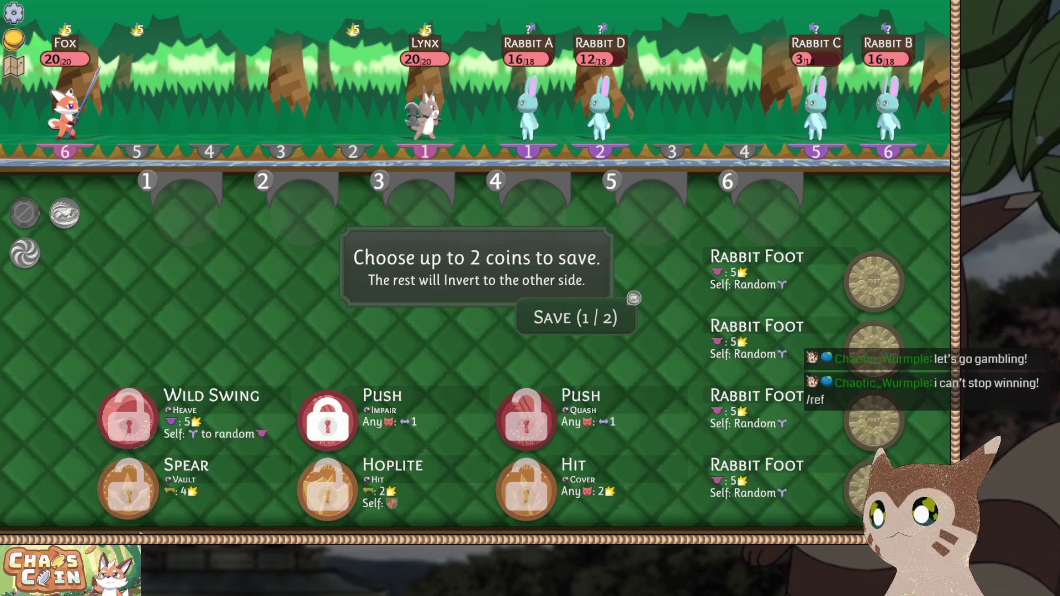
left_click(226, 462)
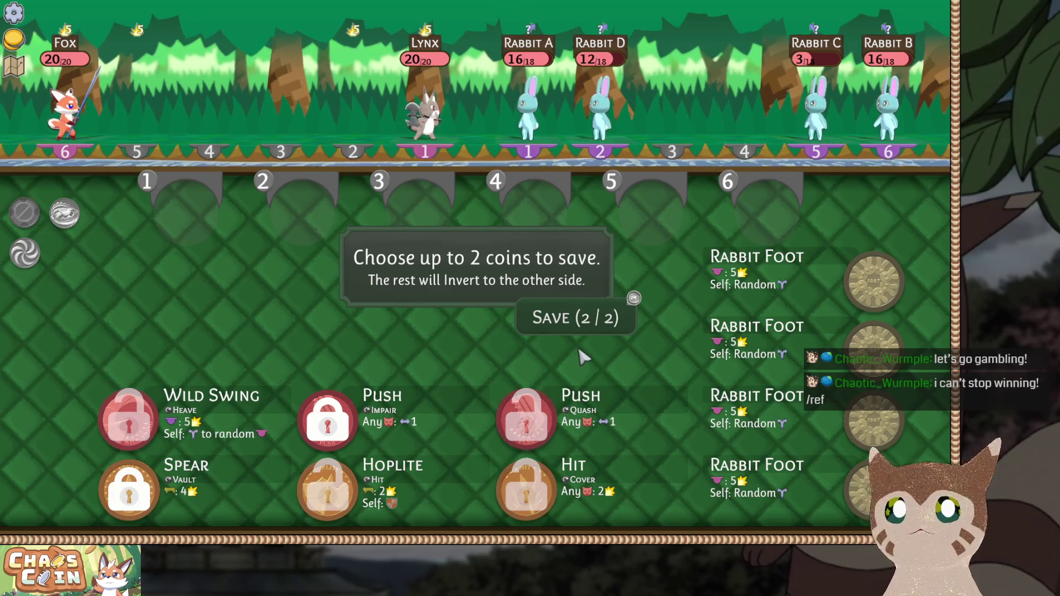
left_click(547, 313)
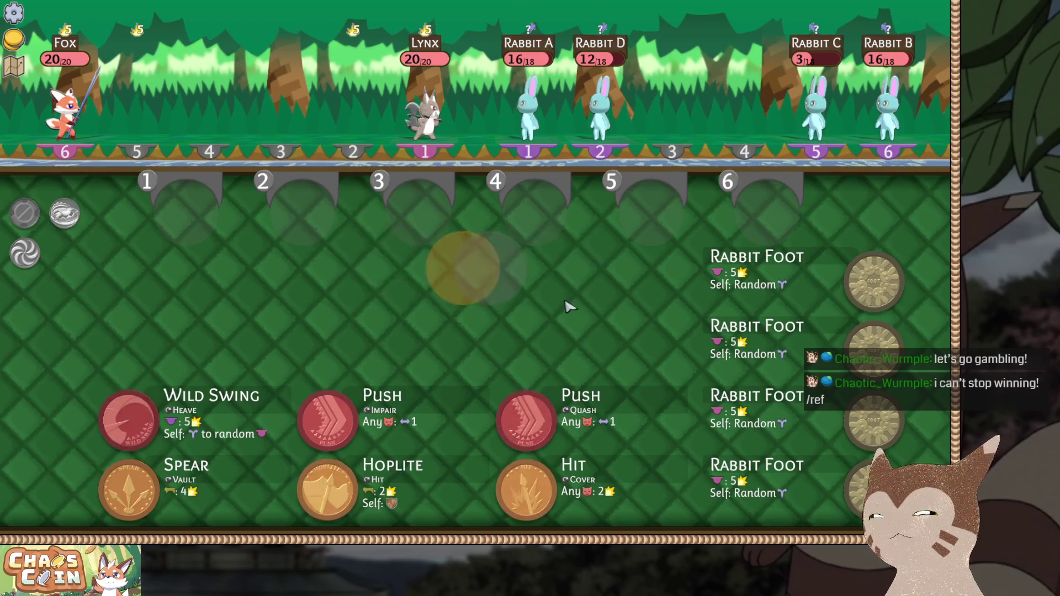
Queue Heave, Cover, Hit, Quash, Spear and Push across the six slots and lock in.
left_click(133, 421)
mouse_move(114, 519)
left_mouse_down()
mouse_move(396, 285)
mouse_move(314, 213)
mouse_move(413, 213)
mouse_move(325, 194)
left_mouse_up()
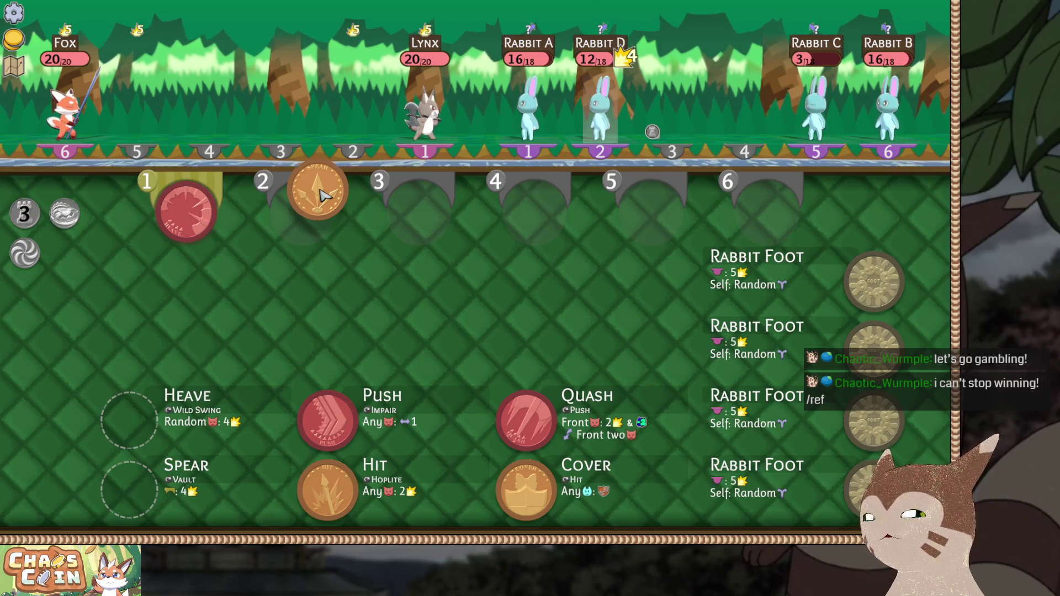
left_click(322, 194)
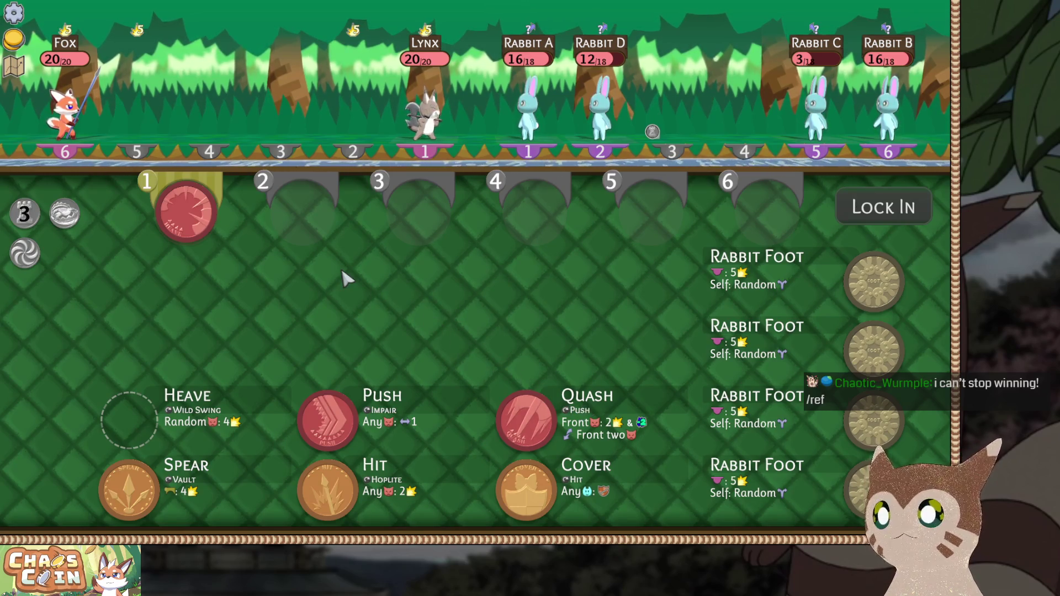
left_click(144, 482)
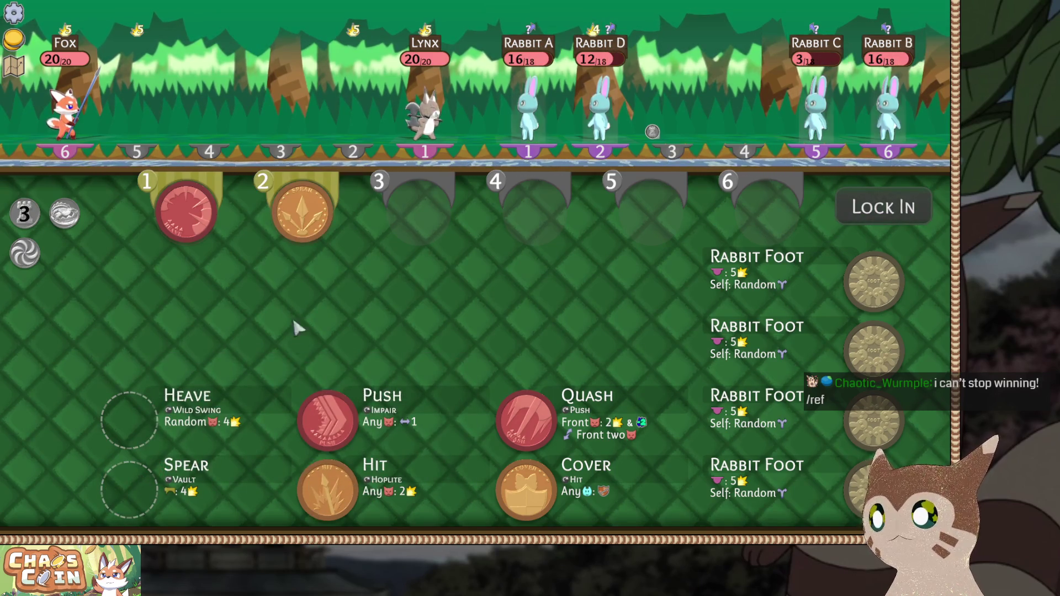
mouse_move(291, 206)
left_mouse_down()
mouse_move(594, 230)
mouse_move(709, 210)
mouse_move(585, 314)
left_mouse_up()
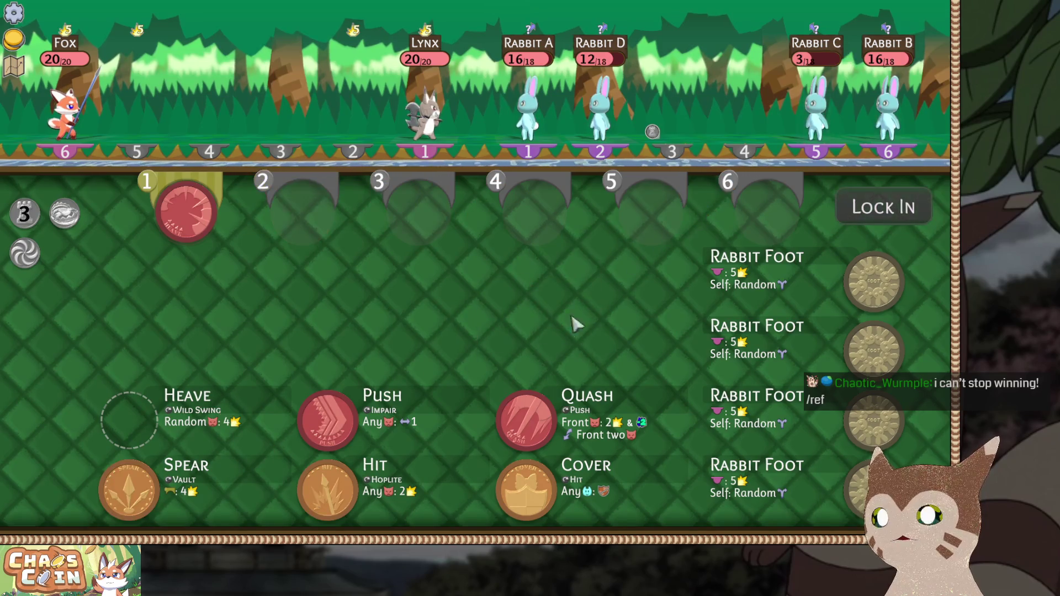
mouse_move(132, 486)
left_mouse_down()
mouse_move(450, 273)
mouse_move(679, 180)
mouse_move(642, 178)
left_mouse_up()
mouse_move(329, 419)
left_mouse_down()
mouse_move(674, 208)
mouse_move(770, 220)
left_mouse_up()
left_click(526, 490)
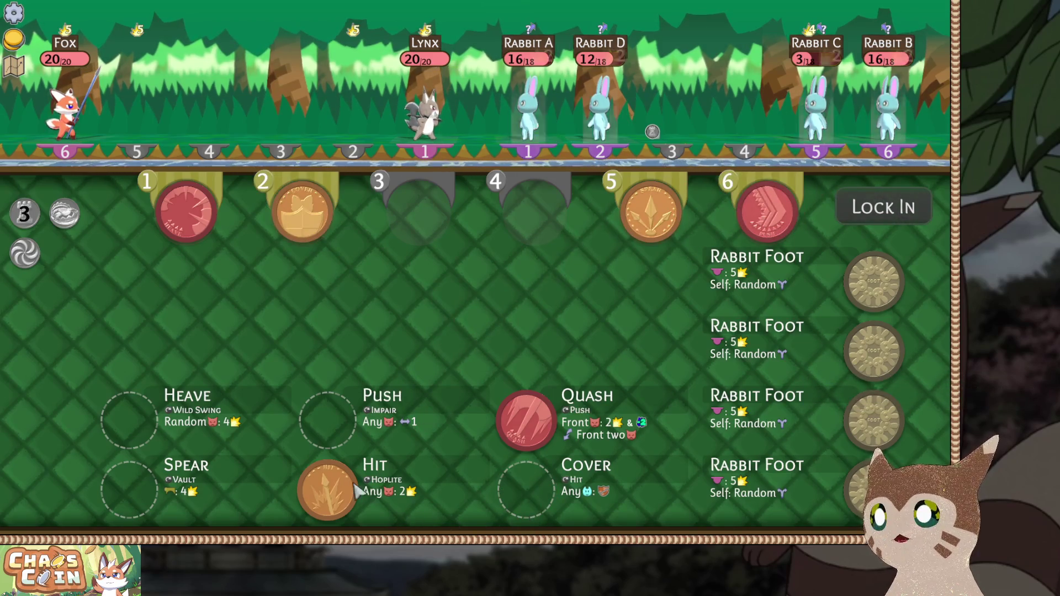
left_click(327, 490)
left_click(527, 424)
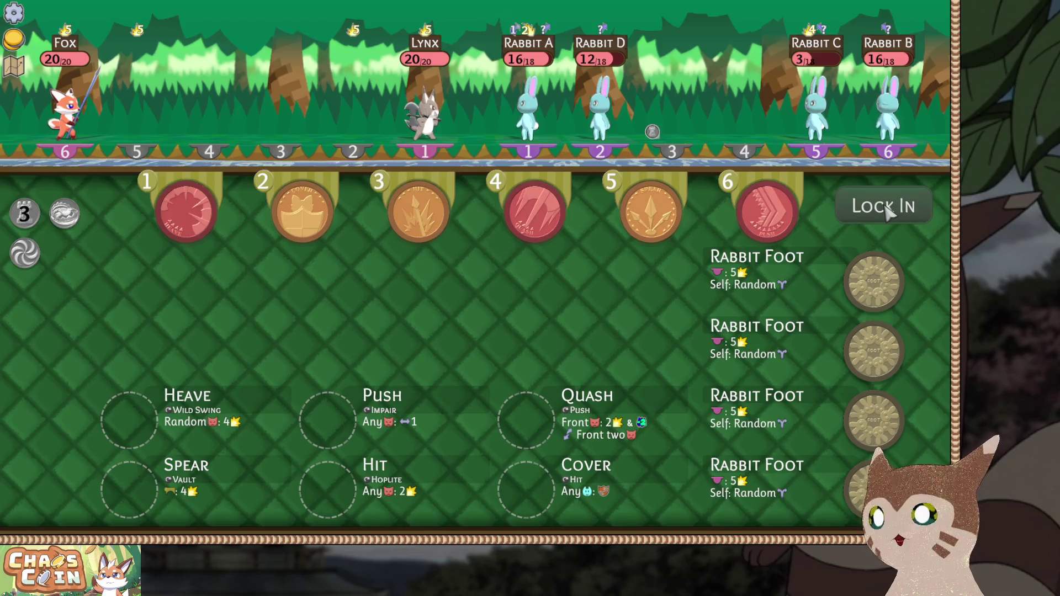
left_click(878, 208)
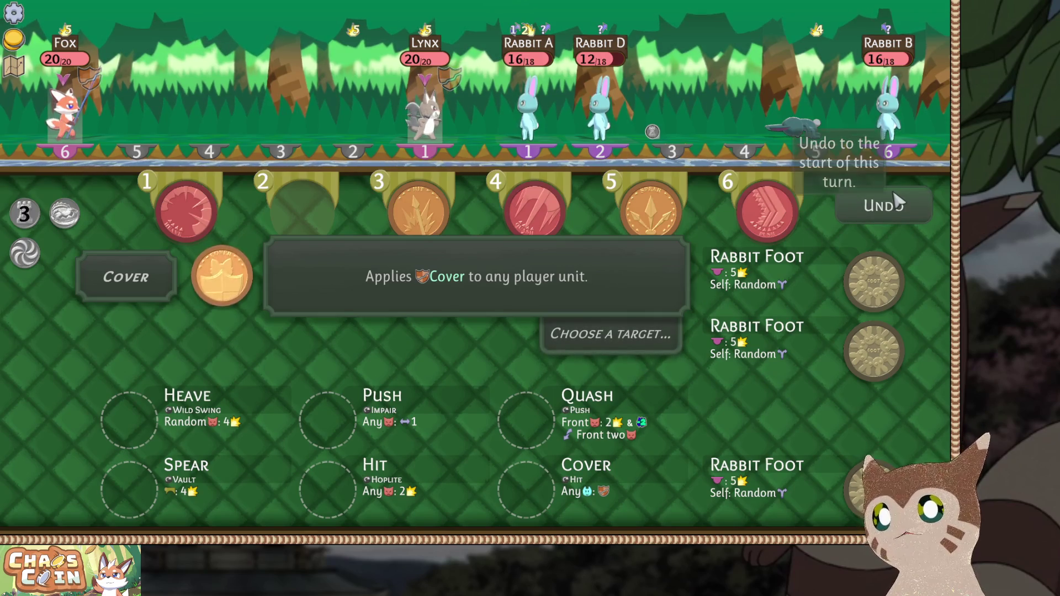
Undo the turn, swap the Spear and Hit coins' positions, and lock in again.
left_click(880, 207)
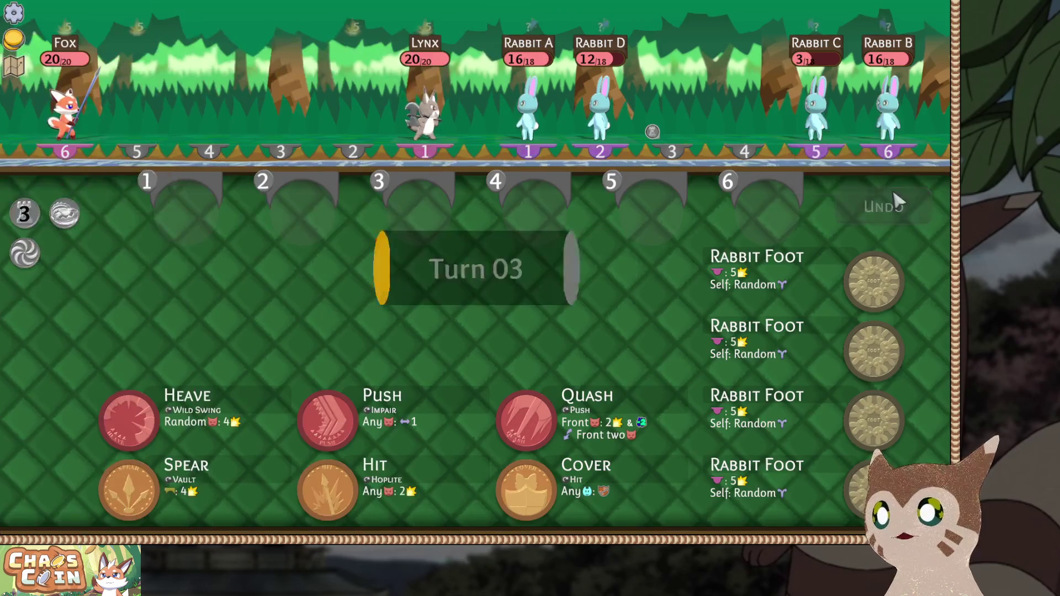
mouse_move(650, 208)
left_mouse_down()
mouse_move(569, 201)
mouse_move(421, 223)
left_mouse_up()
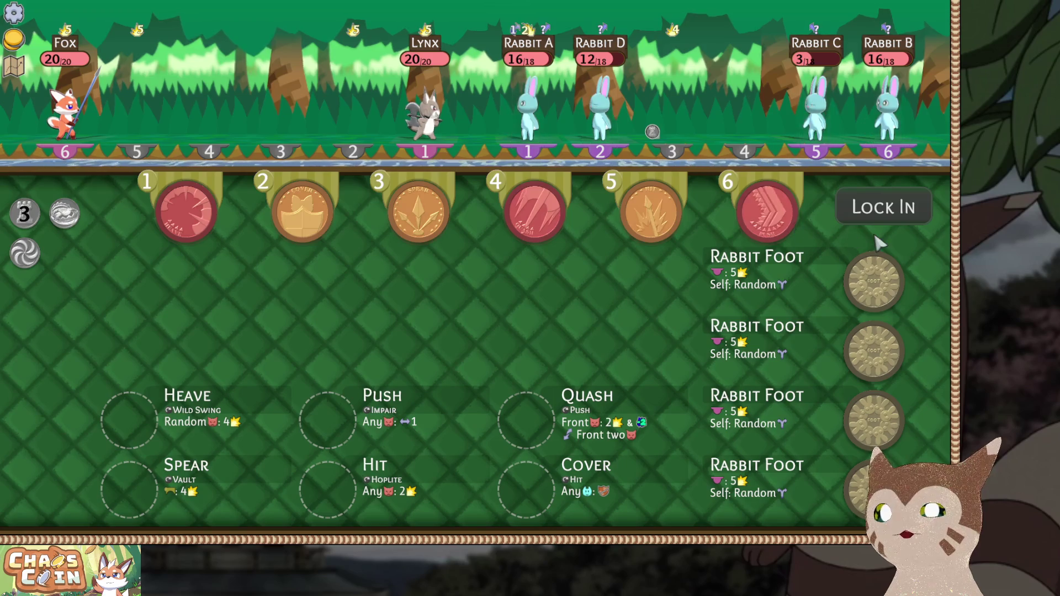
left_click(873, 212)
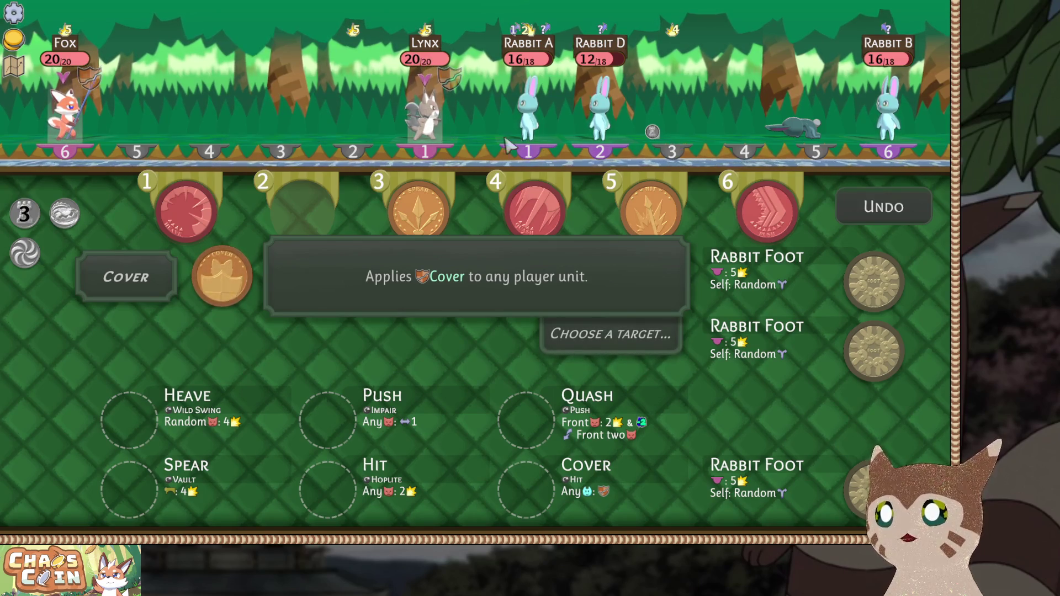
Give Cover to Lynx and Fox, hit Rabbit D for 2 damage and push it to a new lane.
left_click(572, 328)
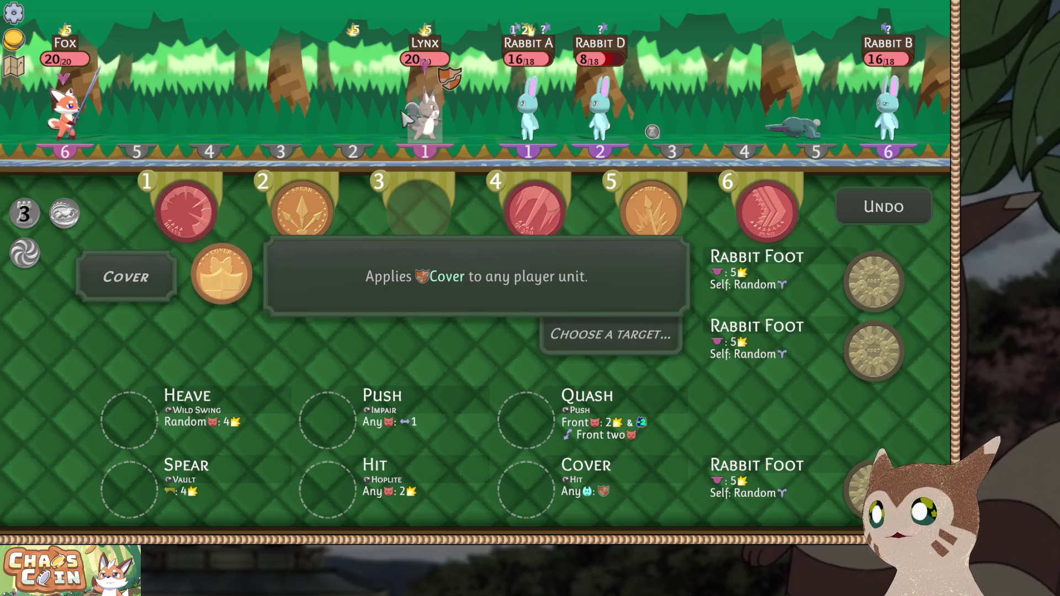
left_click(94, 145)
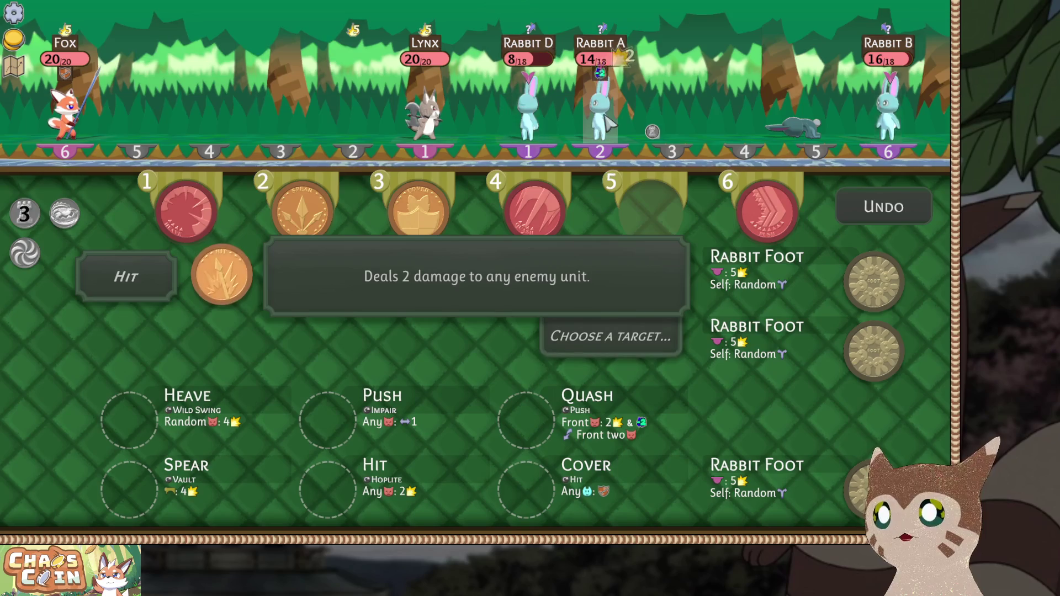
left_click(606, 121)
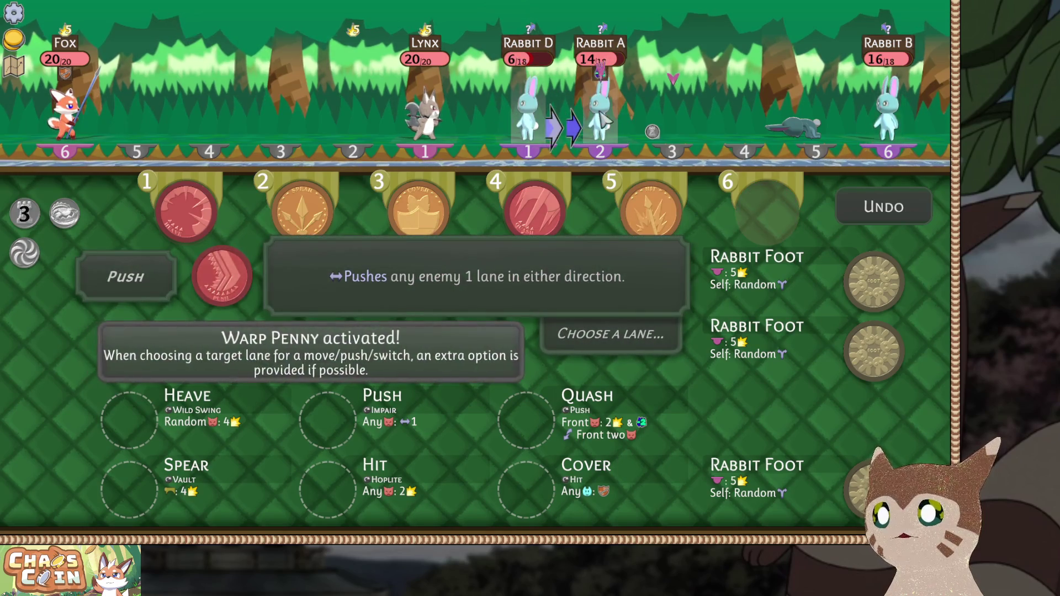
left_click(605, 121)
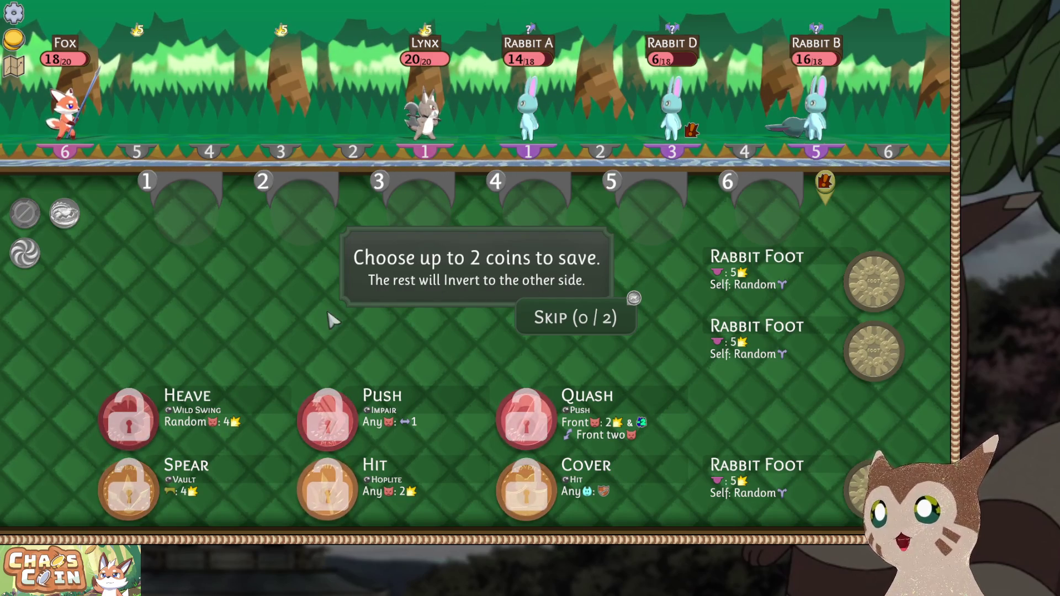
Skip saving coins, queue Wild Swing, Hoplite, Hit and Push in slot 4, and lock in.
left_click(577, 326)
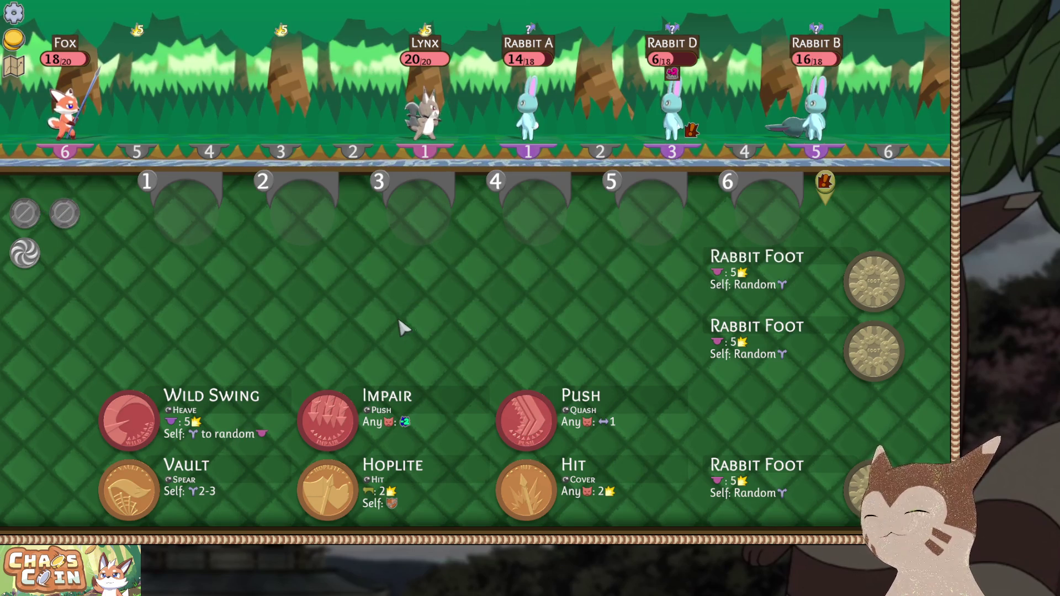
left_click(144, 427)
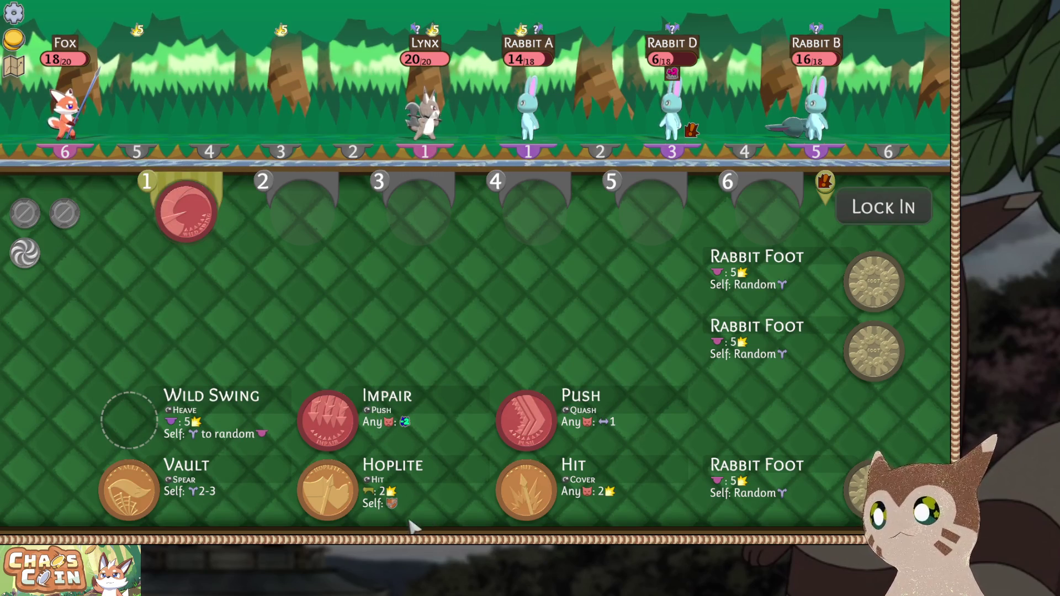
left_click(328, 490)
left_click(526, 506)
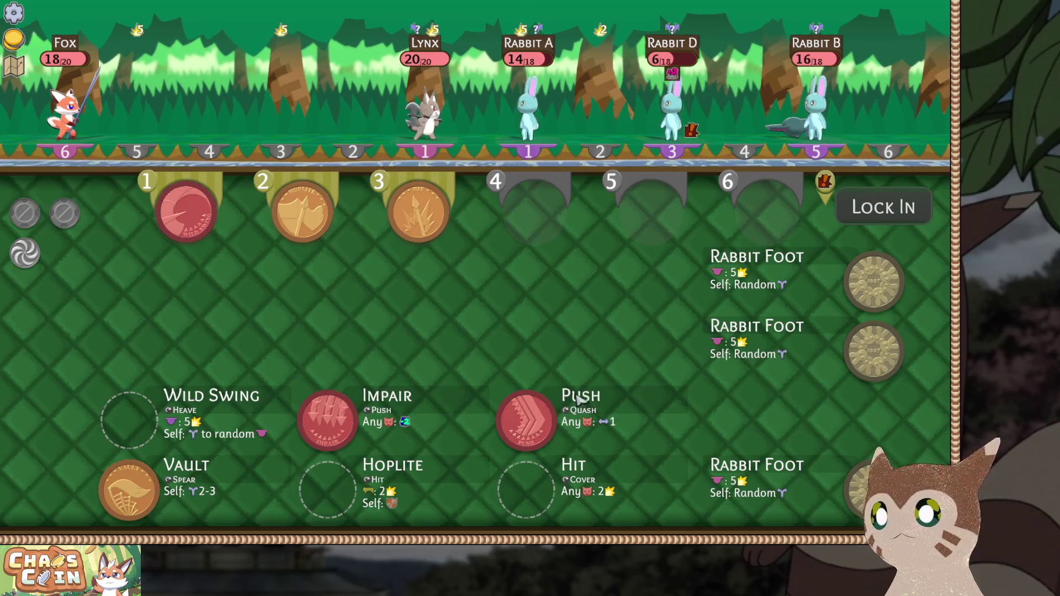
left_click(526, 429)
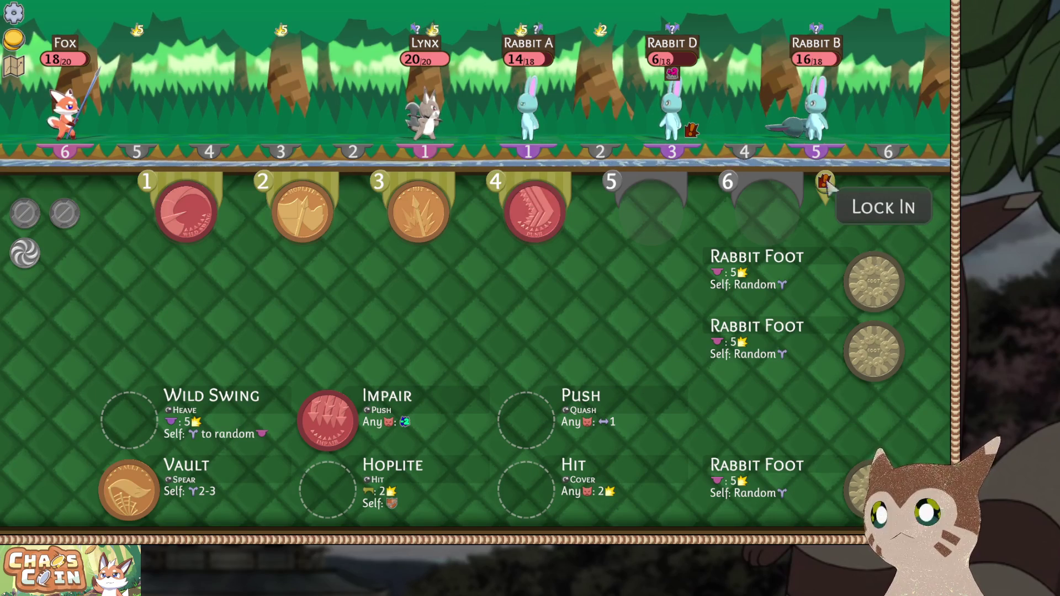
left_click(878, 205)
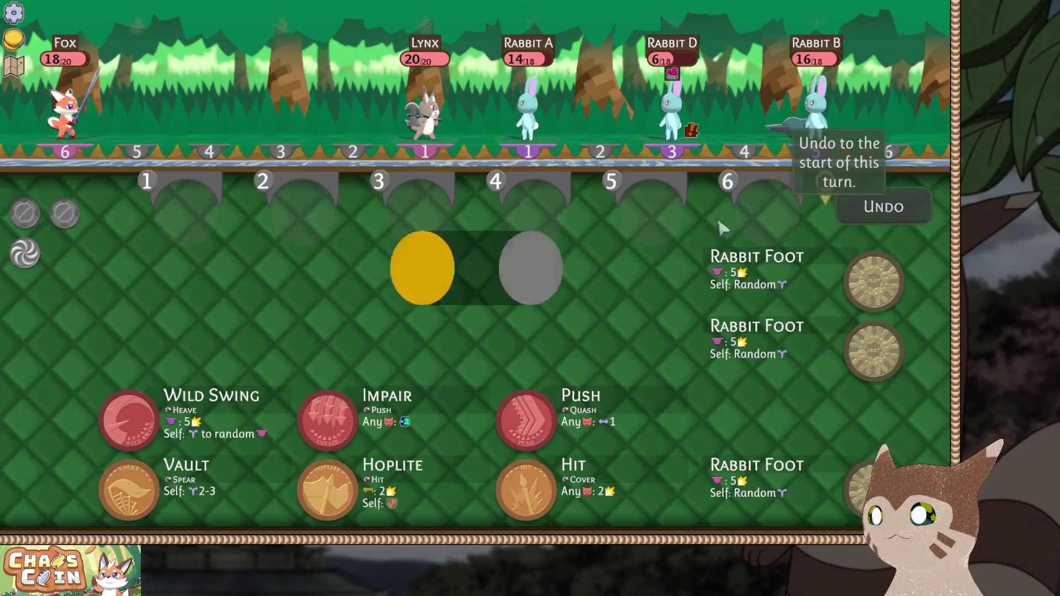
Swap Hit and Hoplite, move Push to slot 6, lock in, hit Rabbit A and push Rabbit B into lane 4.
left_click_drag(406, 221, 309, 215)
mouse_move(419, 218)
left_mouse_down()
mouse_move(650, 228)
mouse_move(551, 232)
mouse_move(574, 220)
mouse_move(679, 216)
left_mouse_up()
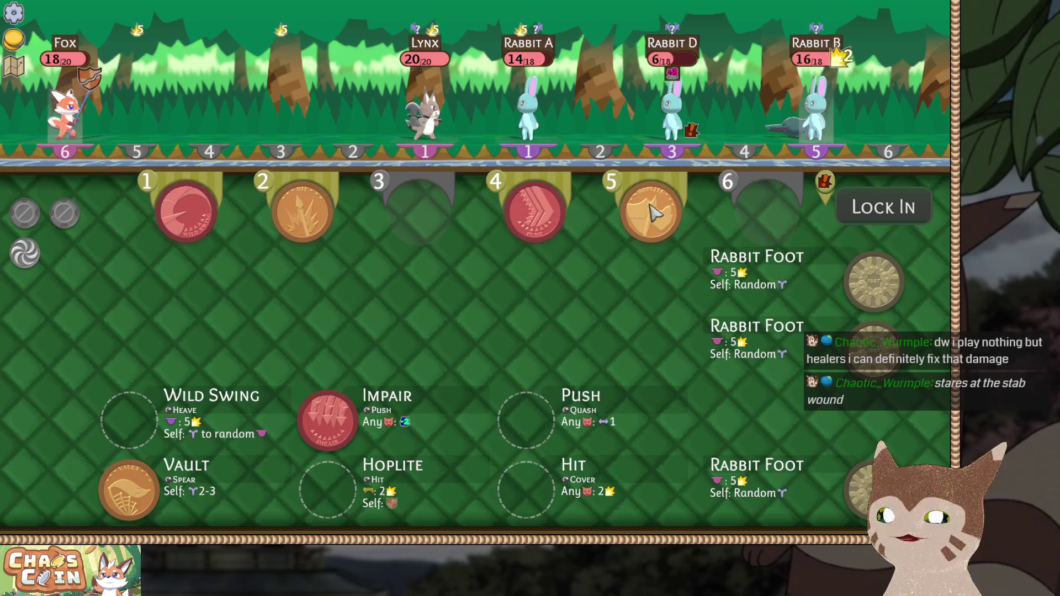
left_click_drag(534, 213, 773, 215)
left_click(871, 208)
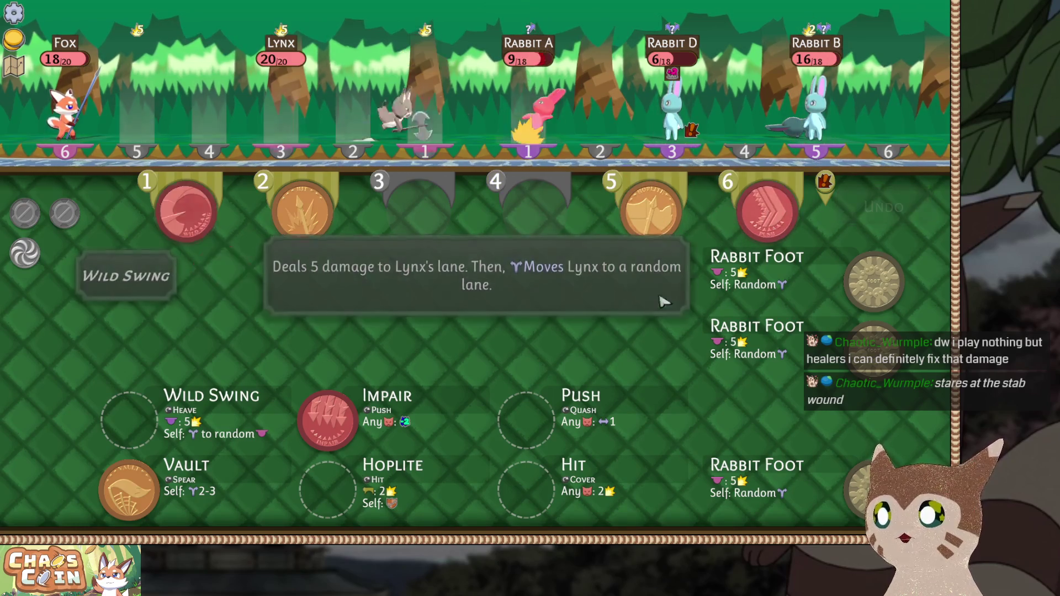
left_click(528, 107)
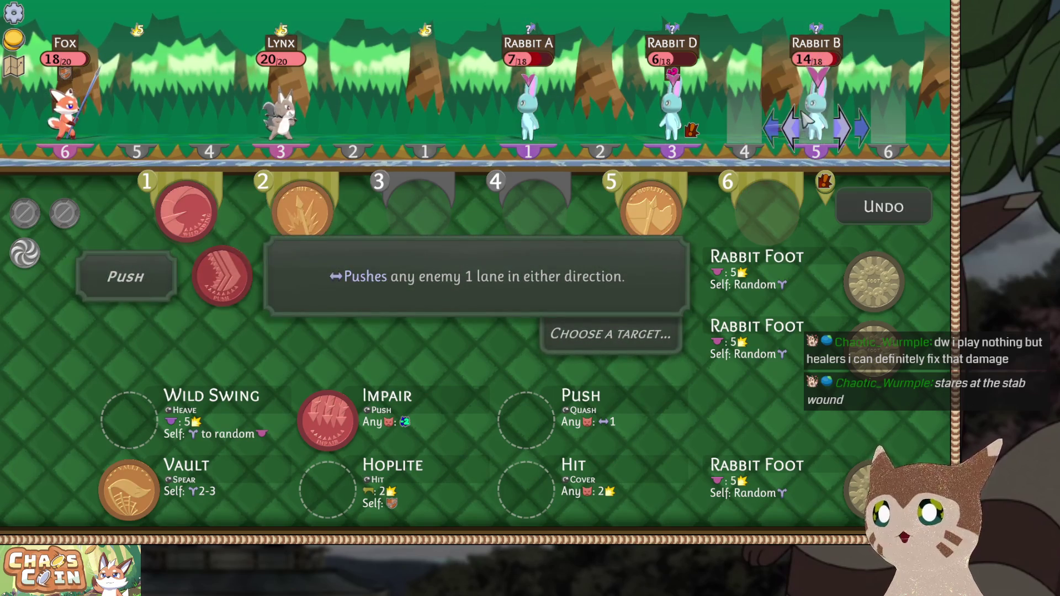
left_click(793, 119)
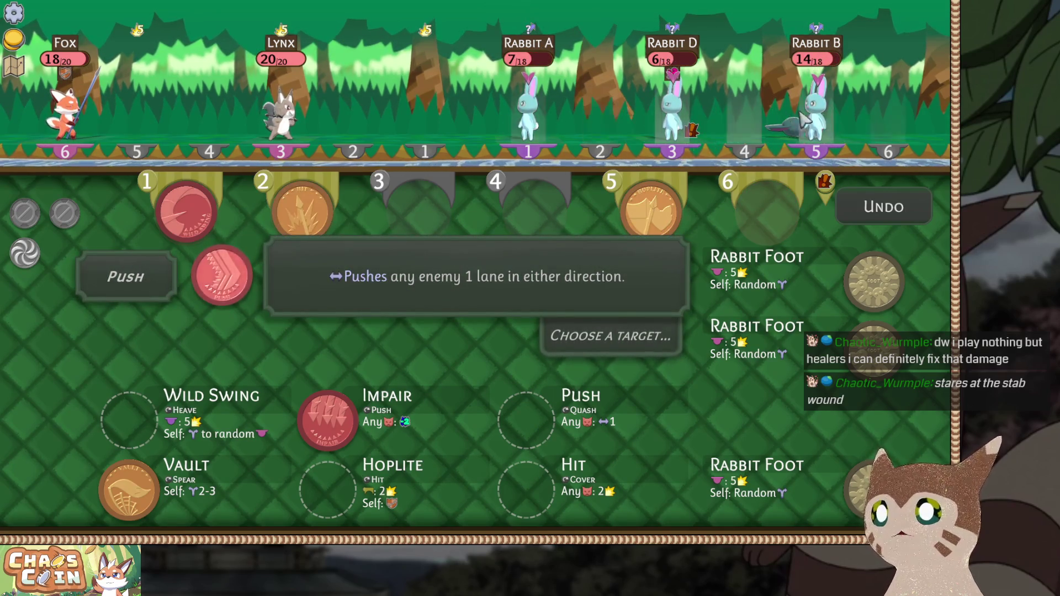
left_click(746, 113)
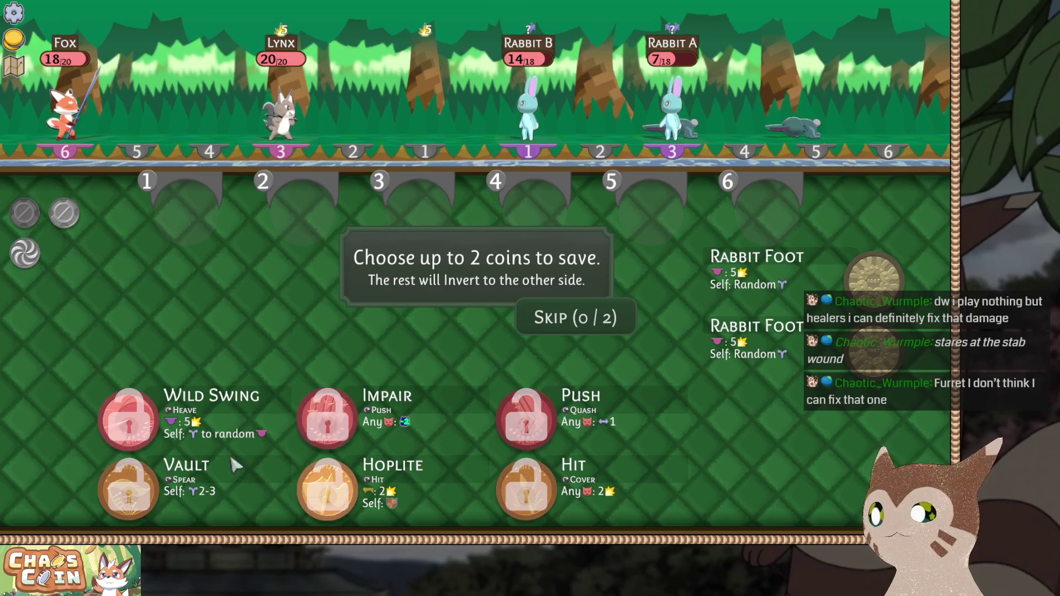
Keep Wild Swing and a Hit coin, then queue Spear, Wild Swing and the remaining coins and lock in.
left_click(164, 395)
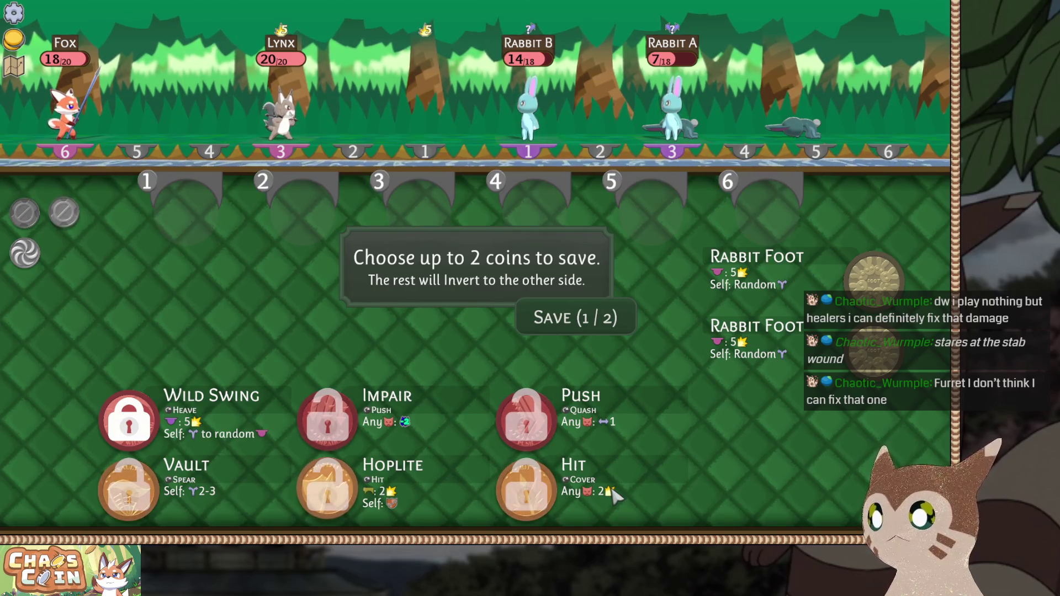
left_click(541, 468)
left_click(588, 317)
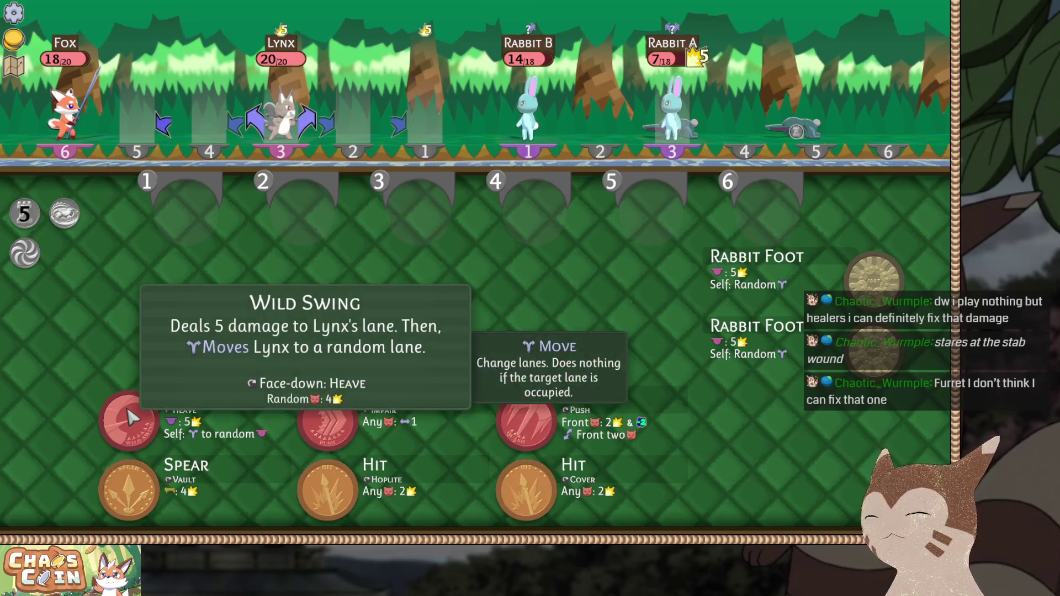
left_click(130, 497)
left_click(130, 428)
left_click(336, 505)
left_click(519, 497)
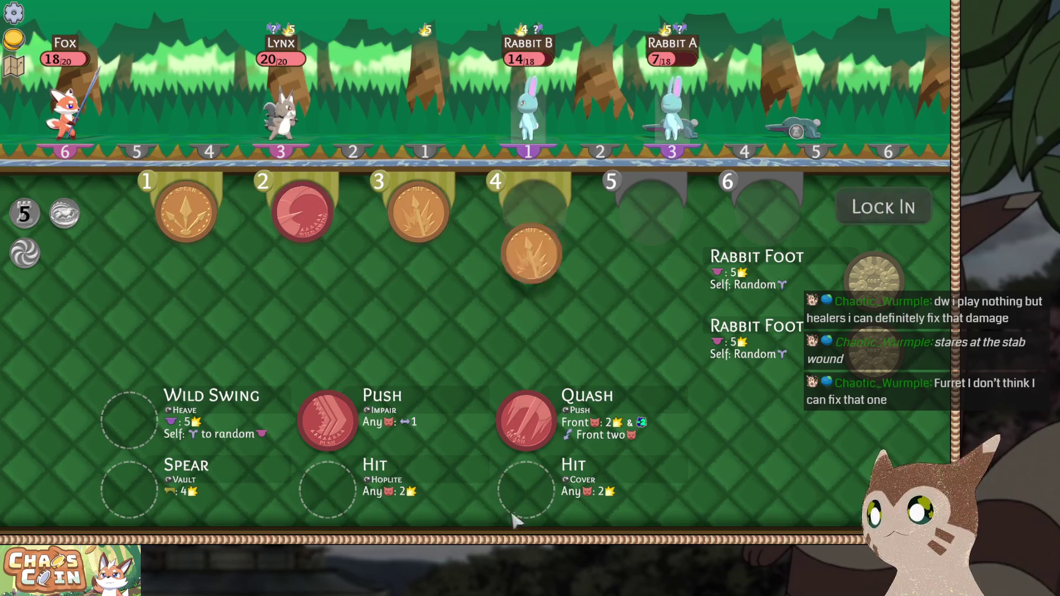
left_click(328, 420)
left_click(525, 420)
left_click(883, 207)
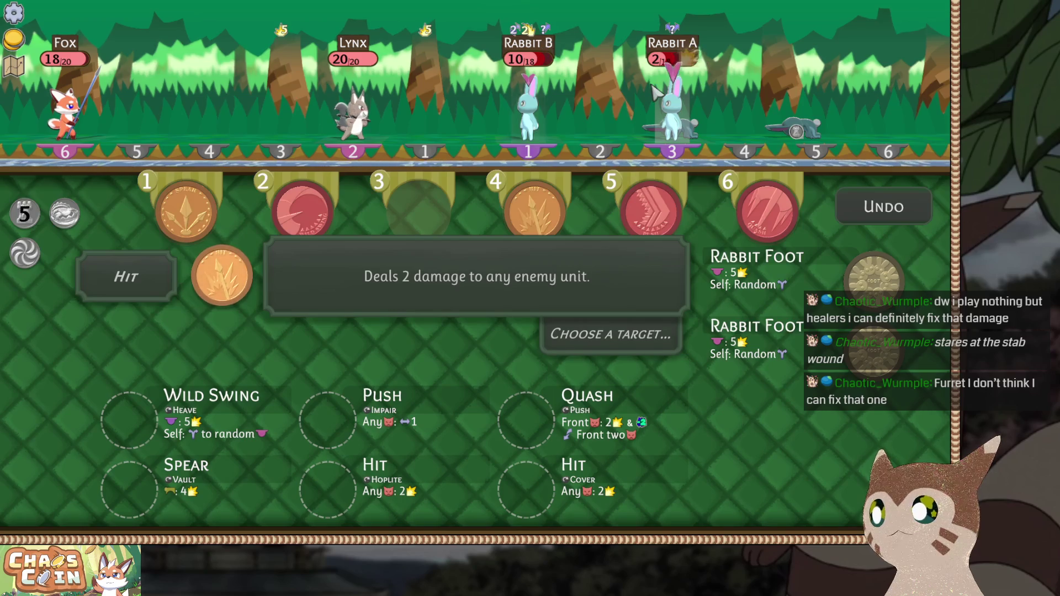
Hit Rabbits A and B, undo, pull Push out of slot 5, re-lock and finish off Rabbit A.
left_click(672, 111)
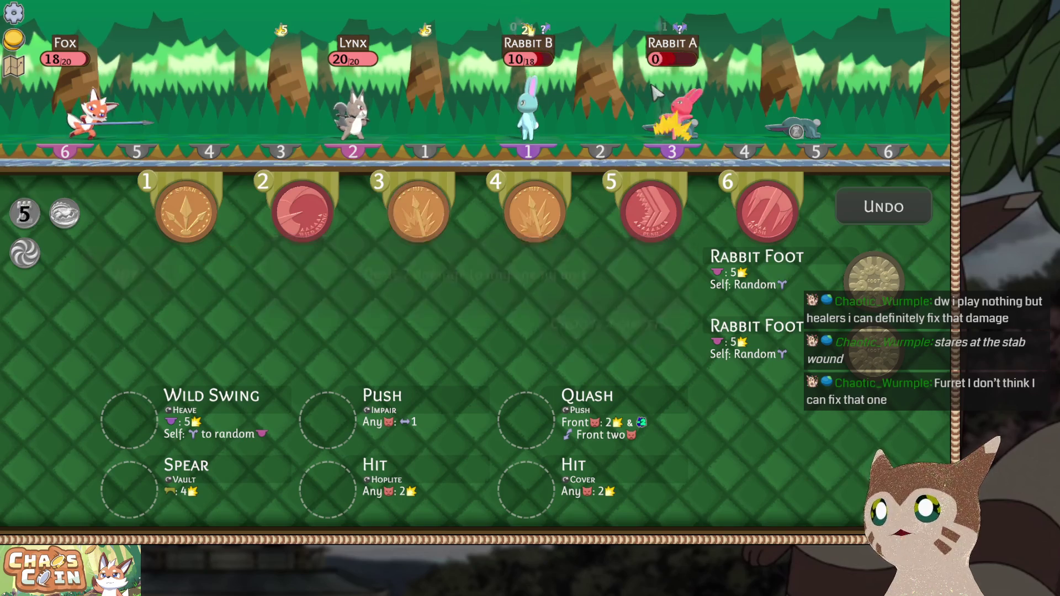
left_click(530, 108)
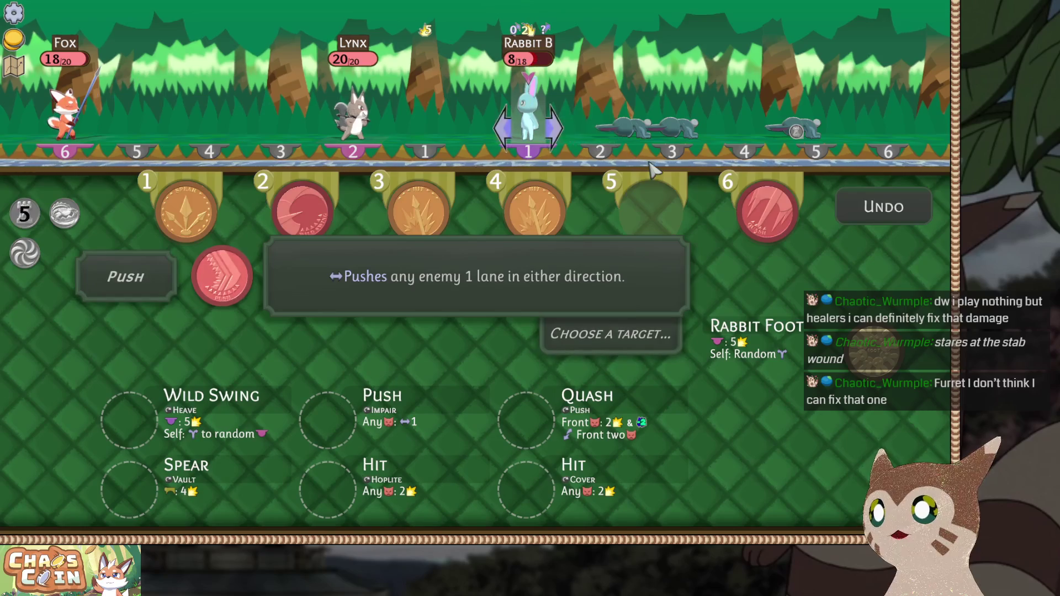
left_click(865, 214)
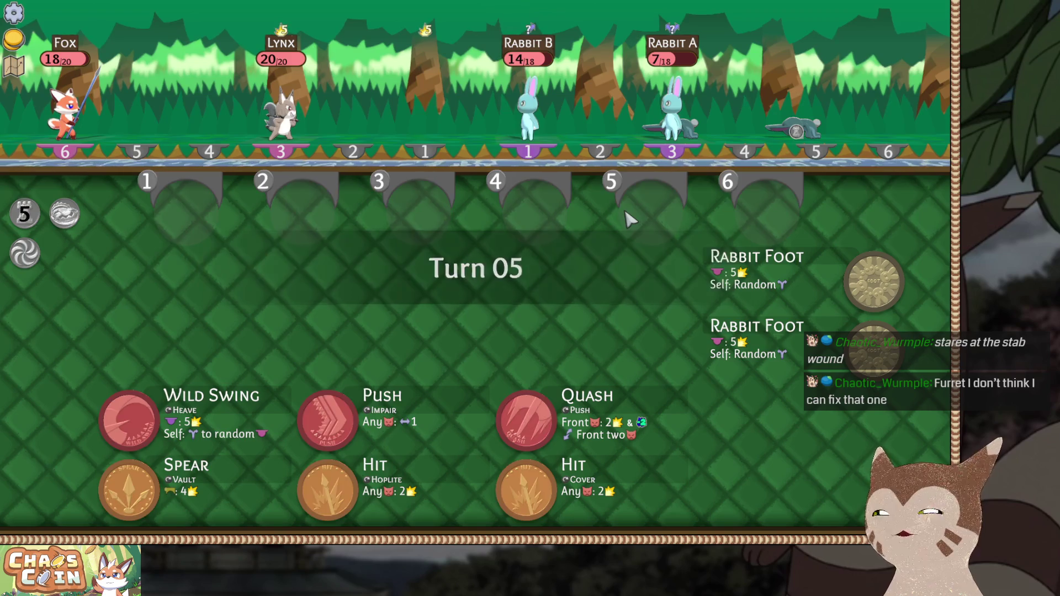
left_click(651, 211)
left_click(884, 207)
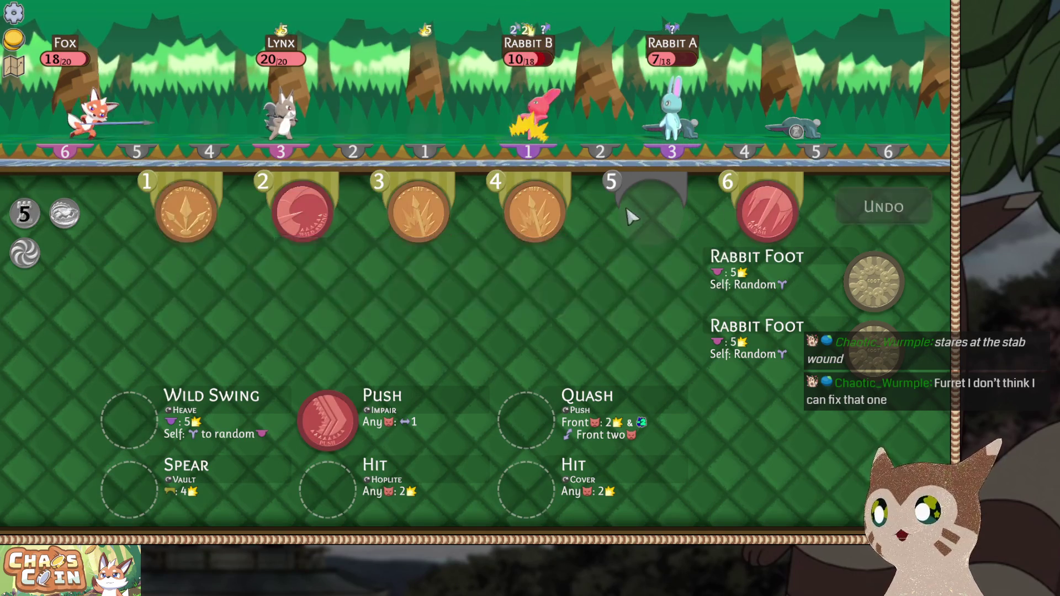
left_click(683, 131)
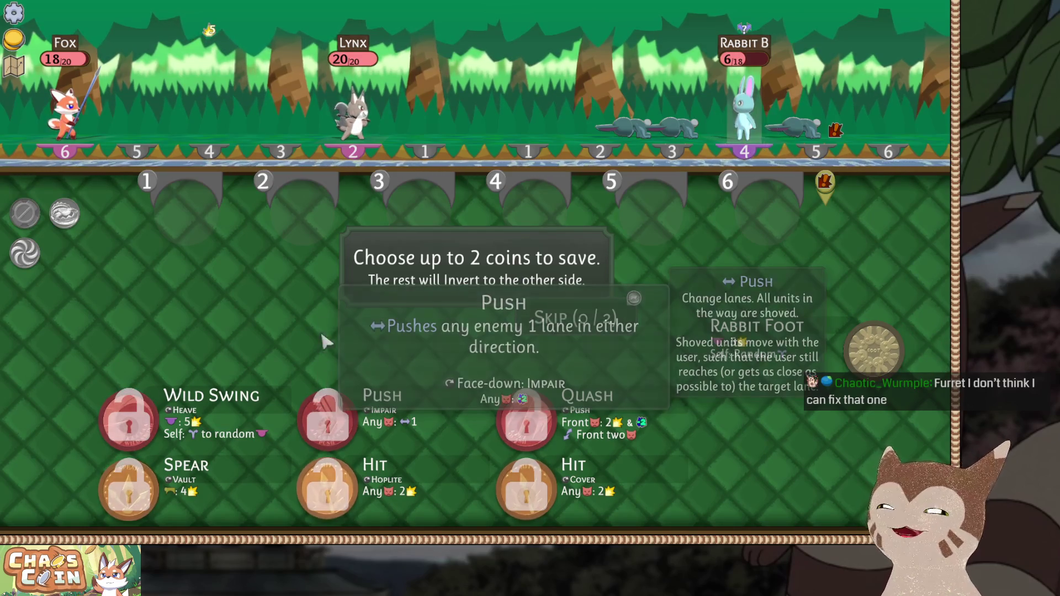
Save the Spear and Hoplite Hit coins, then place Hit and Spear into action slots.
left_click(128, 489)
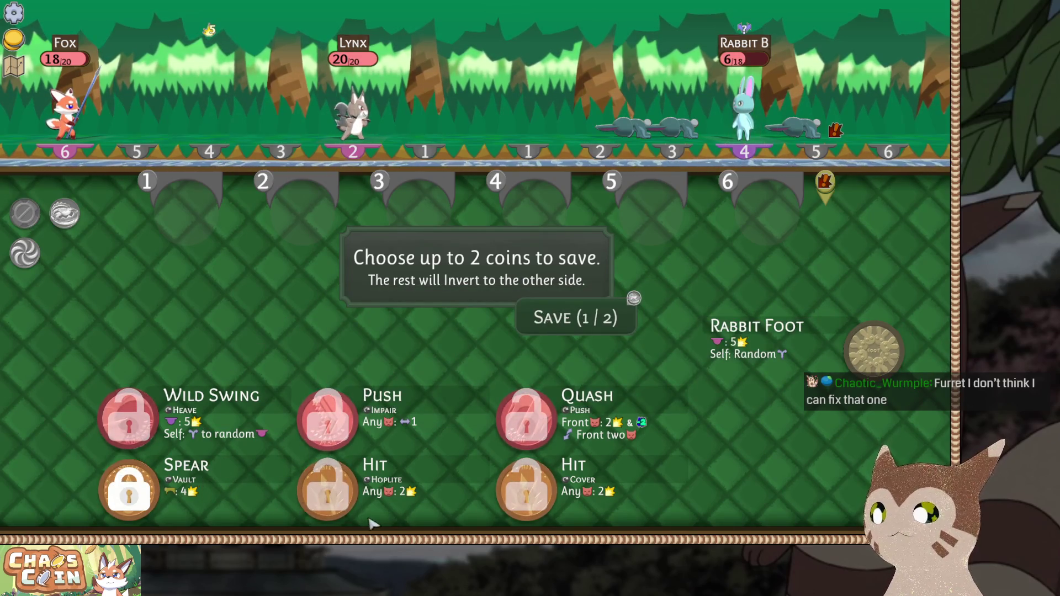
left_click(328, 488)
left_click(581, 320)
left_click(328, 489)
mouse_move(128, 489)
left_mouse_down()
mouse_move(273, 400)
mouse_move(532, 188)
left_mouse_up()
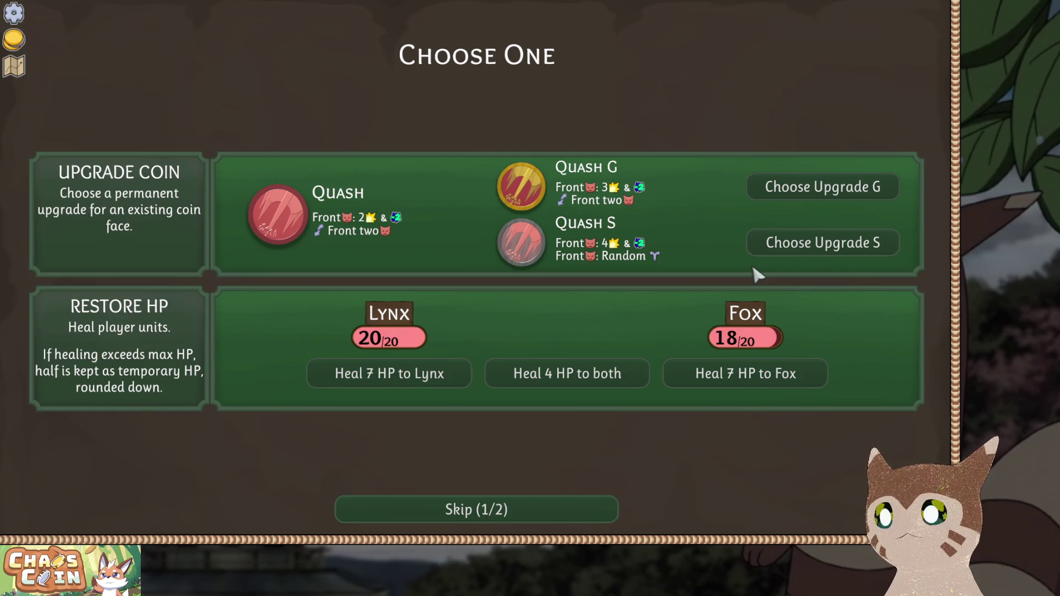
Take the Quash S upgrade, replace a Hit face with Deflect, and quit to the main menu.
left_click(794, 254)
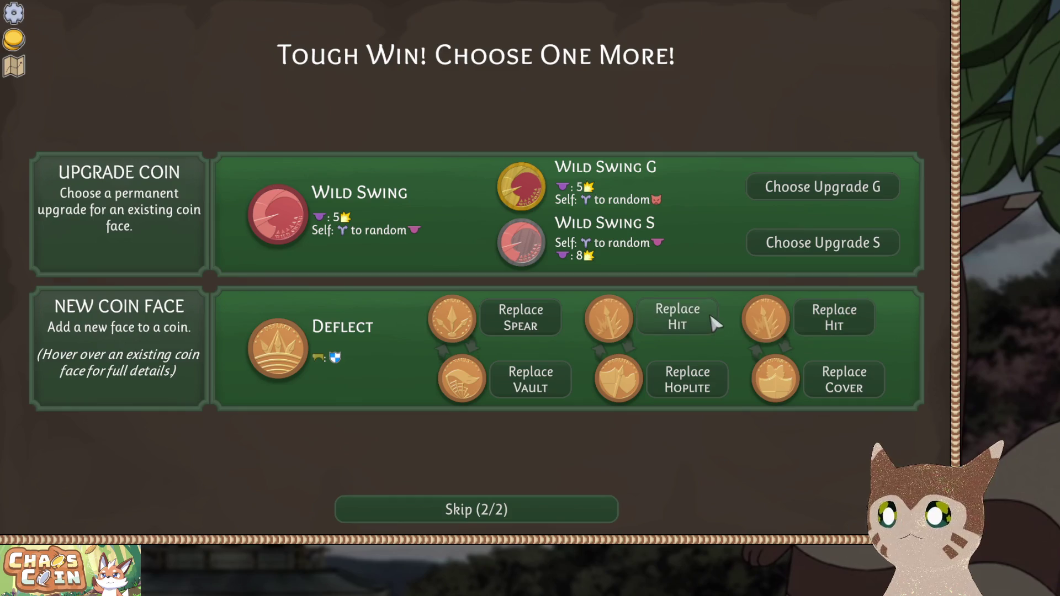
left_click(839, 309)
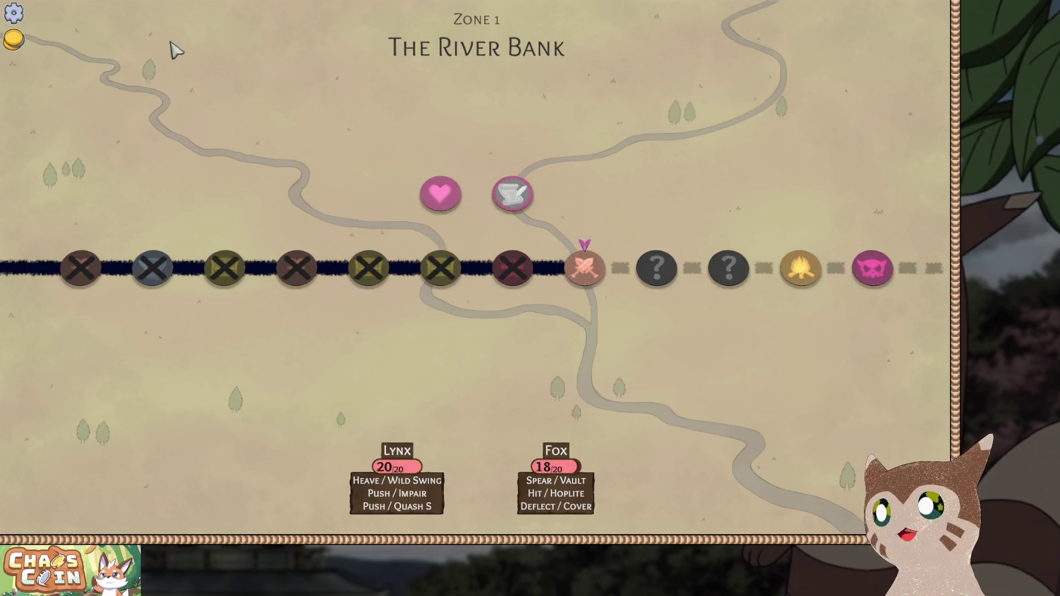
left_click(13, 12)
left_click(481, 295)
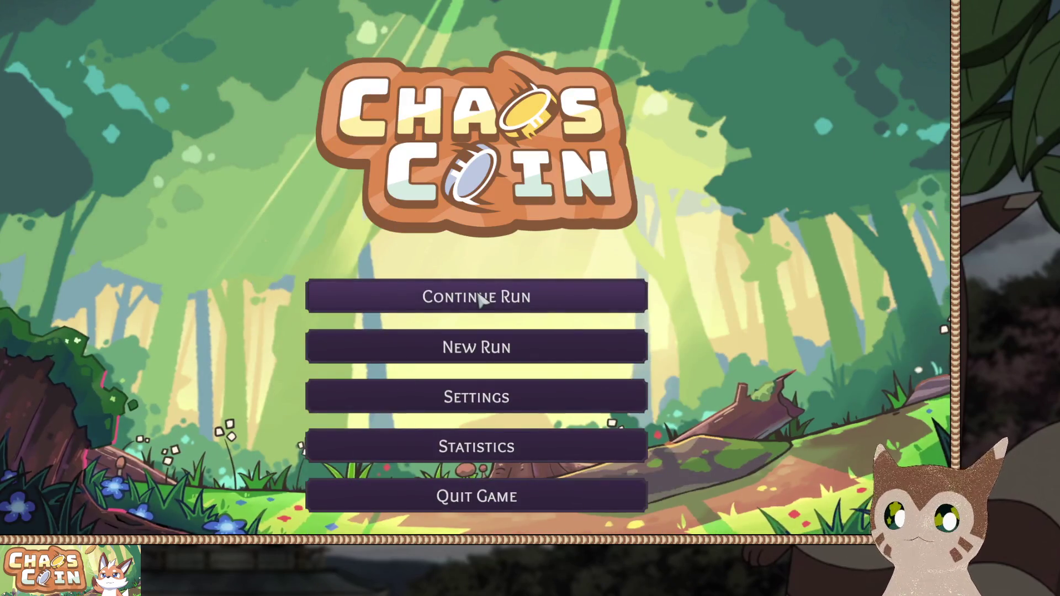
Compare the Auto_1.yaml and Auto_2.yaml save files in Sublime Text, ending on Auto_1.yaml.
key("alt+Tab")
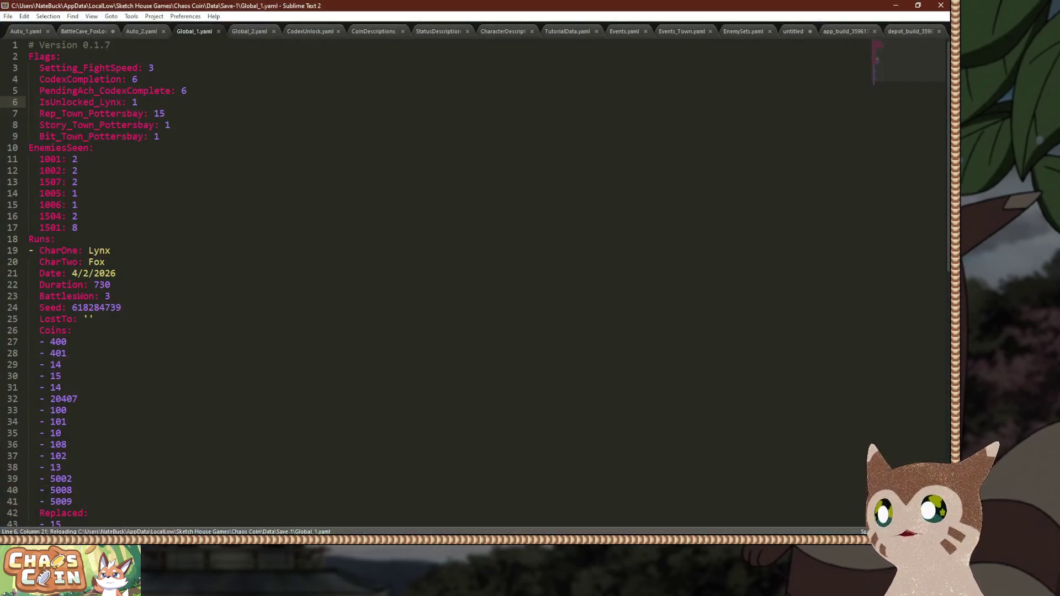
key("ctrl+Tab")
key("ctrl+Tab")
key("ctrl+shift+Tab")
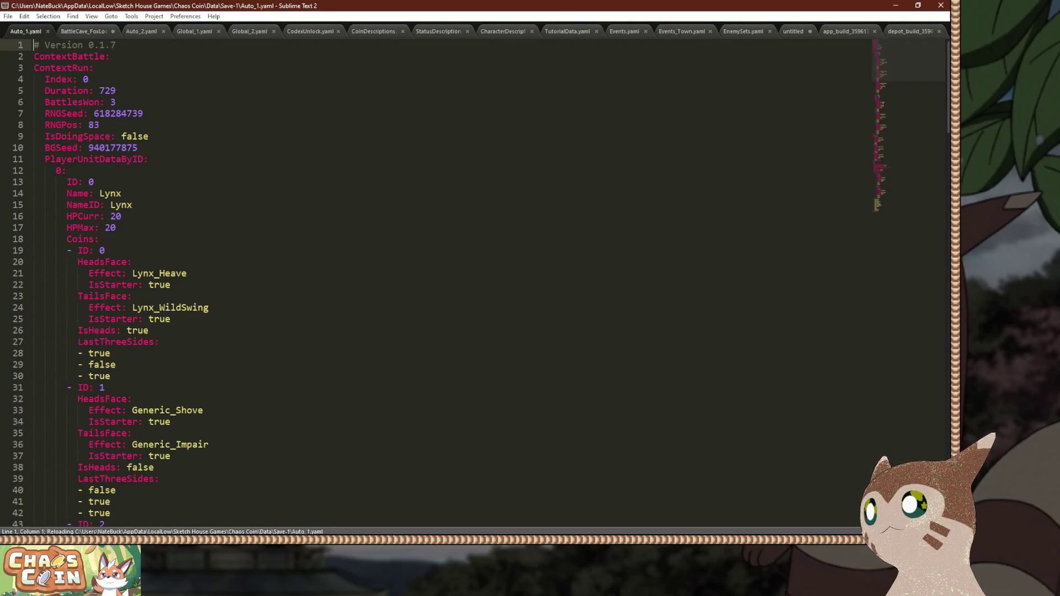
key("ctrl+Tab")
key("ctrl+Tab")
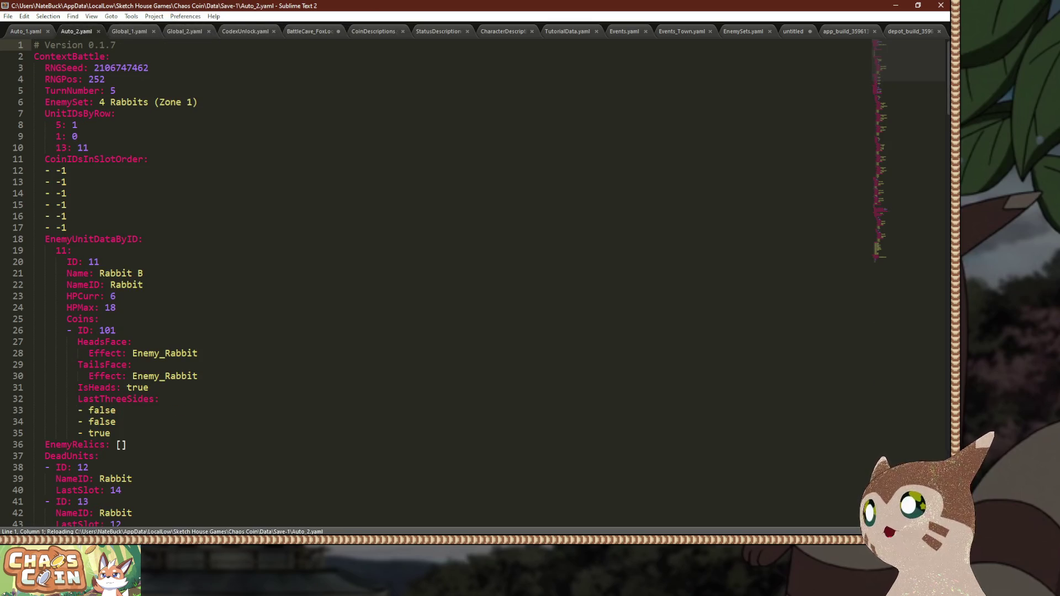
key("ctrl+Tab")
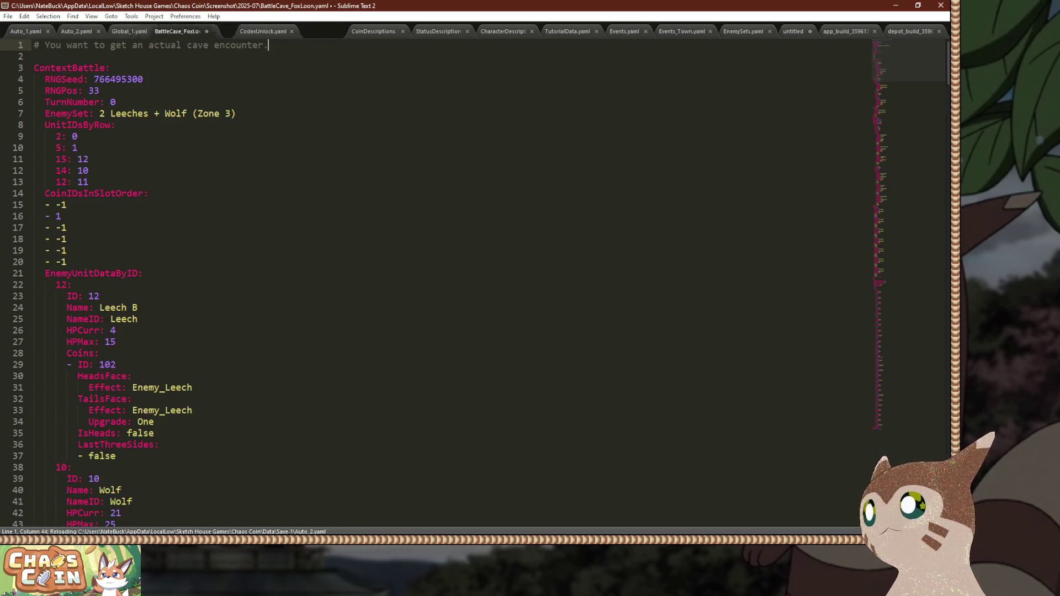
key("ctrl+shift+Tab")
key("ctrl+shift+Tab")
Enlarge the editor text and scan the Auto_1.yaml save recording 3 battles won.
key("ctrl+equal")
key("ctrl+equal")
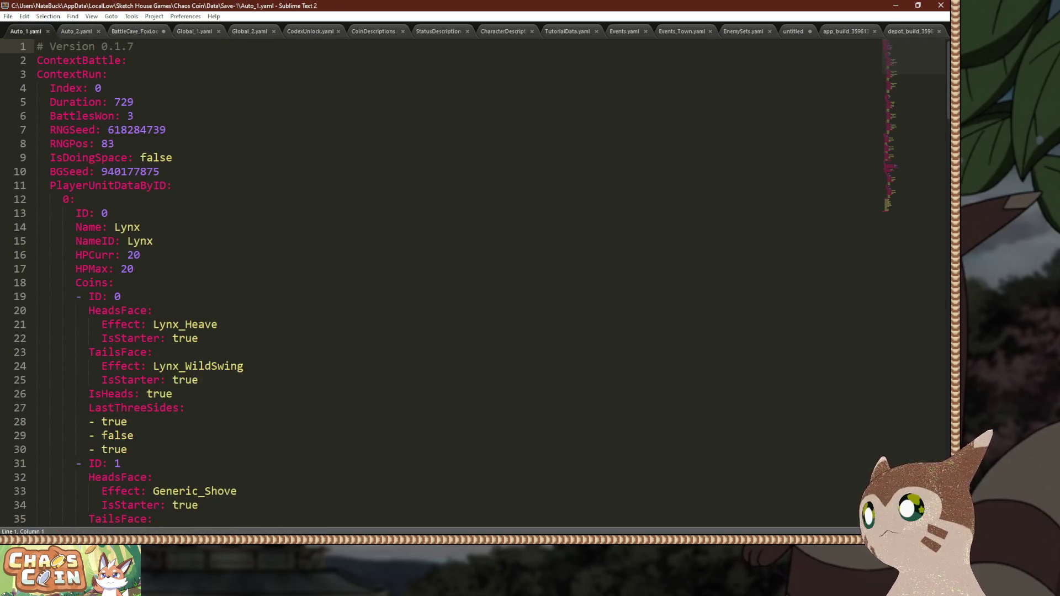
scroll(475, 276, "down", 6)
scroll(475, 276, "up", 3)
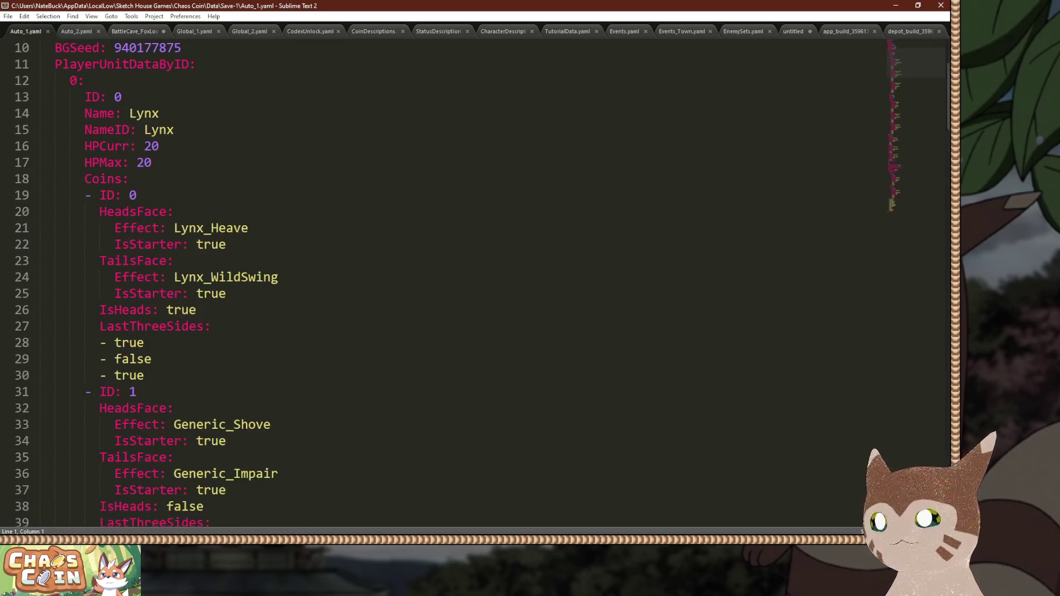